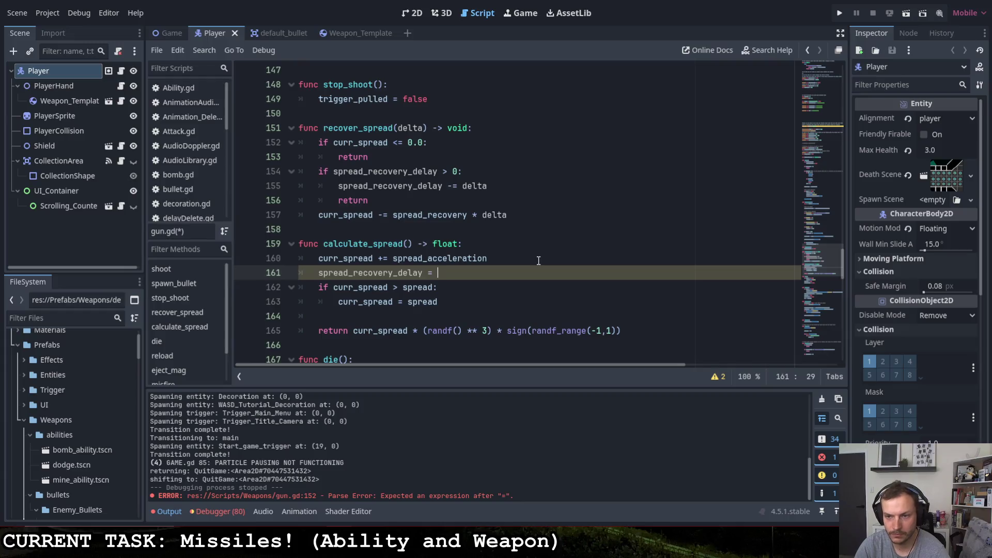
- Complete line 161 as spread_recovery_delay = spread_recovery and save gun.gd
text(spread)
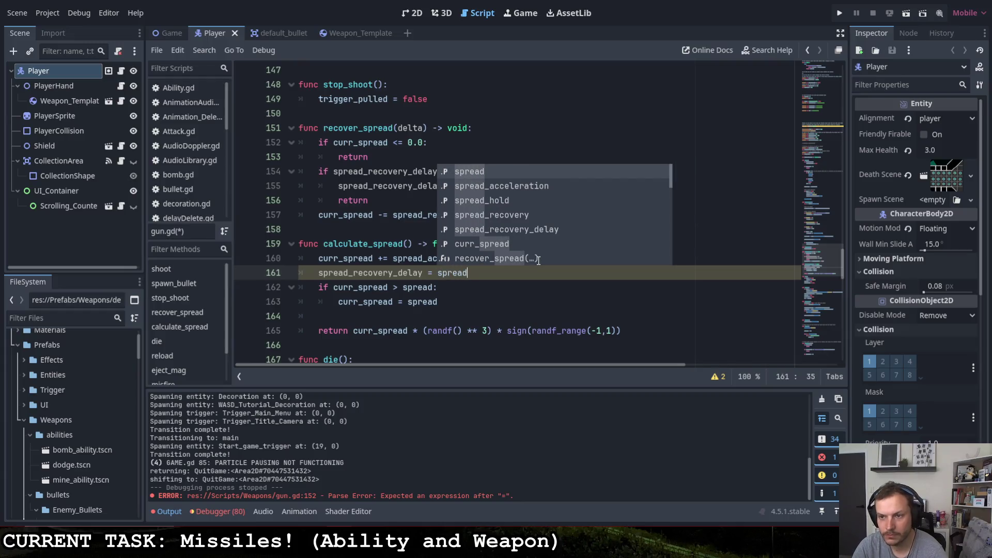
key(Down)
key(Down)
key(Down)
key(Return)
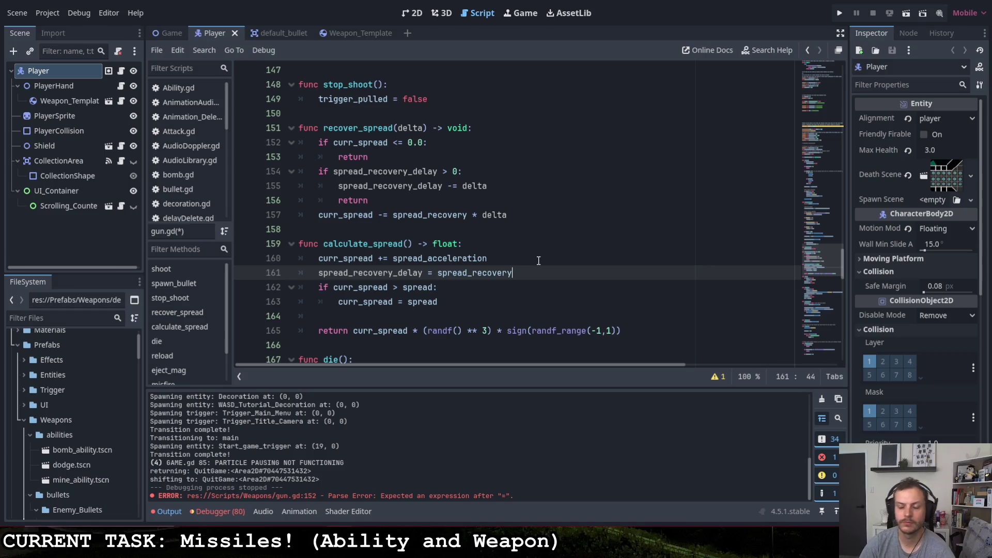
key(Return)
key(ctrl+s)
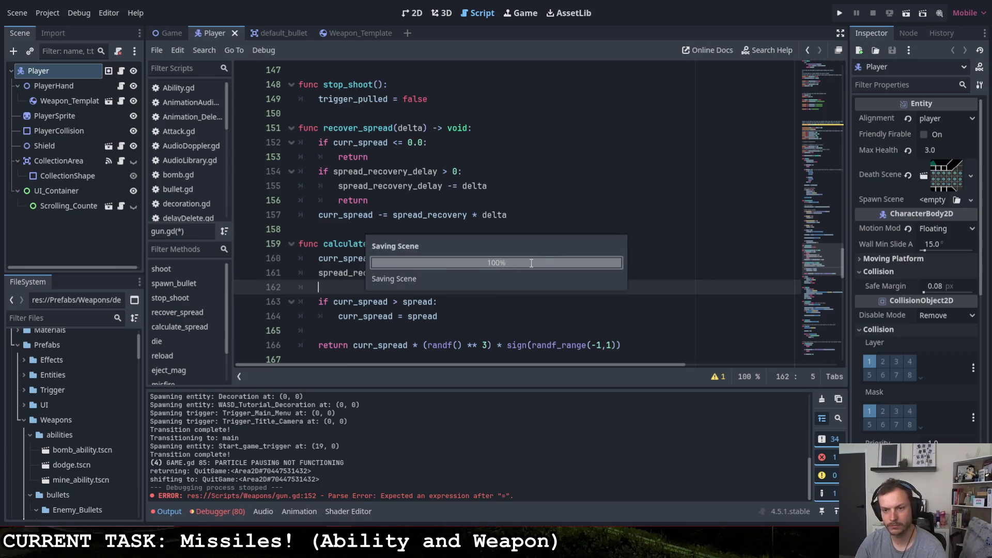
- Look over the script, then select spread_recovery on line 161
scroll(517, 264, up, 15)
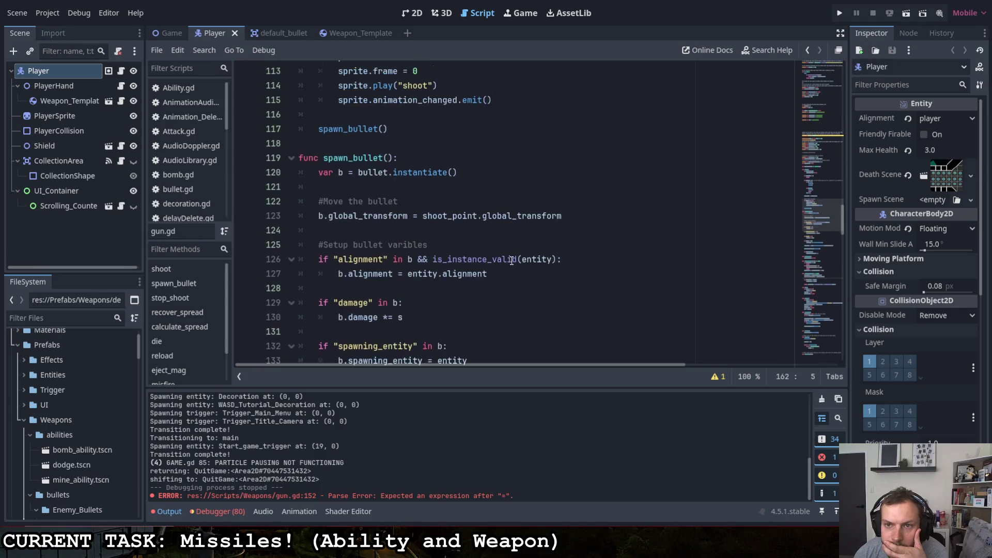
scroll(511, 258, up, 10)
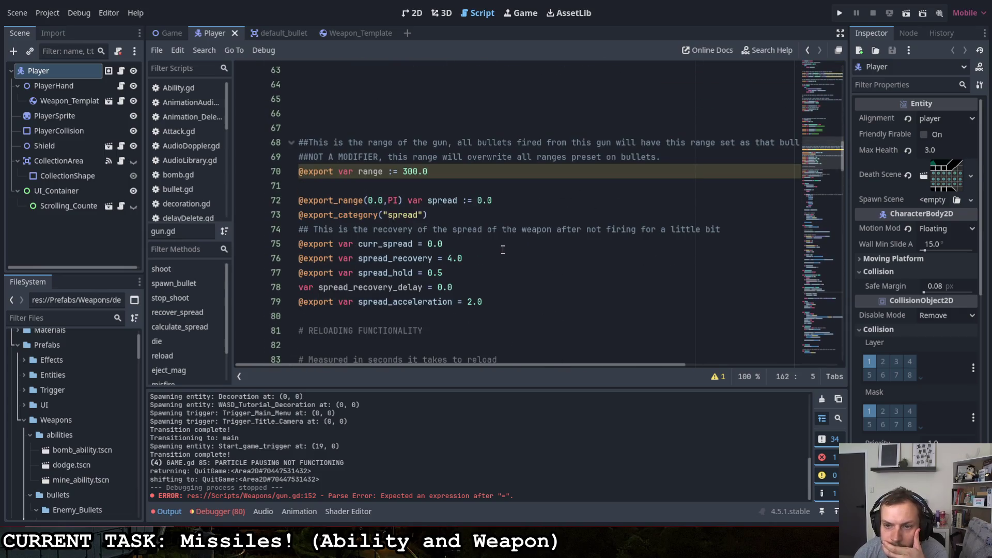
drag(413, 273, 358, 273)
key(ctrl+c)
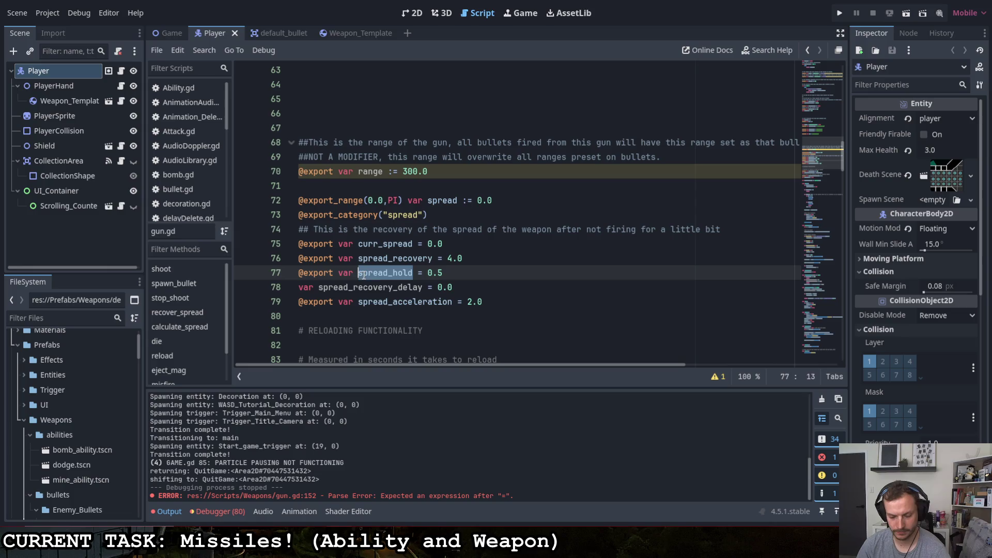
scroll(492, 288, down, 1)
scroll(492, 288, down, 20)
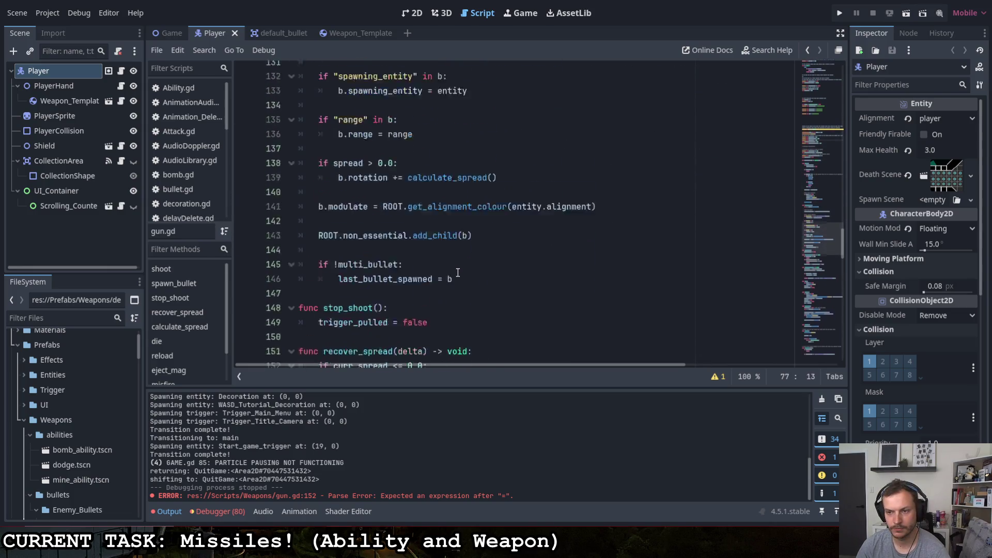
scroll(454, 273, down, 1)
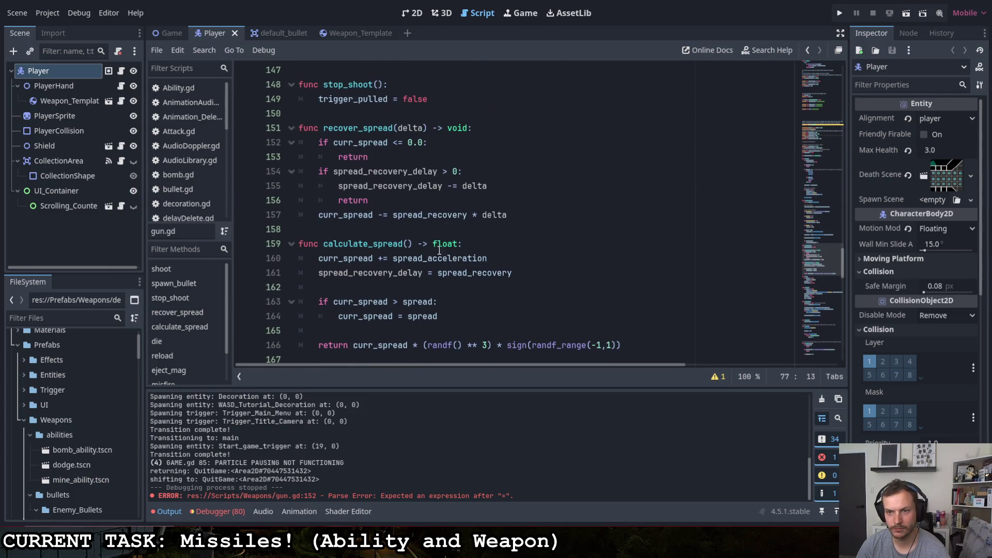
double_click(496, 273)
- Paste spread_hold over the selected spread_recovery on line 161
key(ctrl+v)
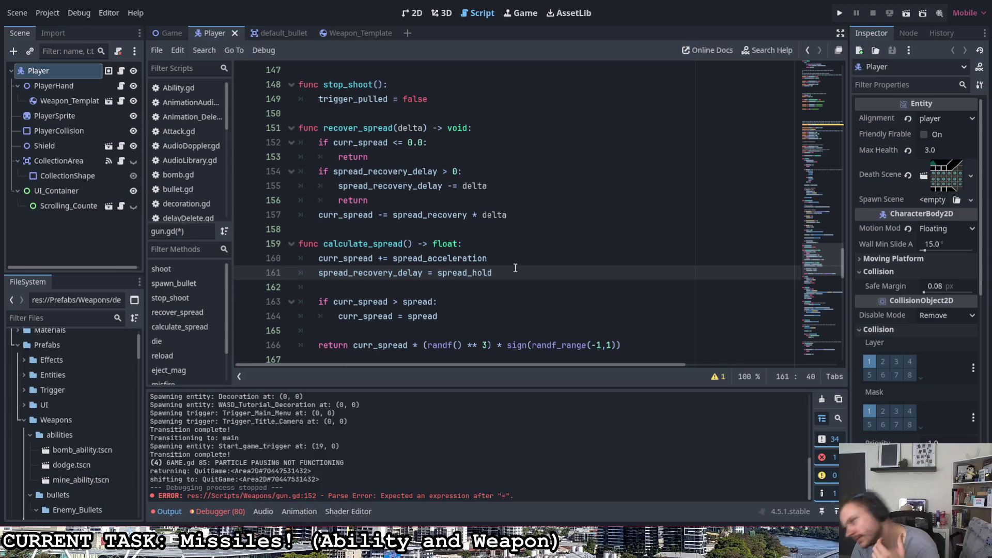
- Show Weapon_Template's properties in the Inspector and save gun.gd
scroll(525, 269, down, 2)
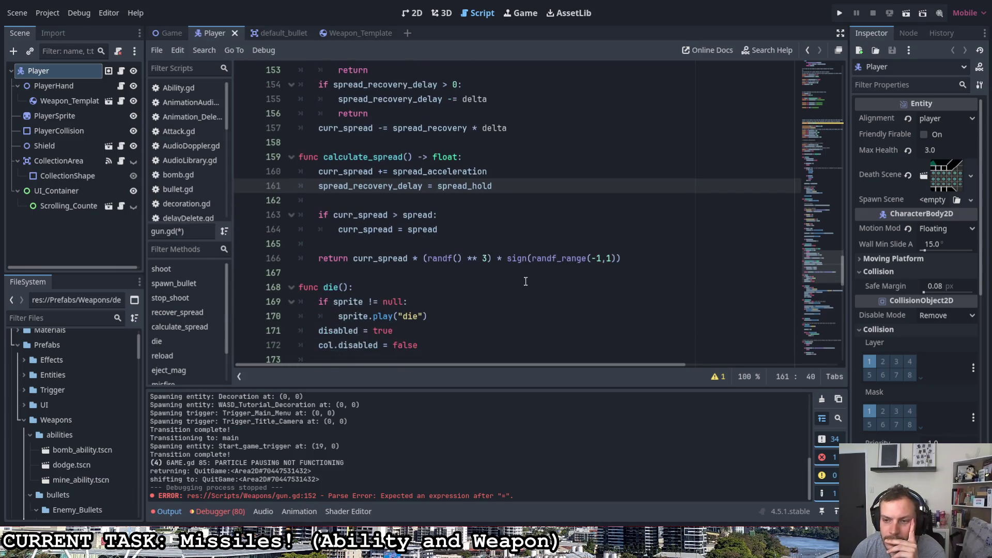
click(620, 258)
scroll(523, 251, up, 2)
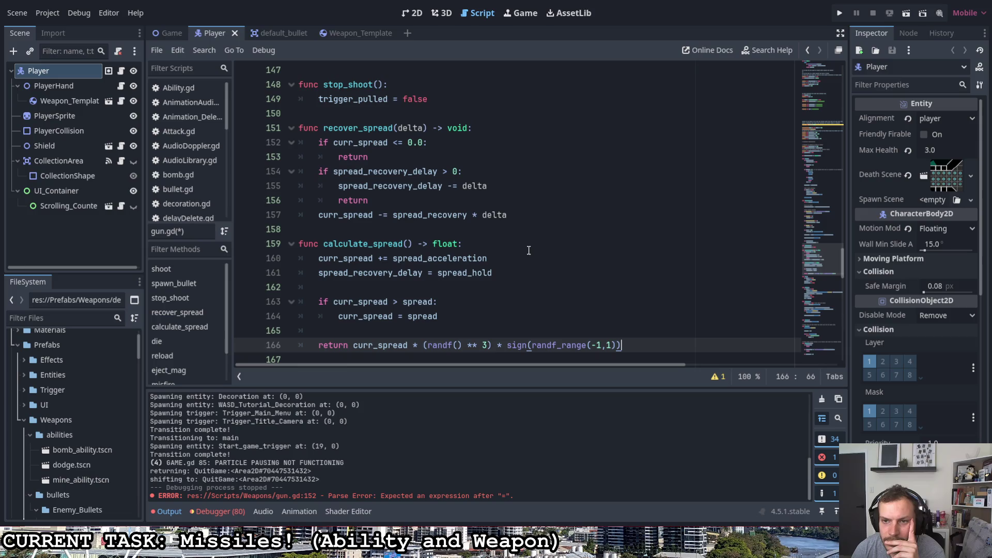
scroll(537, 244, down, 1)
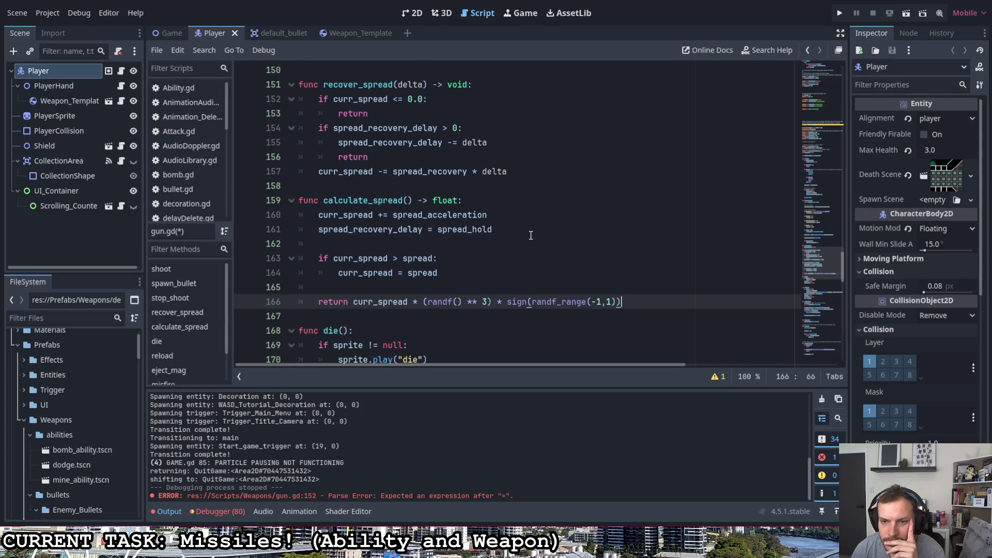
scroll(532, 235, up, 12)
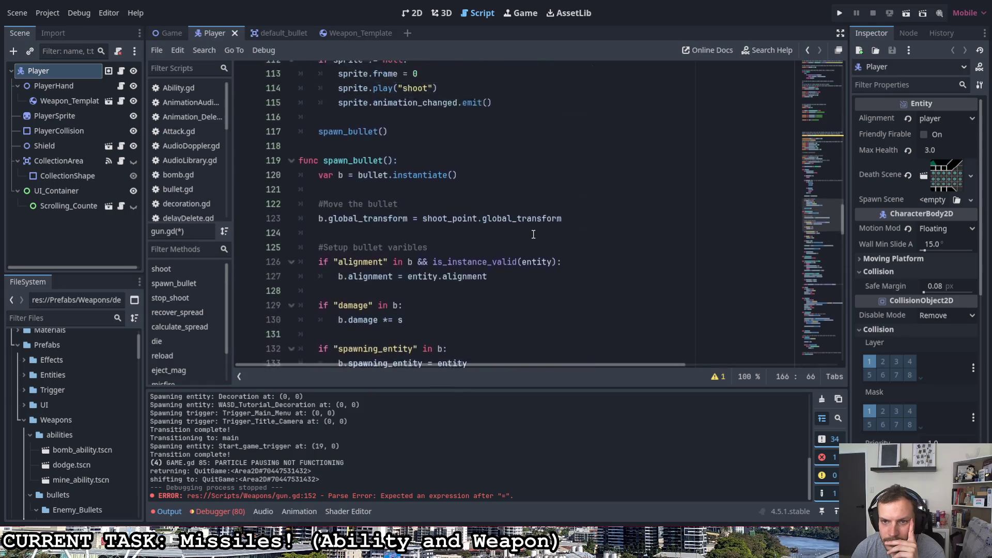
scroll(534, 234, up, 6)
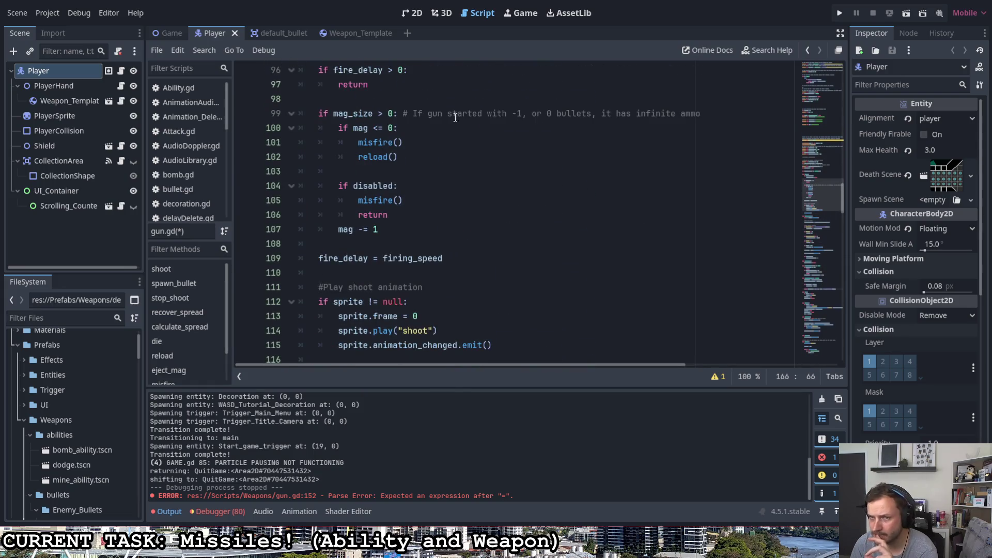
click(70, 101)
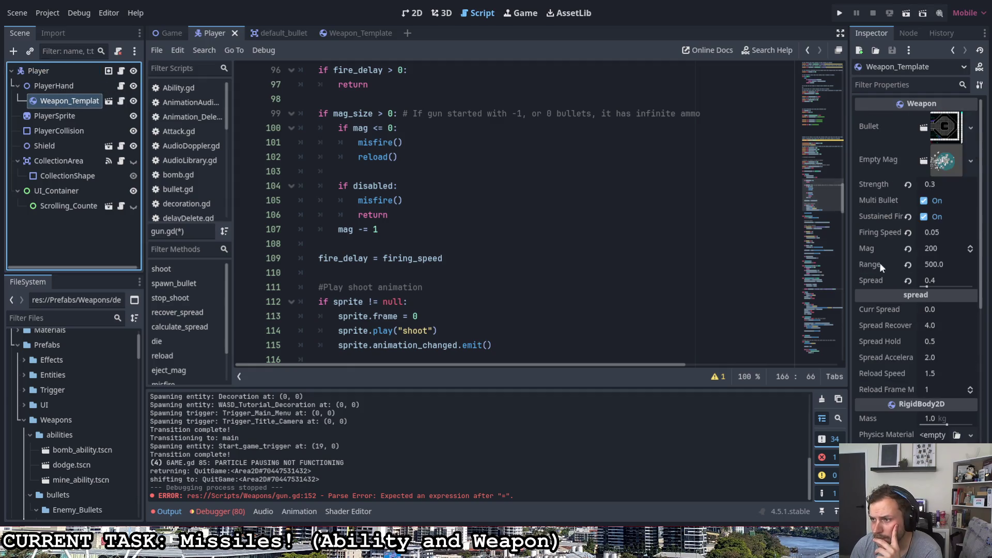
click(507, 216)
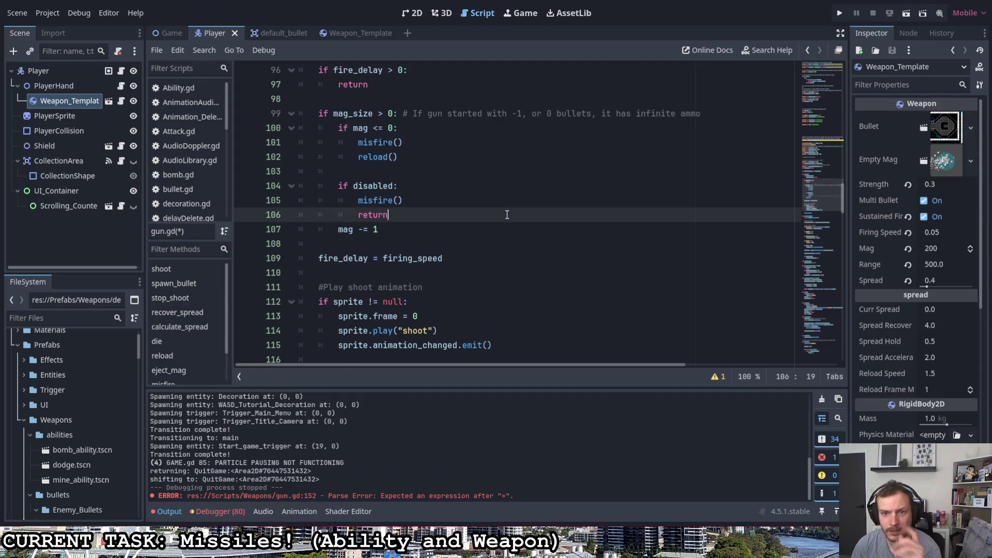
key(ctrl+s)
scroll(499, 230, down, 8)
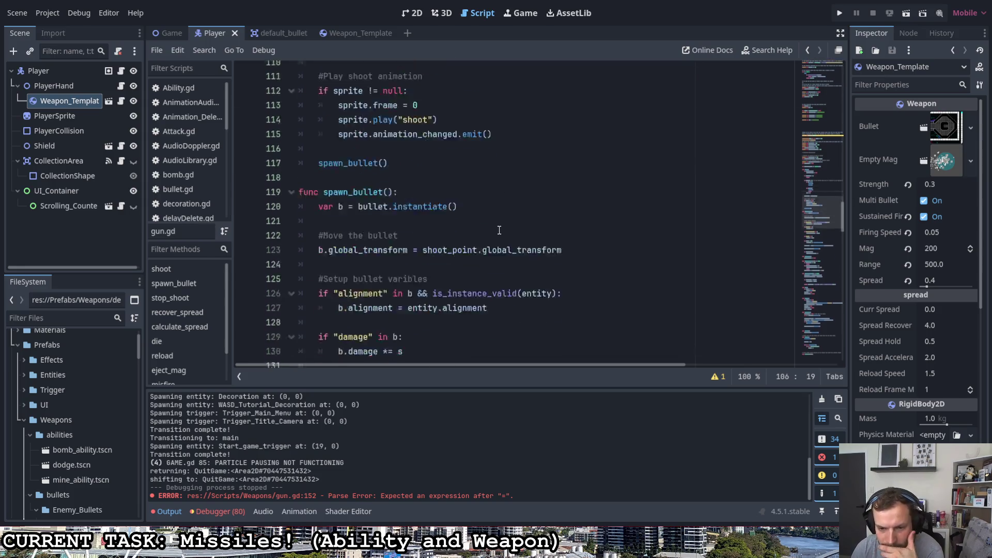
scroll(499, 230, down, 5)
scroll(401, 211, up, 1)
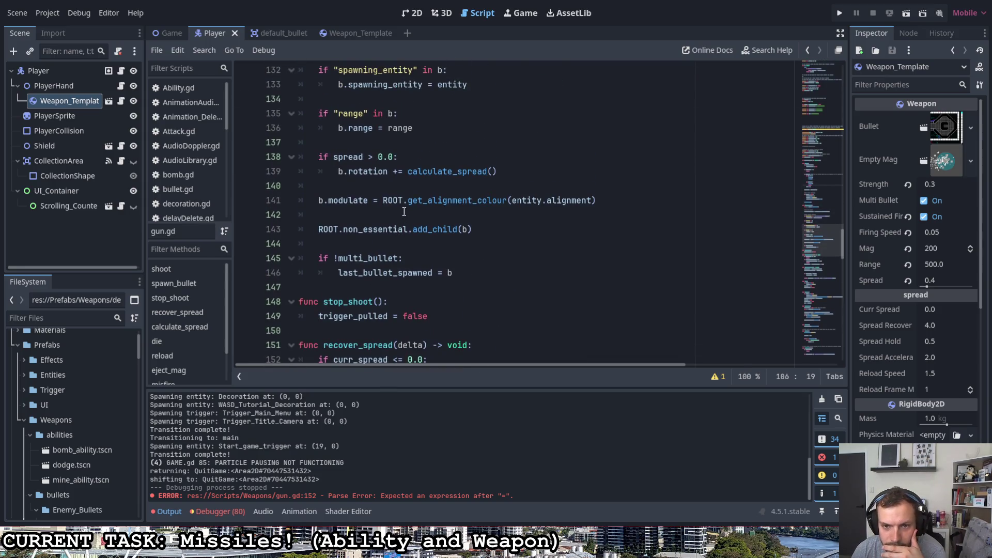
scroll(385, 212, down, 3)
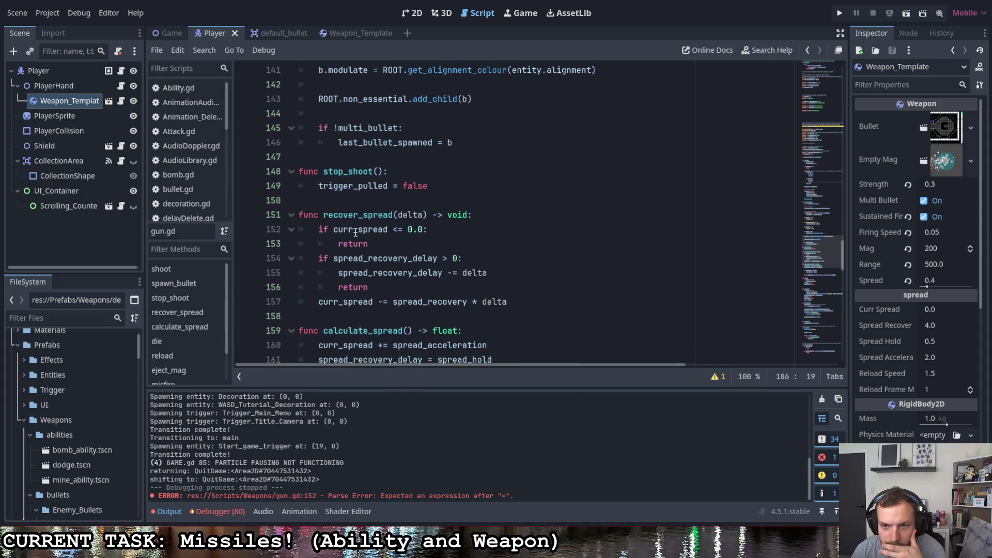
click(356, 231)
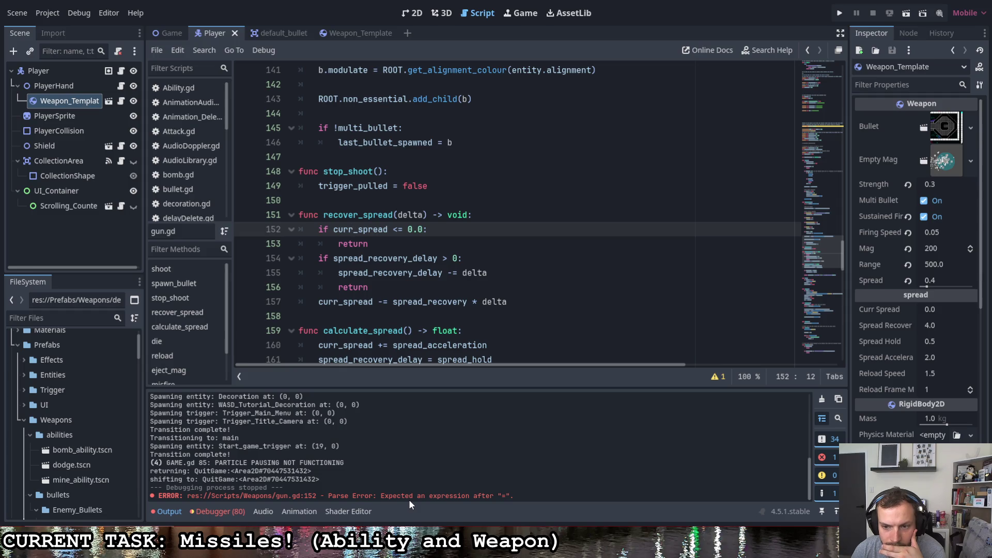
click(441, 232)
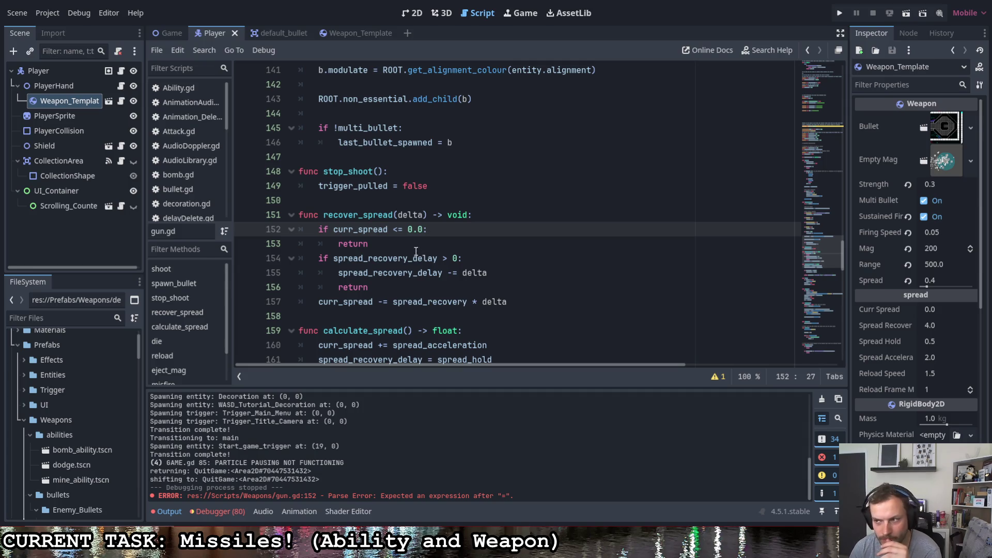
mouse_move(840, 256)
mouse_down()
mouse_move(834, 66)
mouse_move(836, 130)
mouse_move(816, 163)
mouse_move(844, 157)
mouse_move(833, 77)
mouse_move(821, 166)
mouse_up()
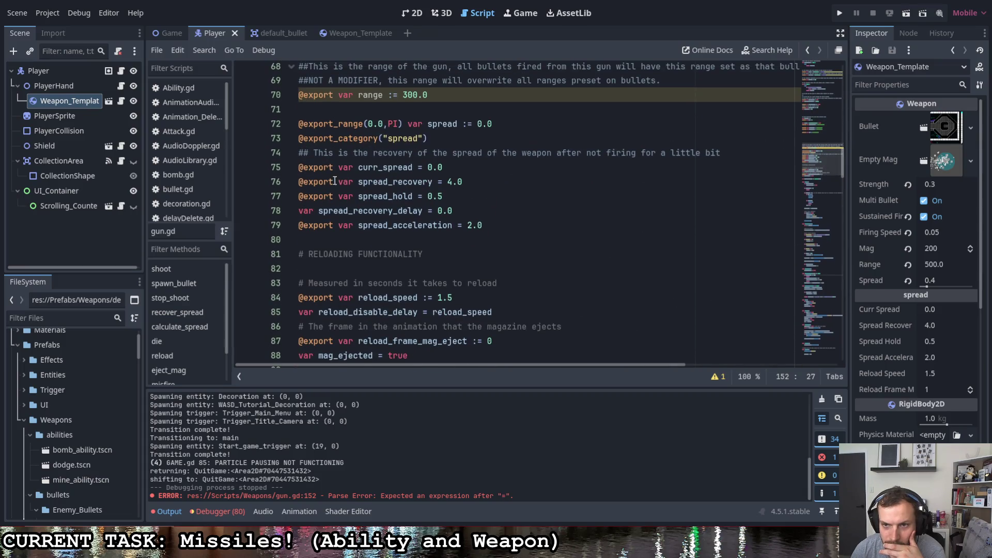
drag(334, 167, 298, 166)
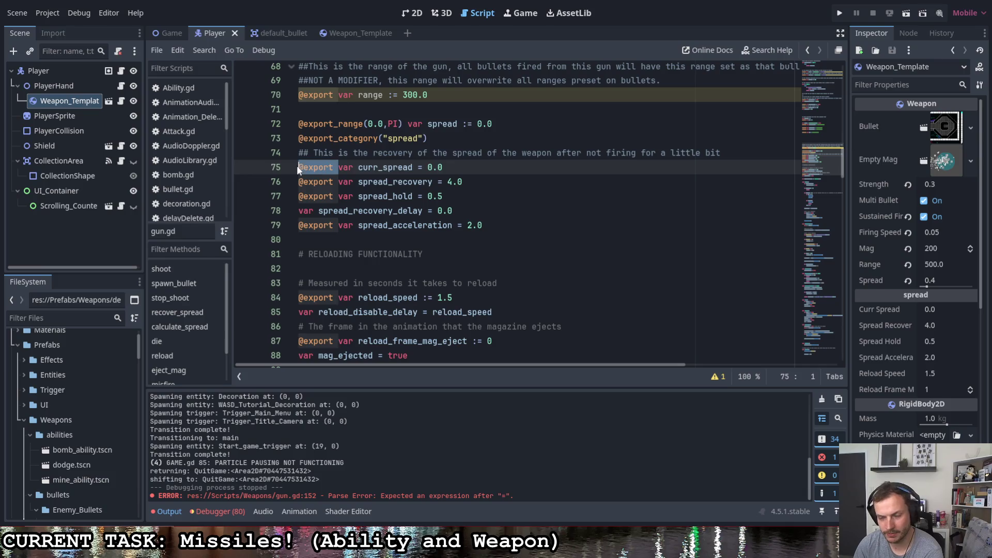
key(shift+ctrl+Right)
text(var)
click(478, 182)
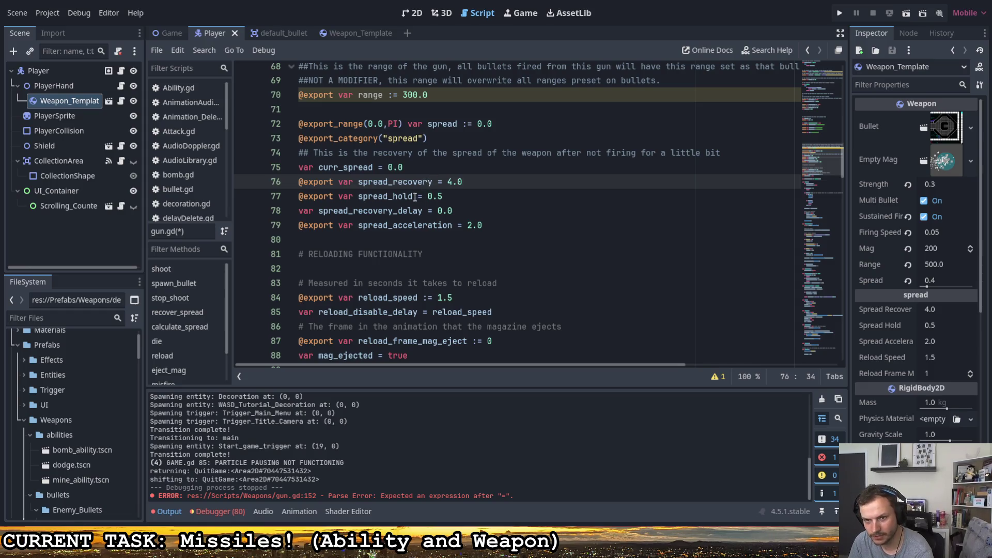
click(416, 196)
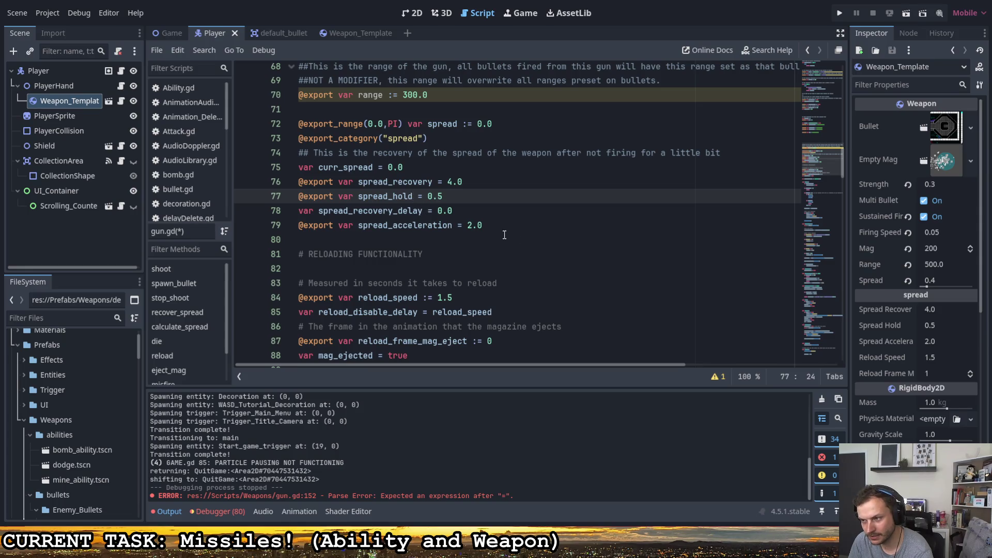
scroll(447, 231, down, 1)
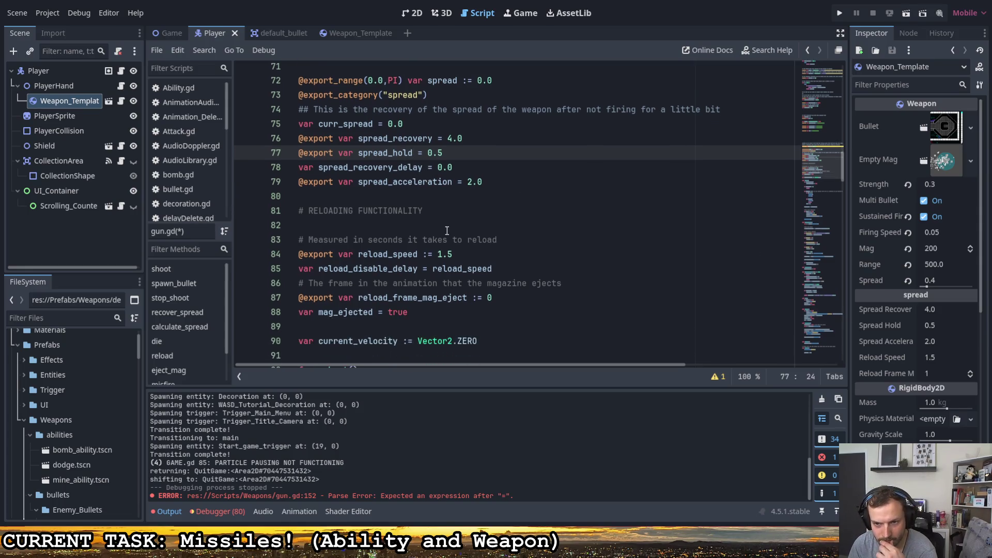
scroll(447, 227, down, 1)
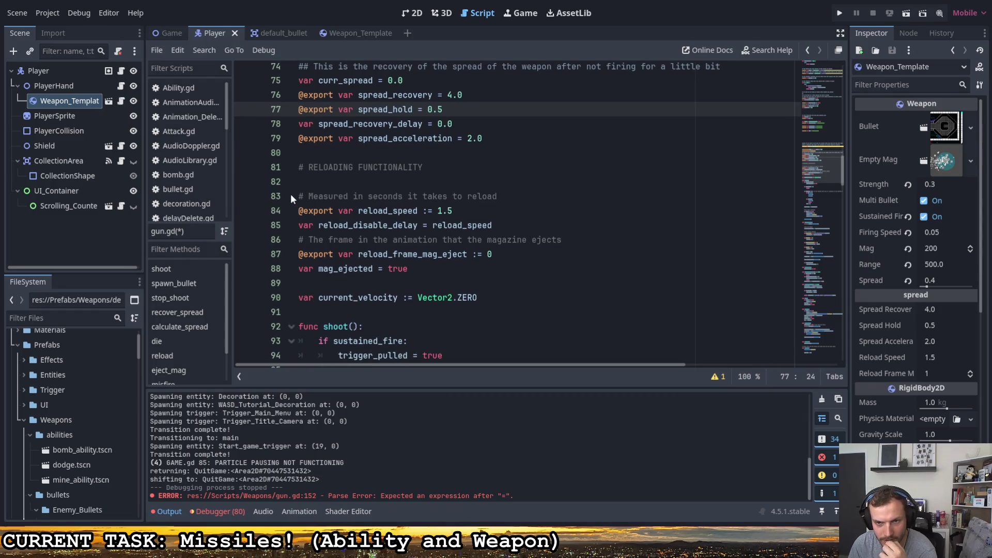
mouse_move(299, 198)
mouse_down()
mouse_move(408, 211)
mouse_move(369, 197)
mouse_up()
scroll(382, 191, up, 2)
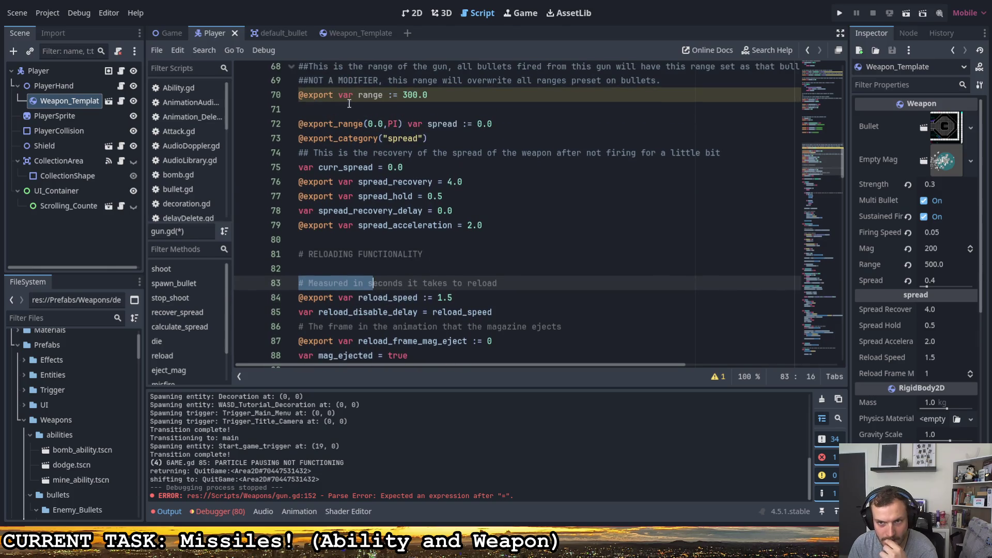
click(366, 138)
click(379, 140)
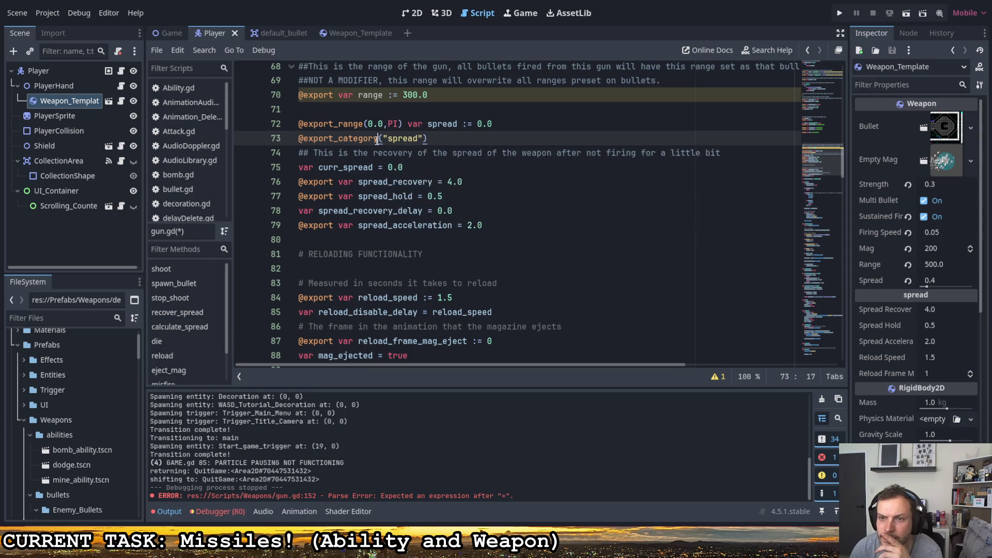
drag(378, 138, 334, 139)
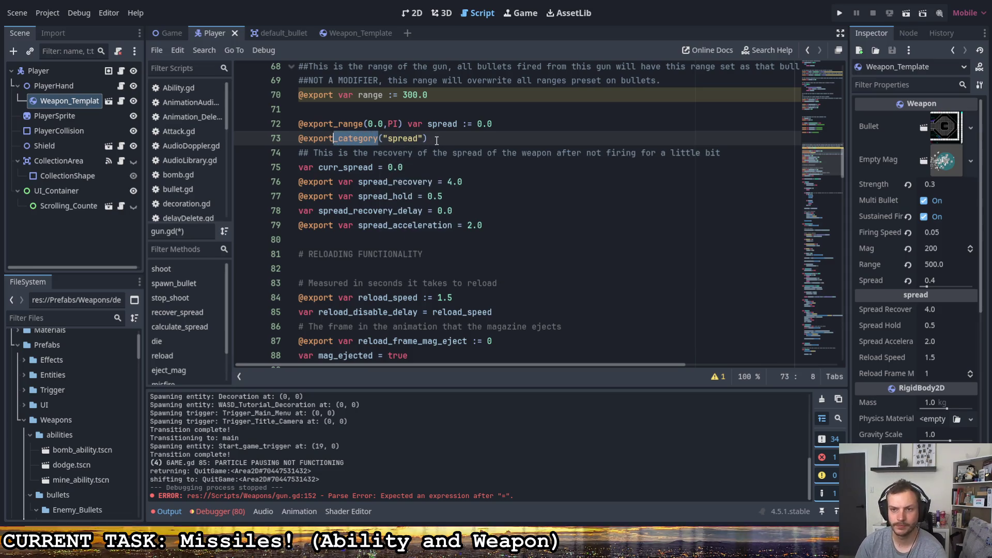
text(_)
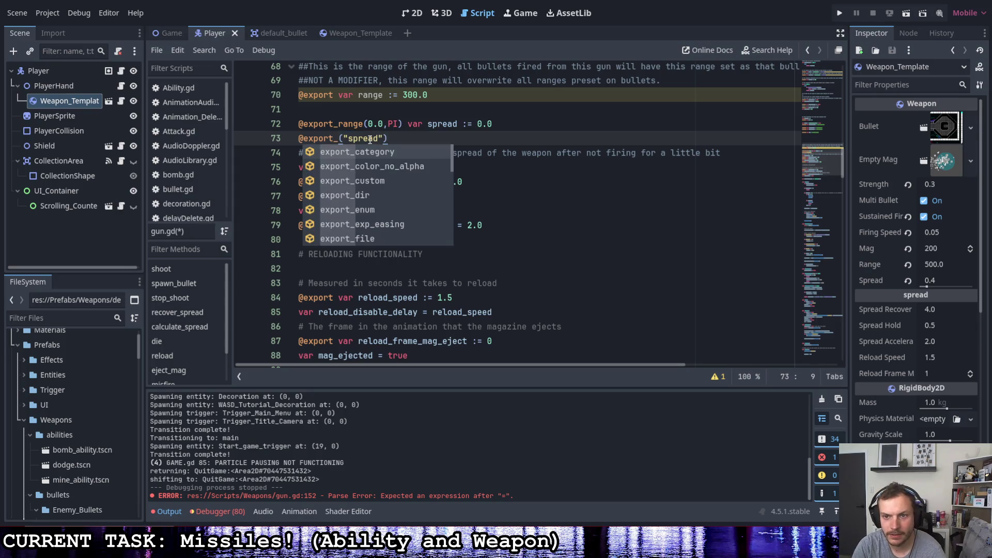
key(Down)
key(Down)
key(Down)
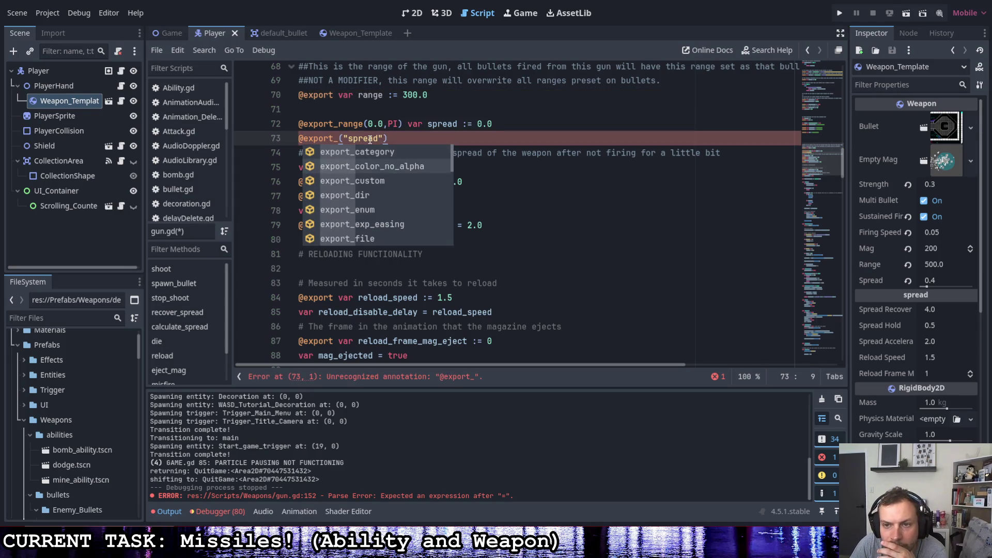
key(Down)
key(Down)
key(Down)
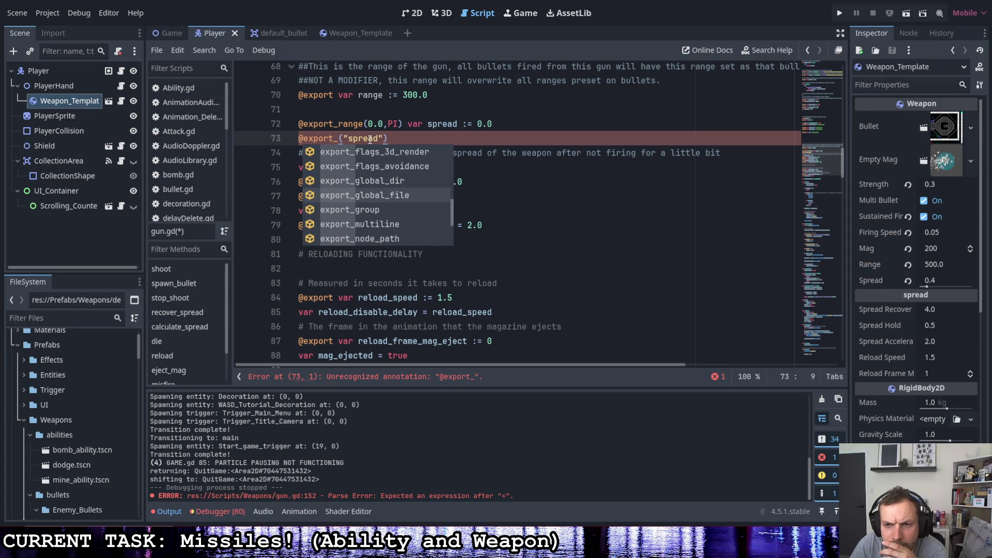
key(Down)
key(Return)
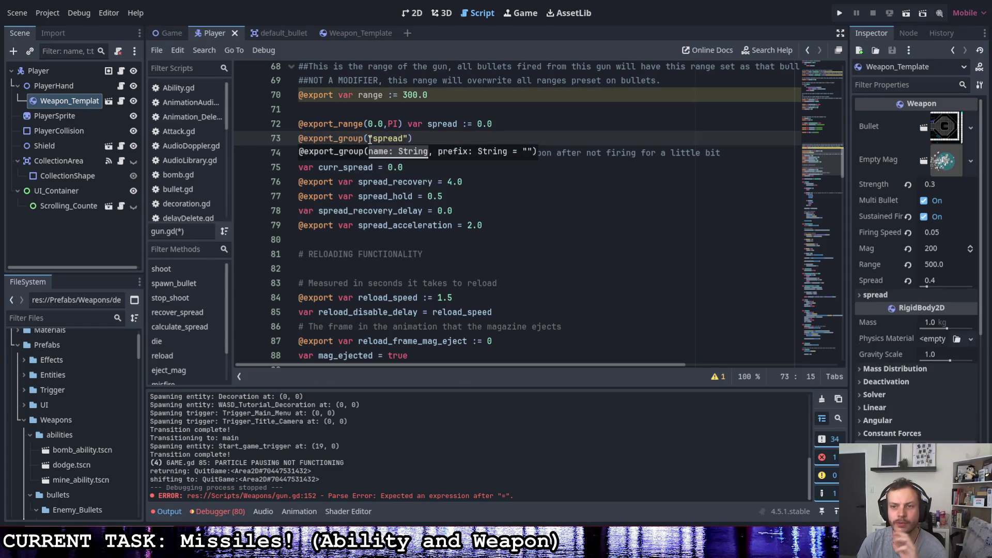
- Name the group "Spread Modifiers" with the lowercase "spread" prefix argument
click(409, 138)
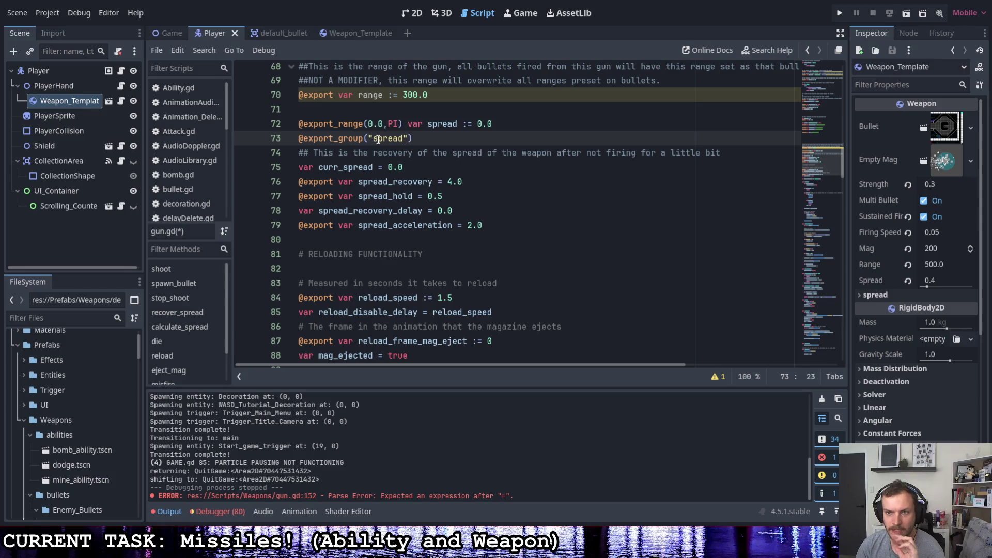
click(409, 139)
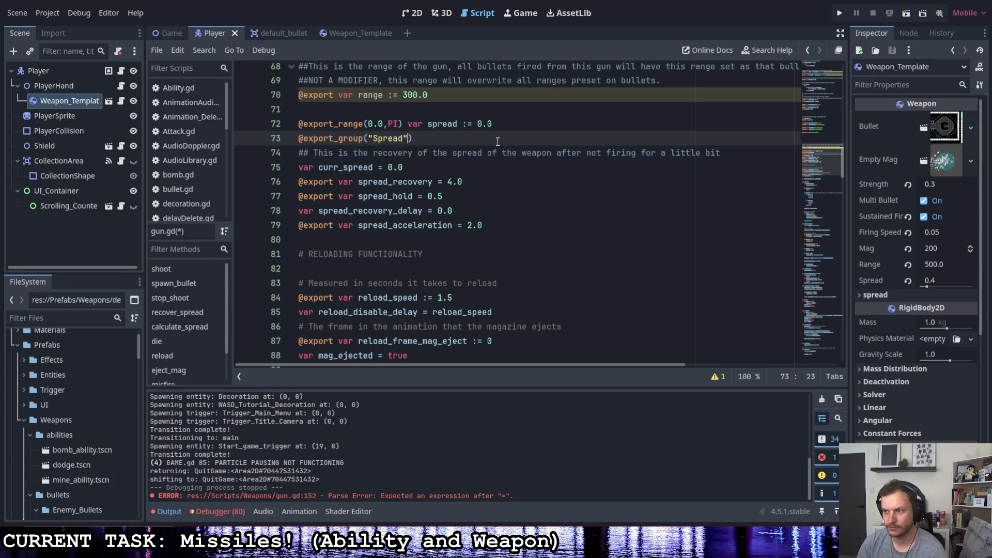
text(:)
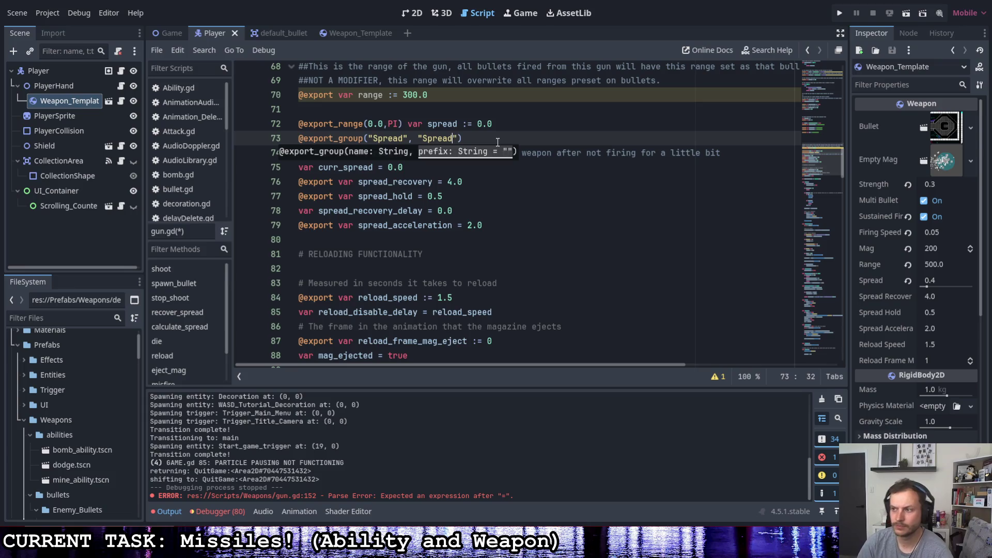
click(428, 138)
click(393, 138)
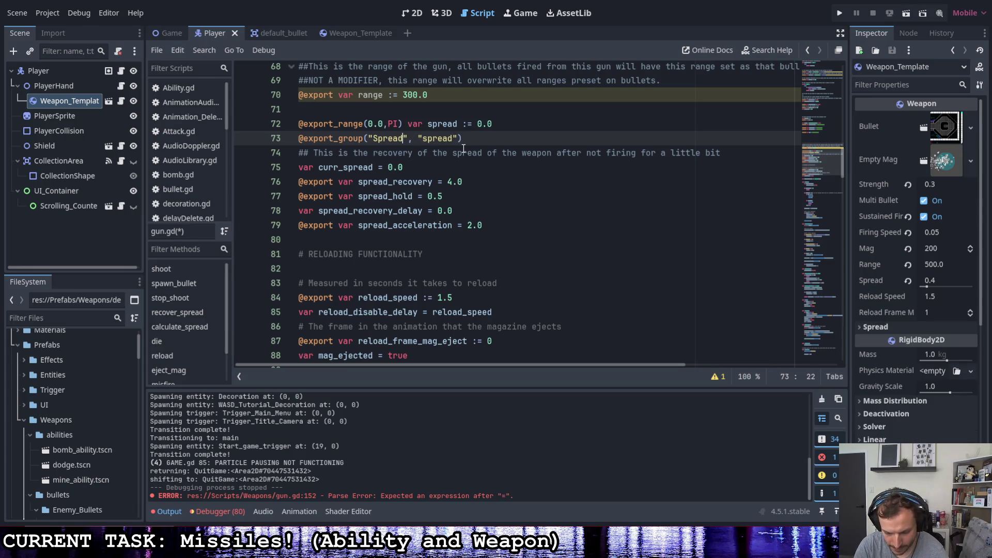
text(Modifiers)
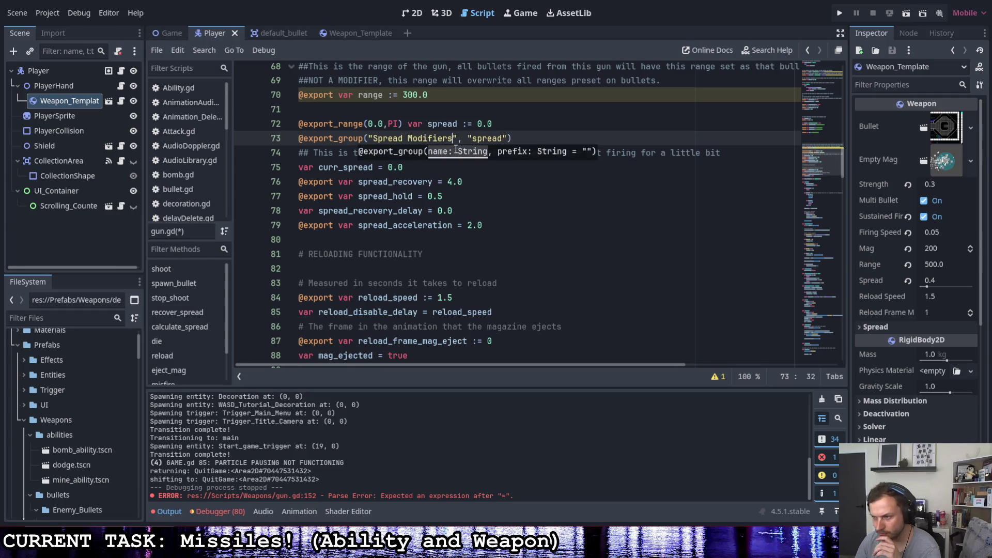
click(543, 209)
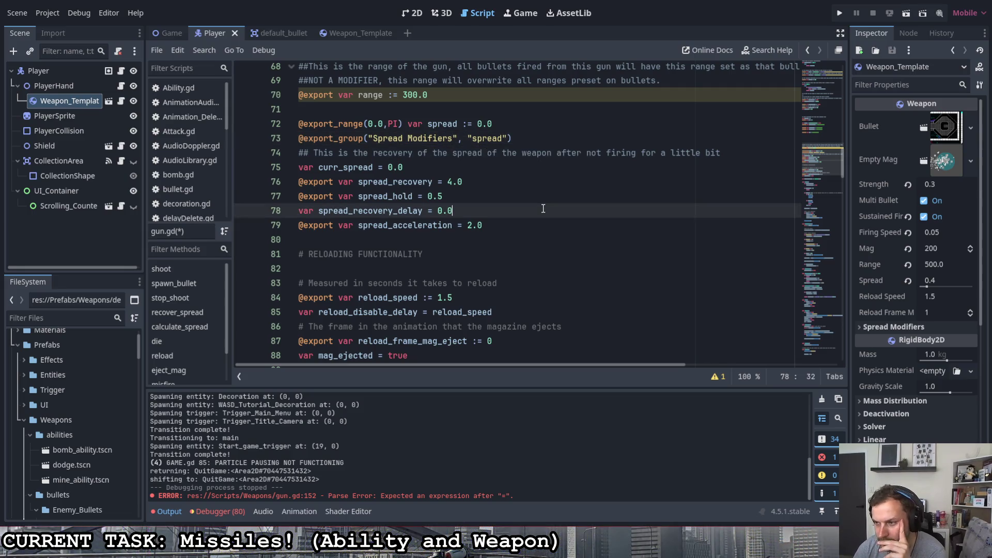
- Move the spread_acceleration export line directly below curr_spread so Acceleration appears first
click(862, 327)
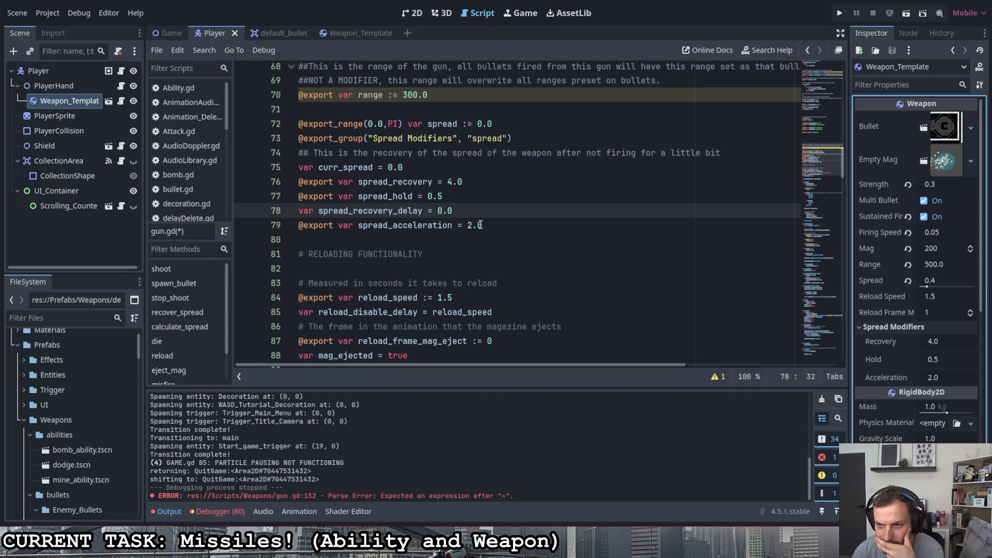
drag(482, 225, 298, 226)
key(BackSpace)
click(431, 174)
key(Return)
key(Return)
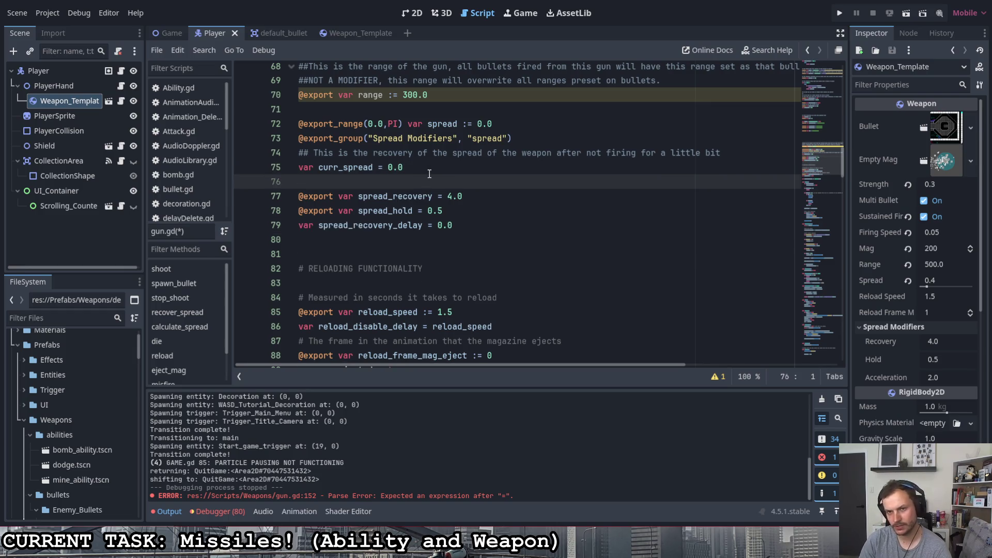
key(BackSpace)
text(@export var spread_acceleration = 2.0)
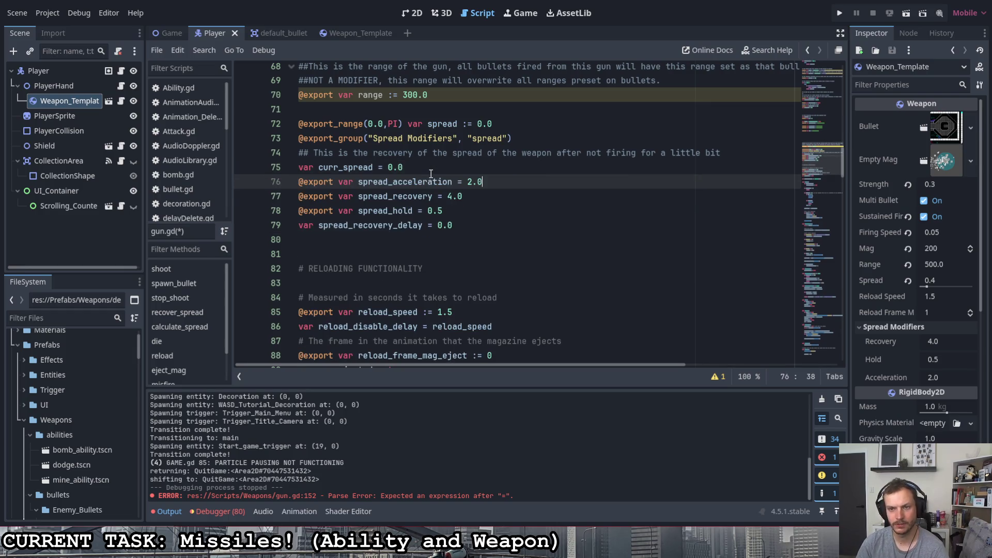
click(448, 196)
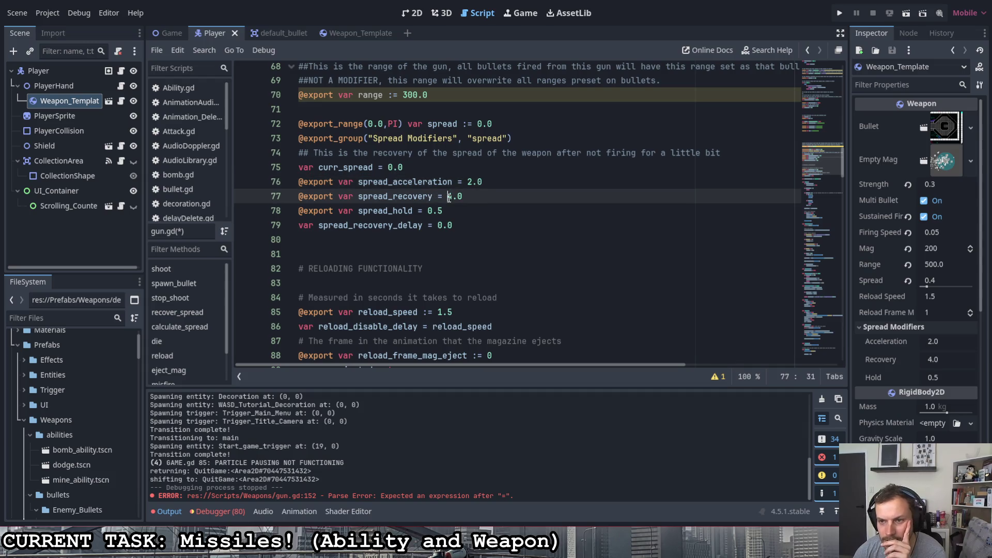
click(465, 213)
scroll(478, 219, down, 20)
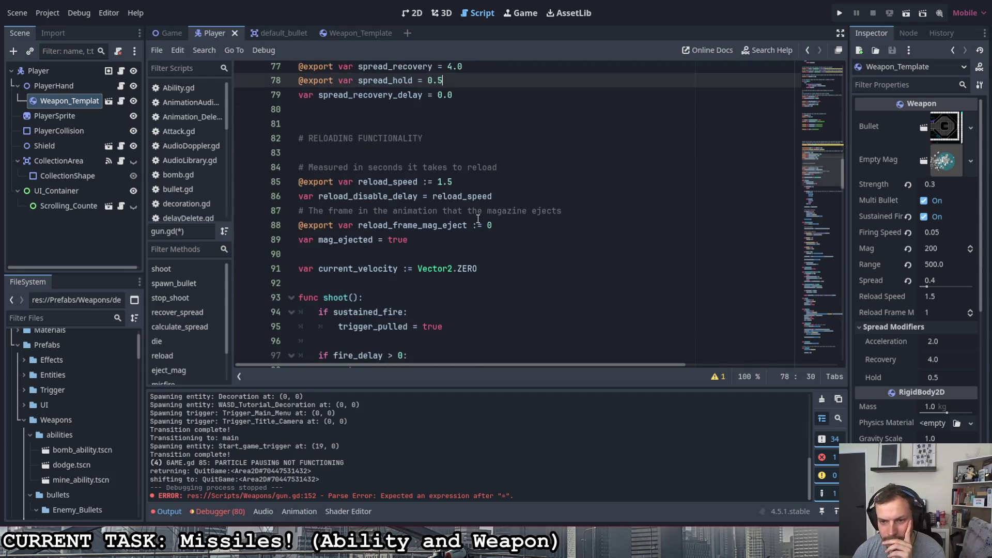
- Insert a new first line at the top of calculate_spread
scroll(481, 264, down, 12)
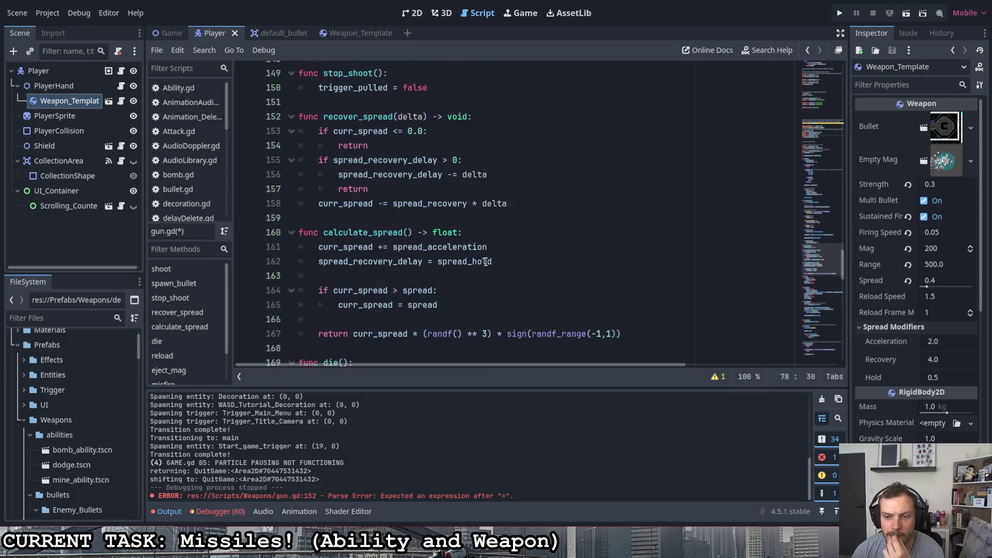
scroll(481, 264, up, 5)
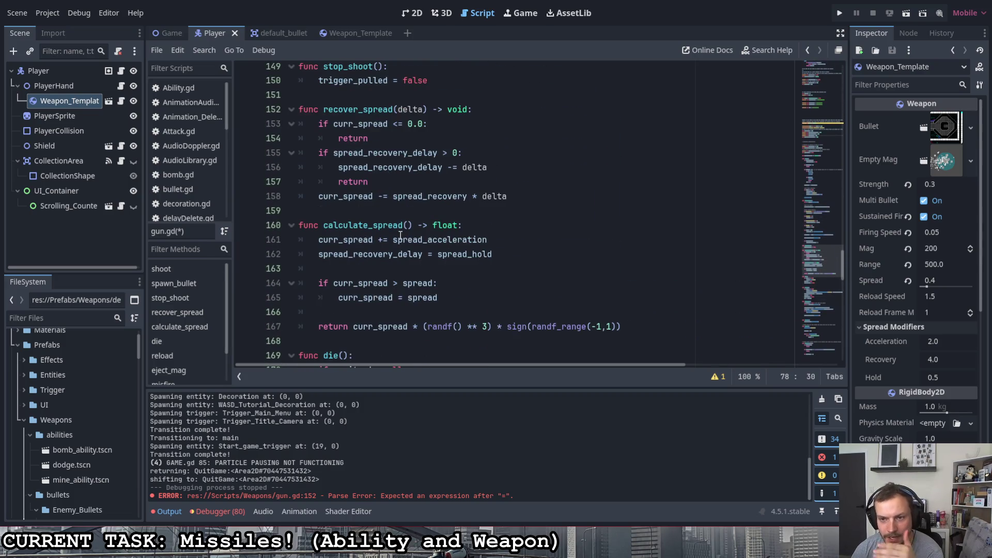
click(413, 226)
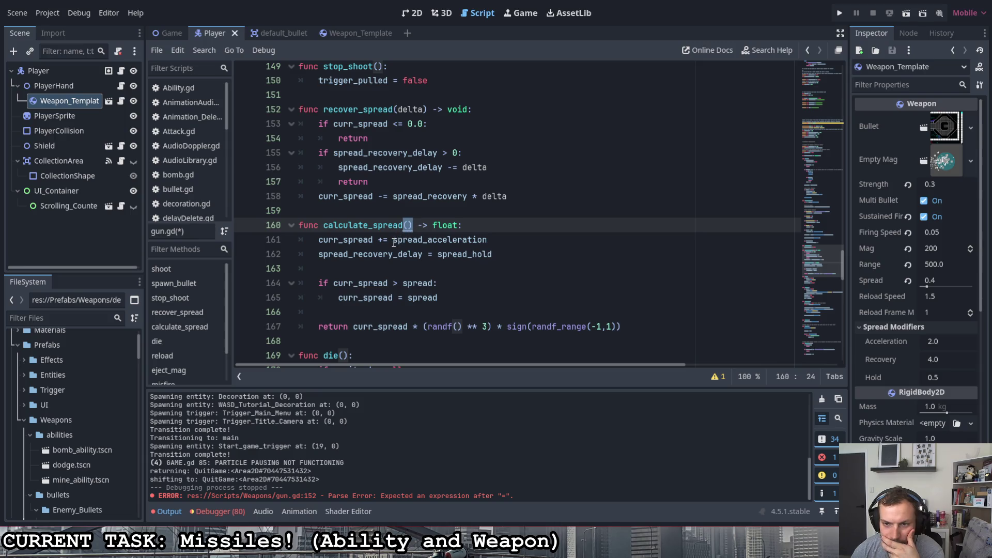
mouse_move(393, 242)
mouse_move(354, 328)
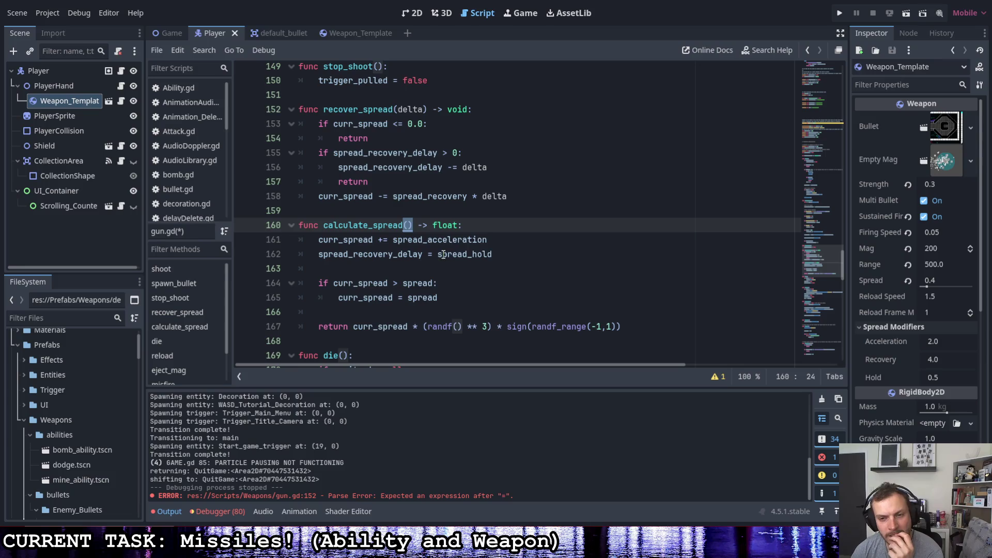
click(477, 232)
key(Return)
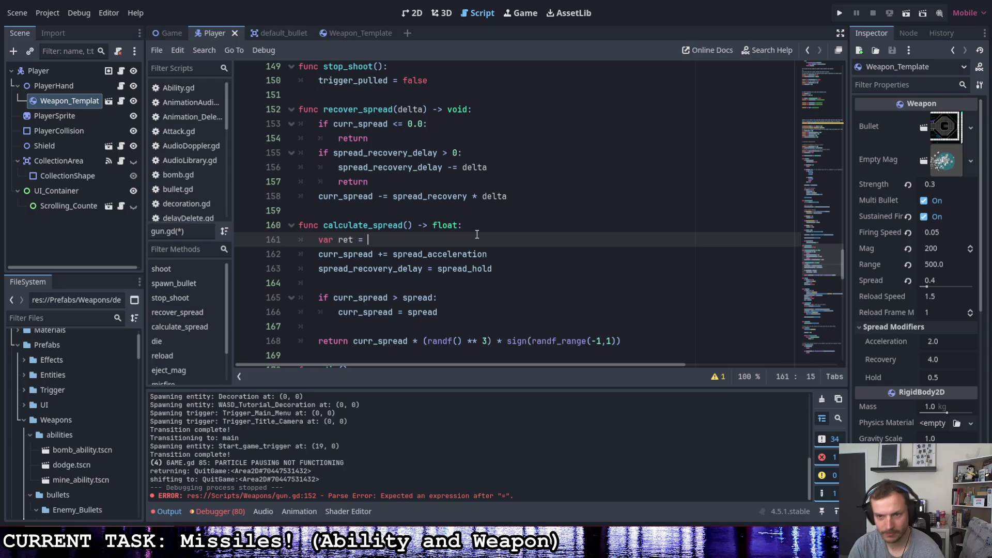
key(Escape)
- Assign ret from curr_spread * (randf() ** 3) * sign(randf_range(-1,1)) and return ret
mouse_move(623, 341)
mouse_down()
mouse_move(354, 344)
mouse_move(656, 345)
mouse_up()
key(ctrl+c)
key(Up)
key(Up)
key(Up)
key(End)
key(ctrl+v)
text(ret)
click(548, 311)
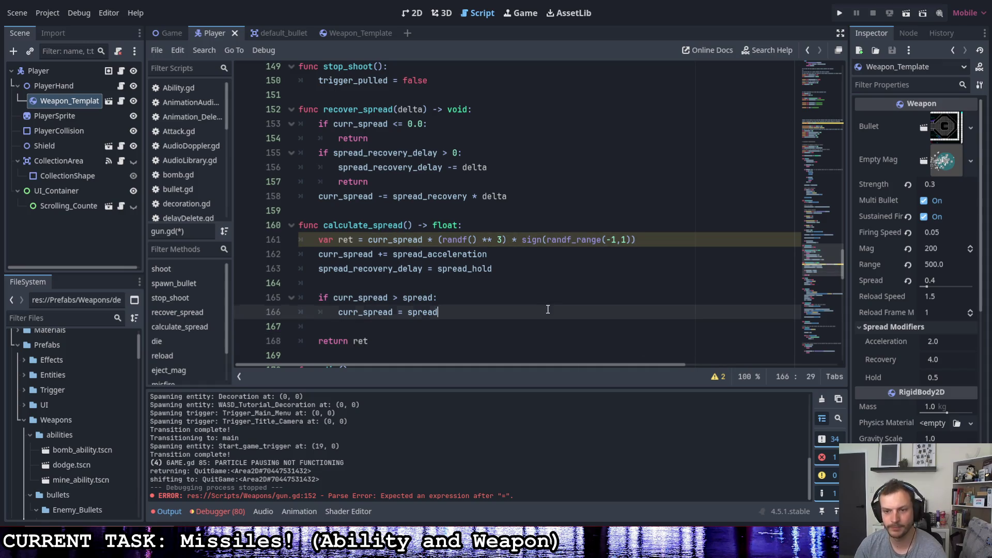
click(490, 255)
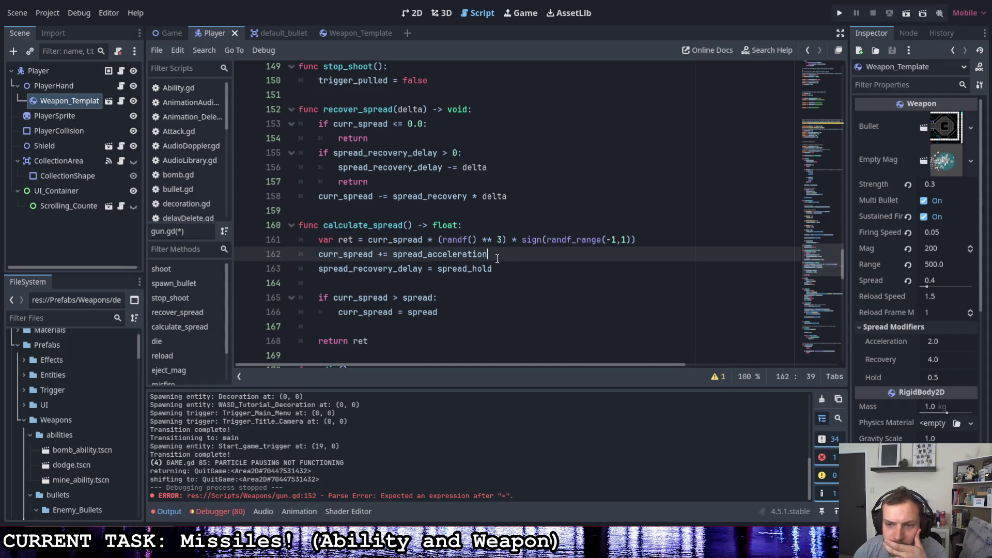
click(397, 324)
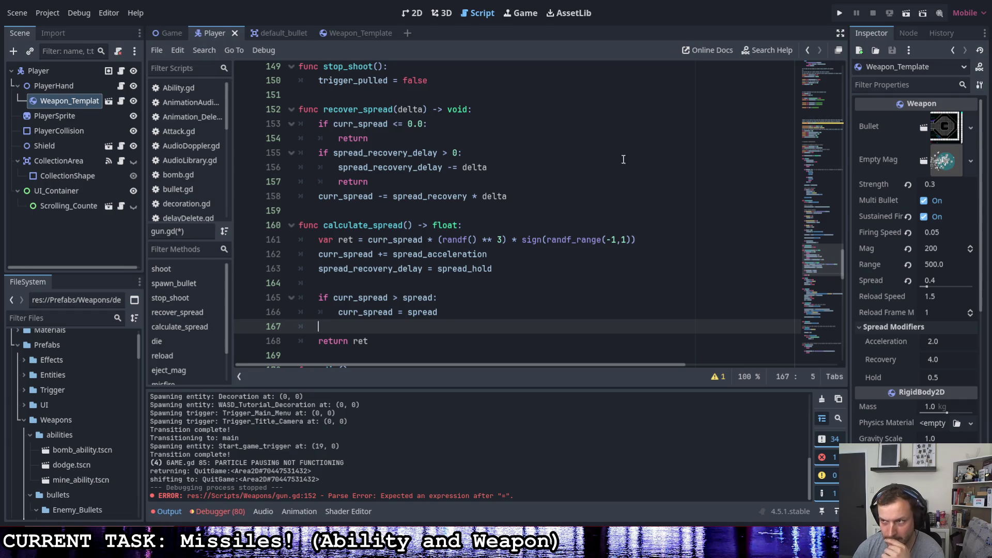
- Run the game and fire several missile volleys to check the spread
click(840, 14)
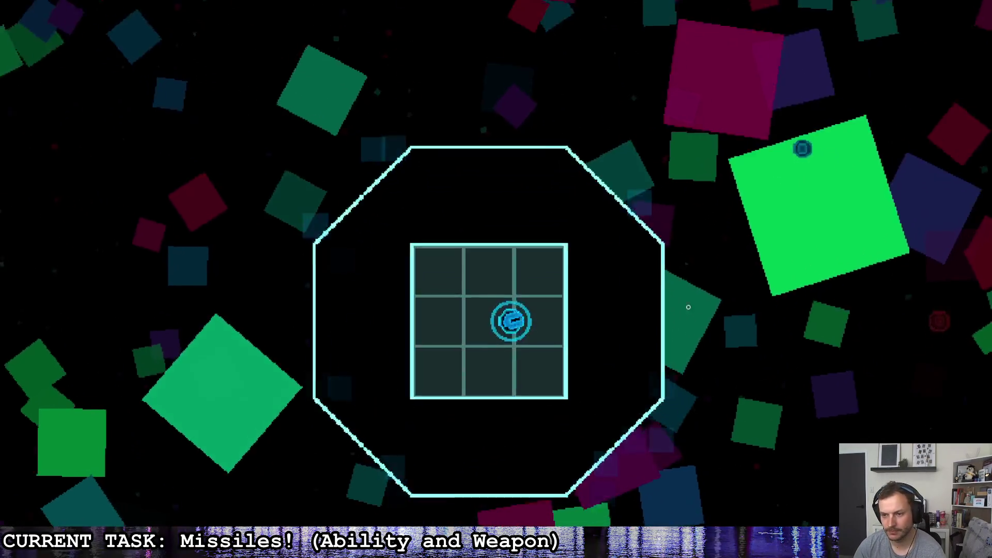
click(730, 201)
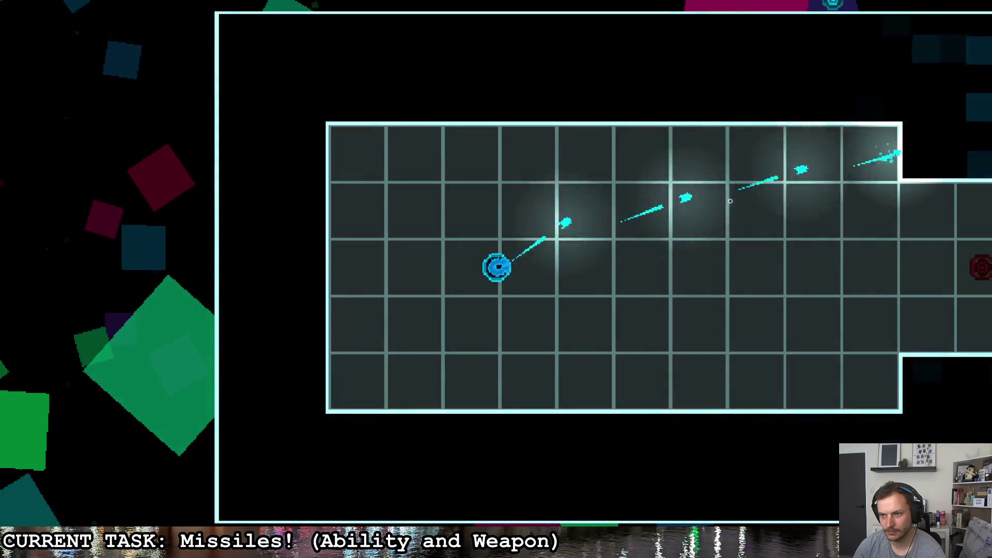
click(732, 207)
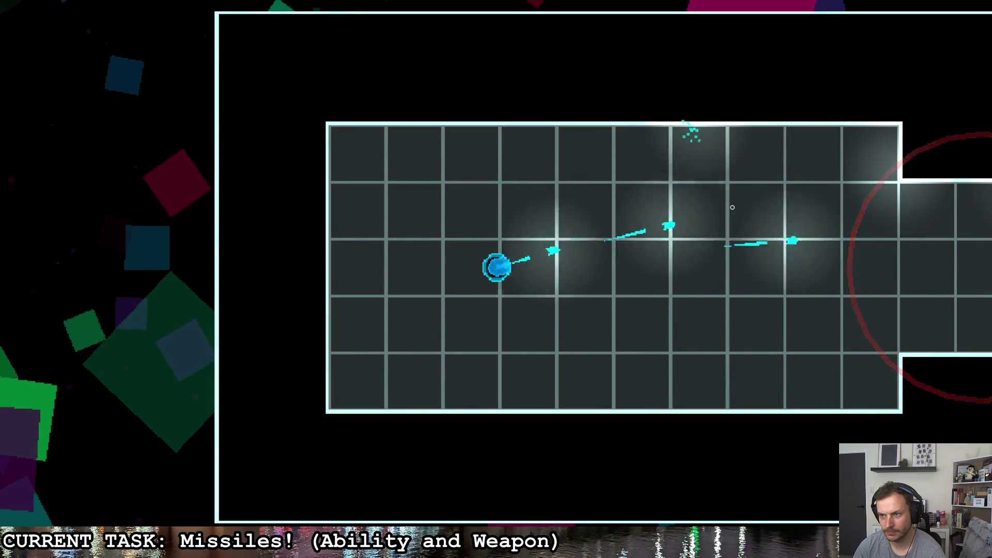
click(733, 207)
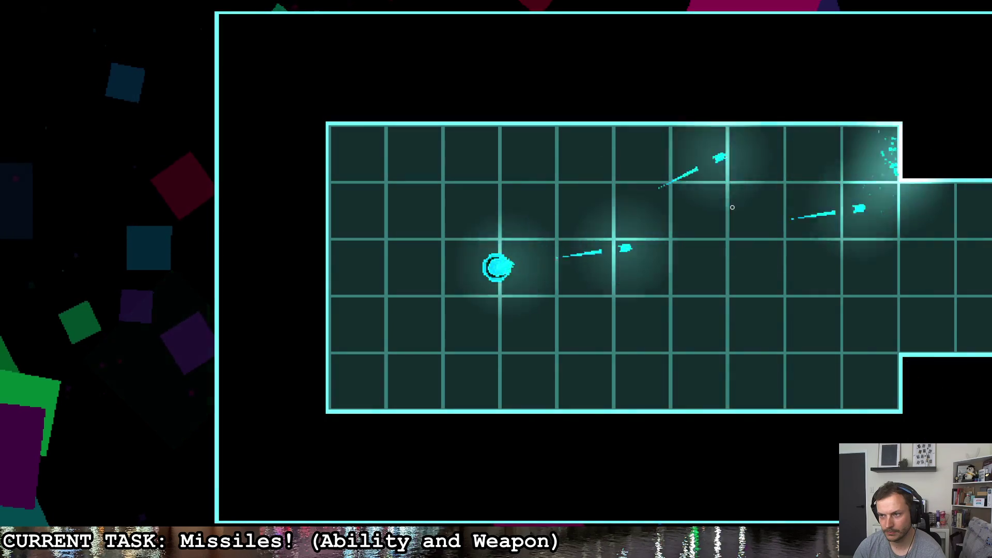
click(791, 276)
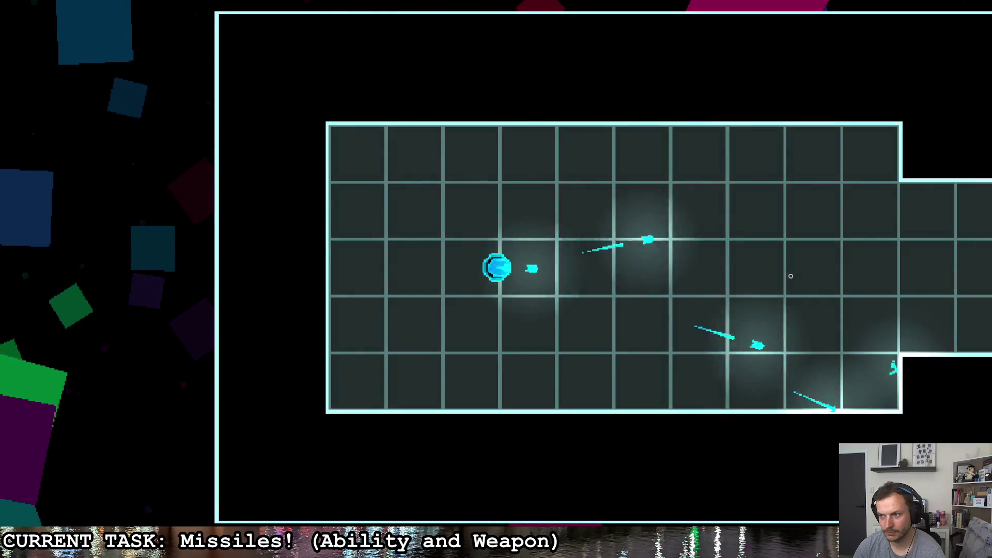
click(791, 276)
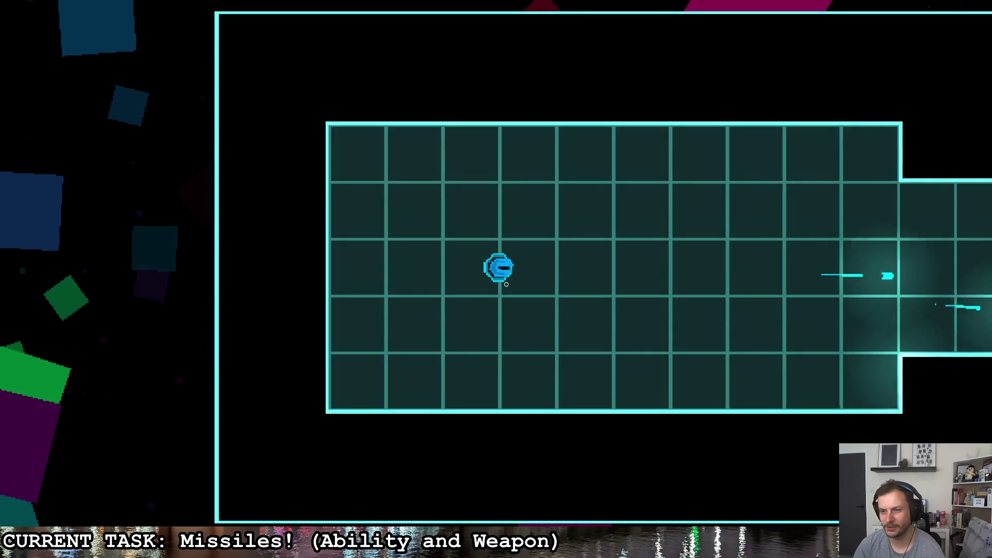
- Move the ship right, fire repeatedly at the left wall, then exit to the editor
key(d)
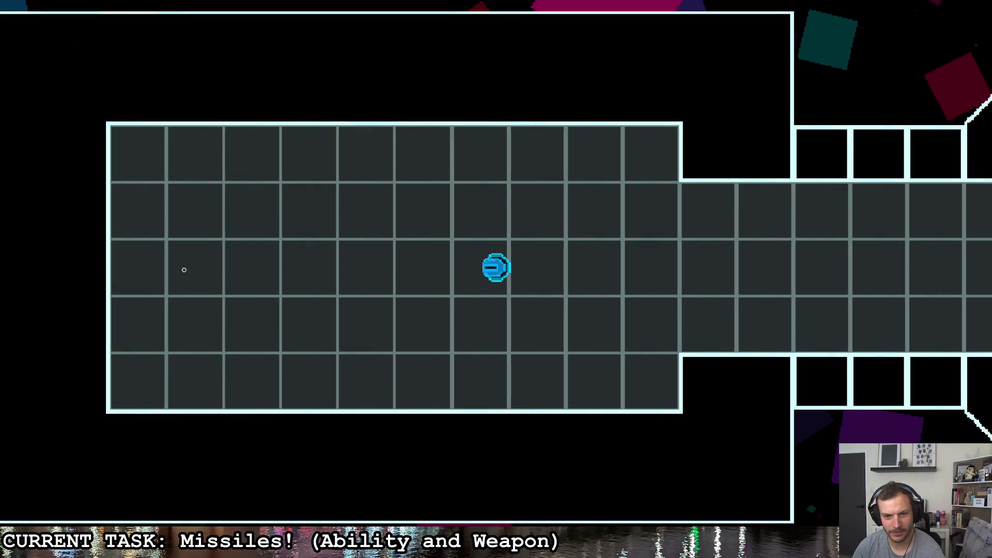
click(185, 270)
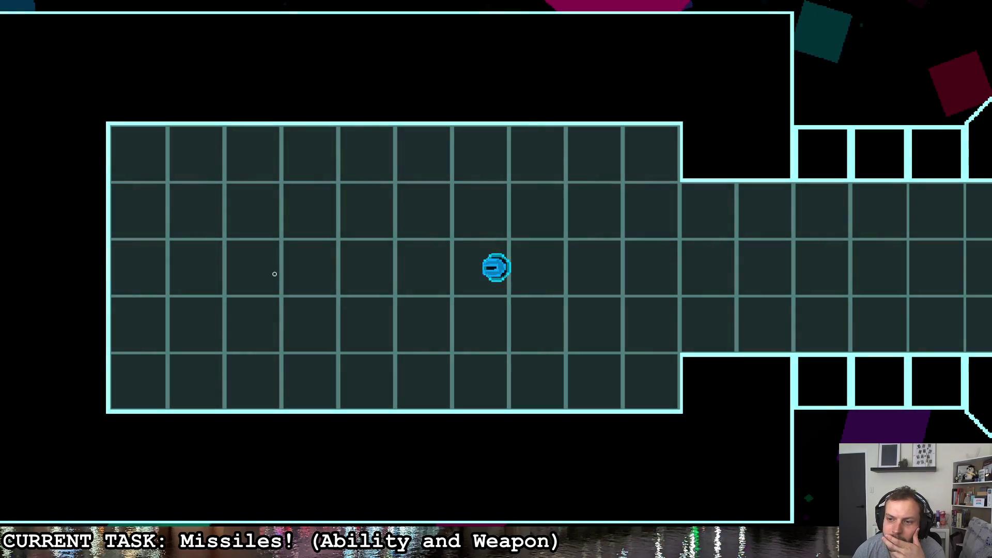
click(157, 264)
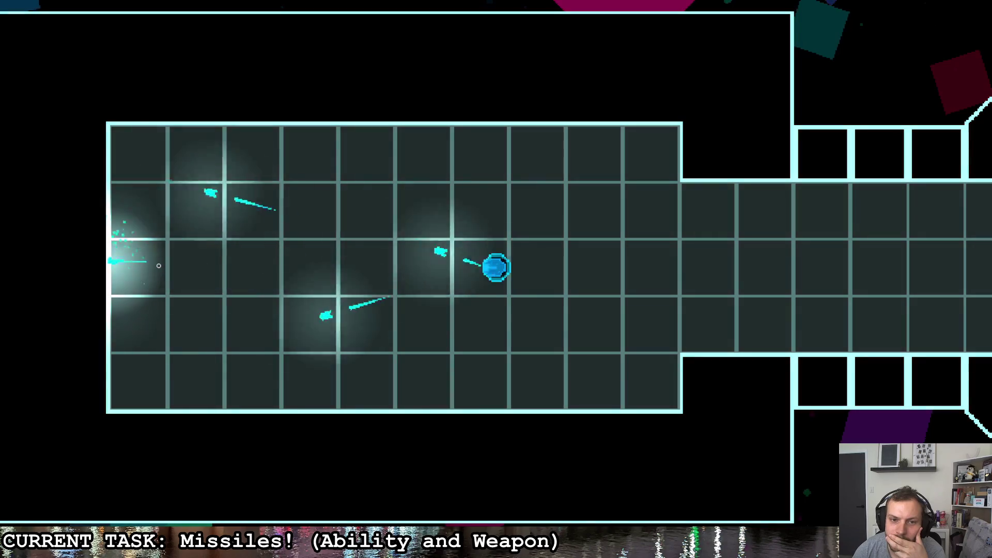
click(158, 267)
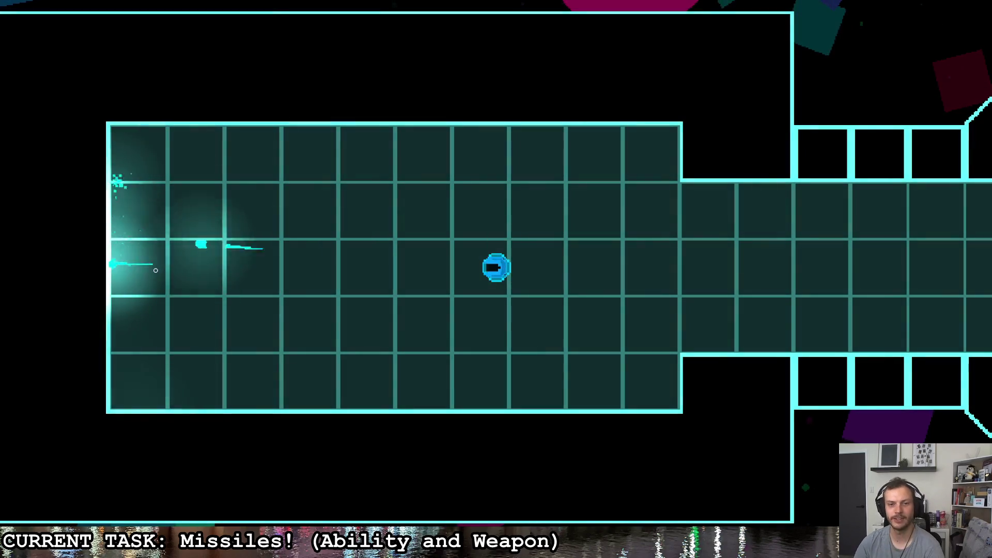
key(Escape)
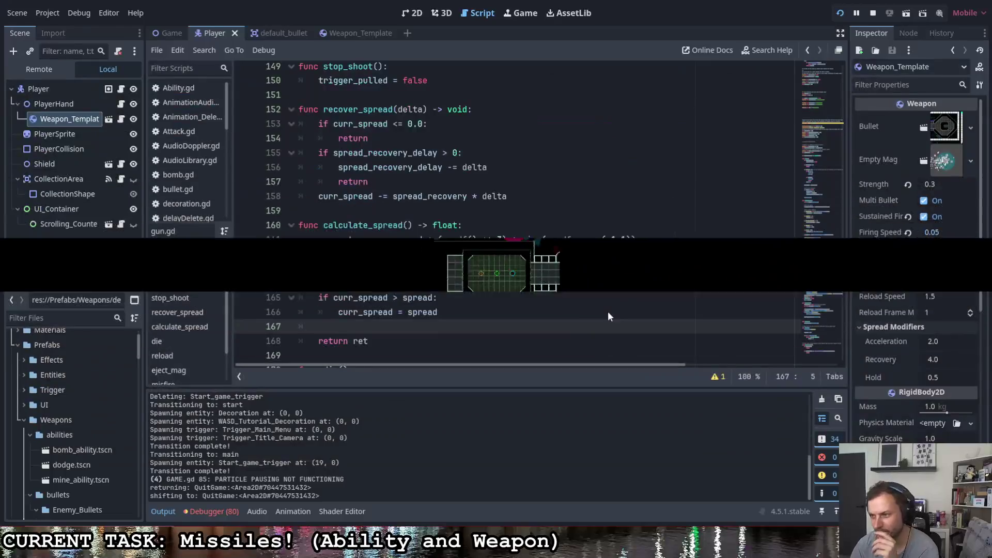
- Set Acceleration 1.0, Hold 3.0 and Spread to 3.142, then run the game with F5
click(952, 341)
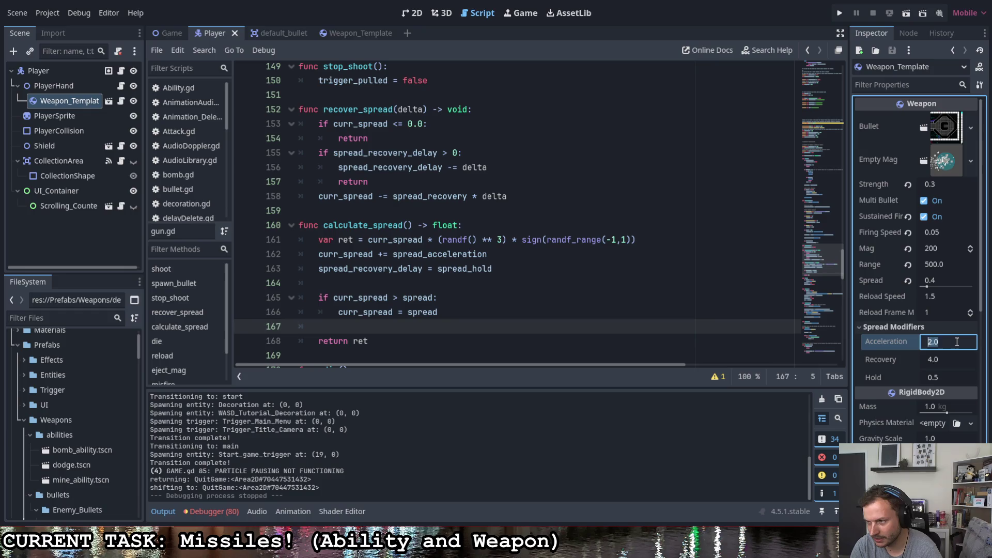
click(944, 381)
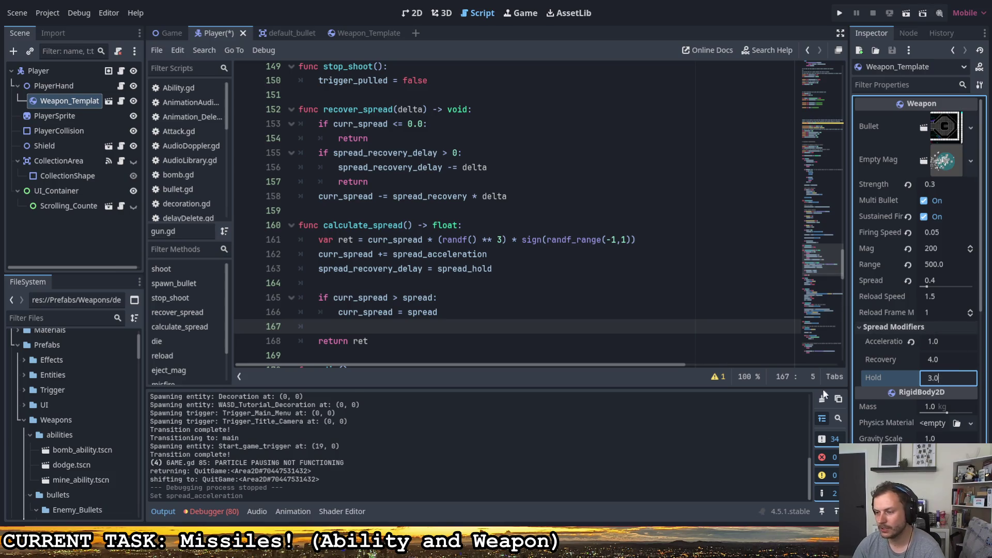
click(730, 435)
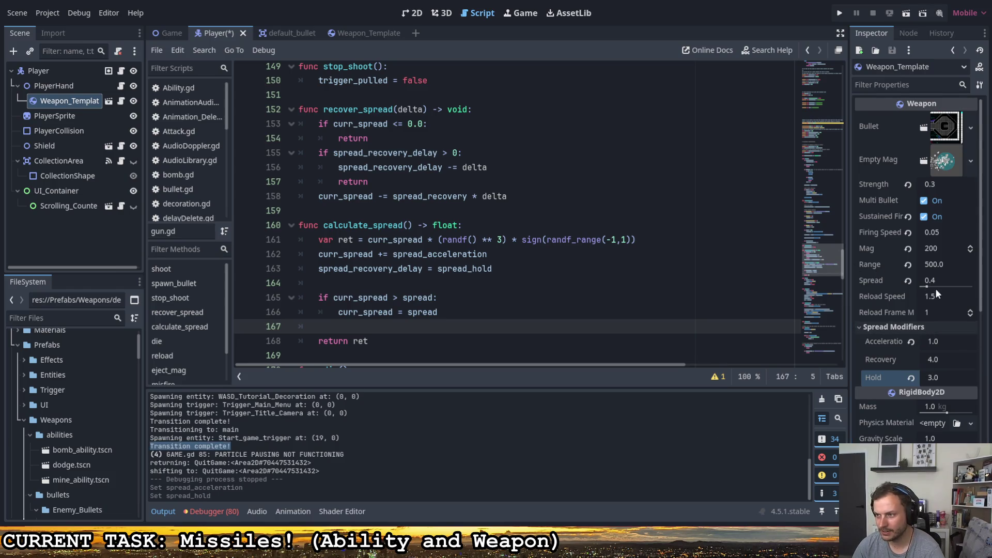
drag(928, 288, 991, 286)
key(F5)
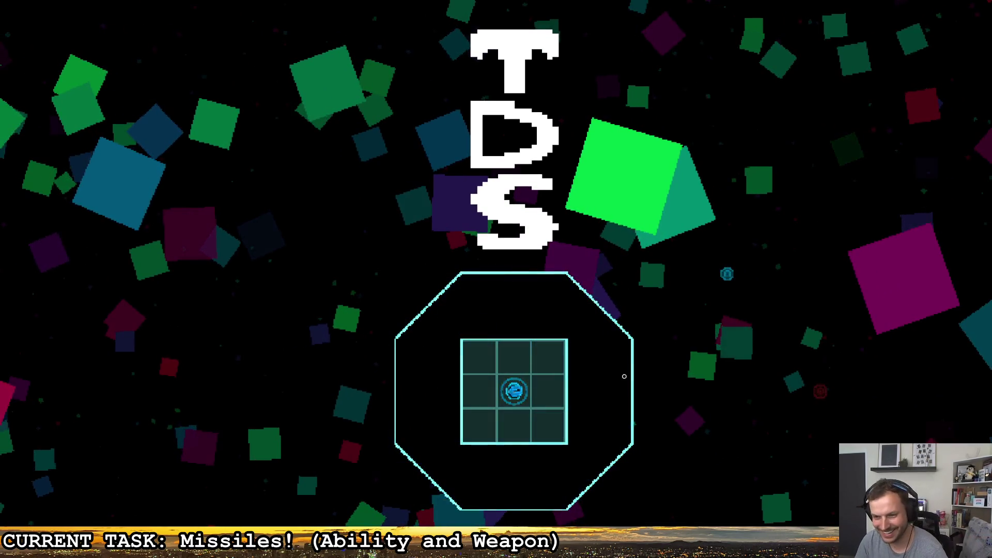
- Start play from the title screen, fire a volley across the arena, then exit
click(641, 268)
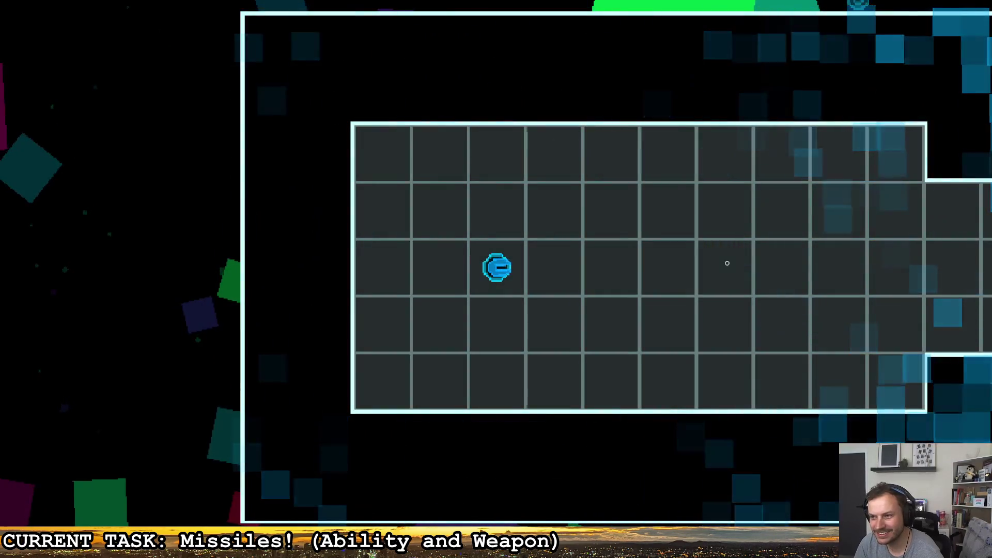
click(808, 200)
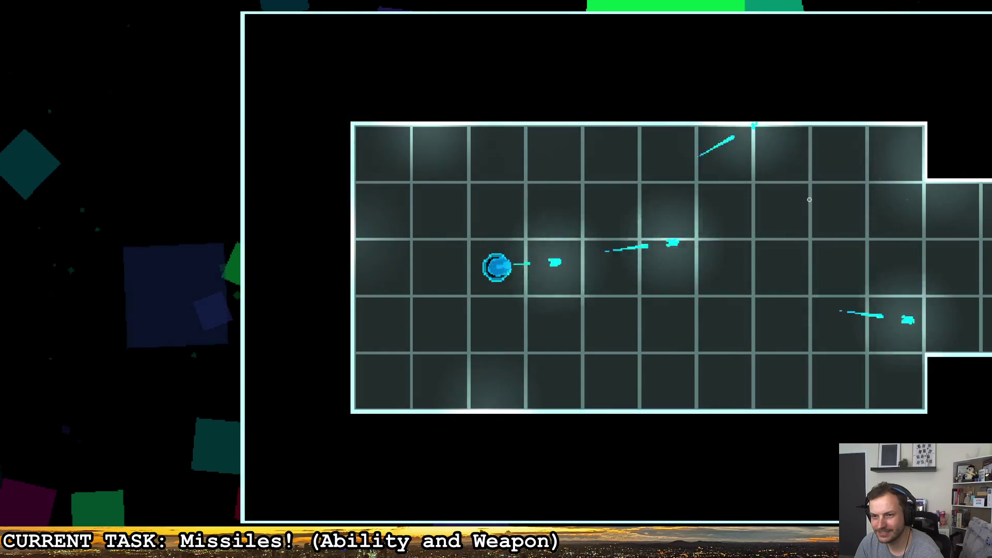
key(Escape)
key(d)
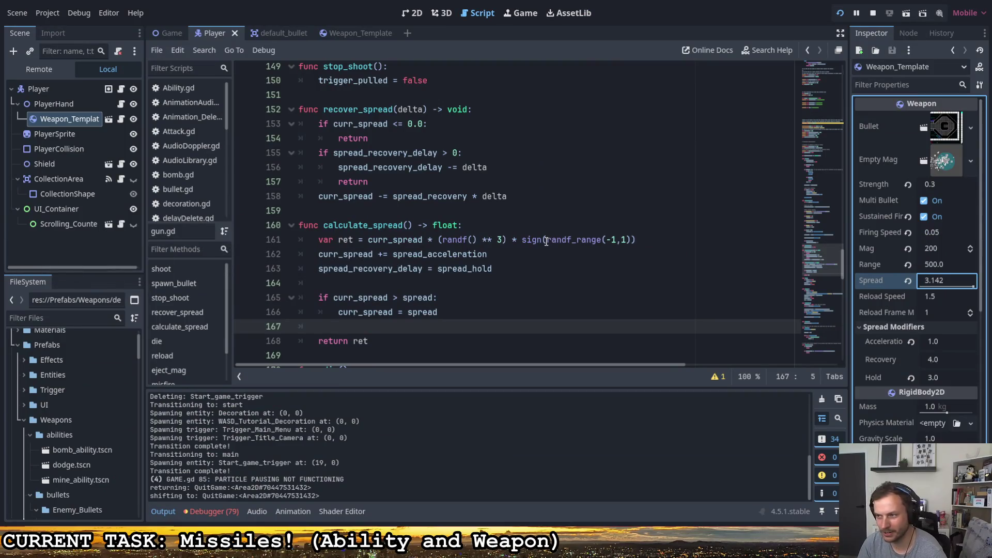
- Cap the spread export range on line 72 of gun.gd at PI/2.0 and save
scroll(509, 234, up, 20)
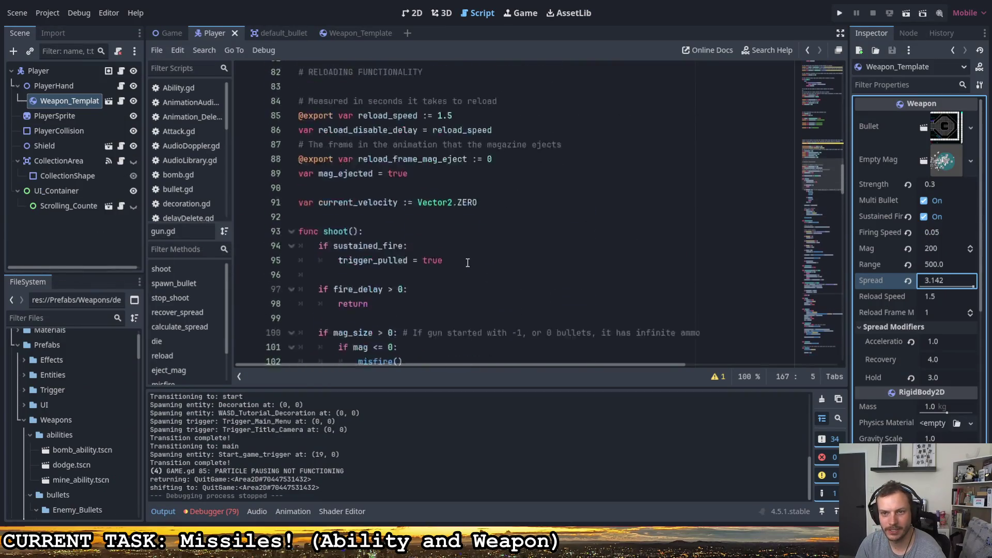
scroll(463, 262, up, 16)
scroll(439, 251, down, 8)
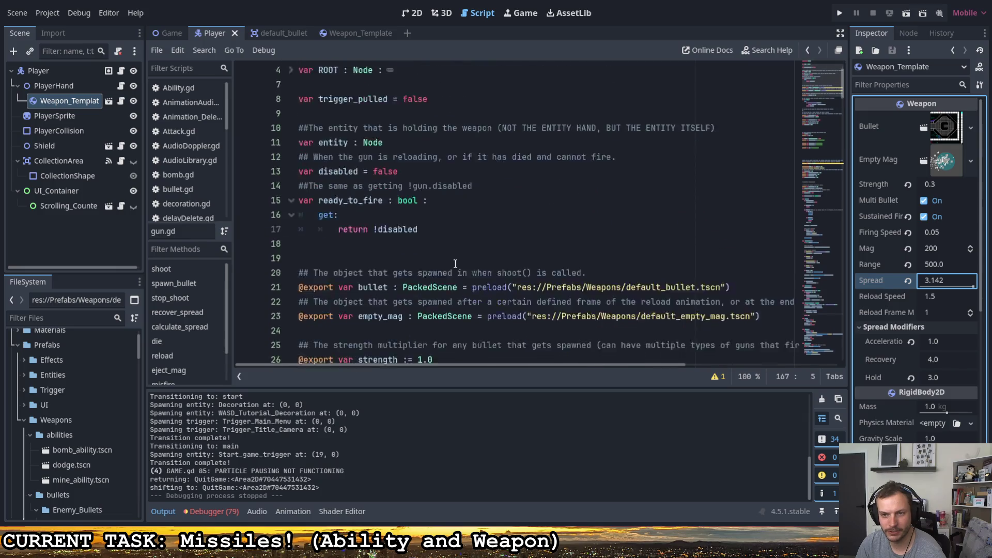
scroll(439, 252, down, 13)
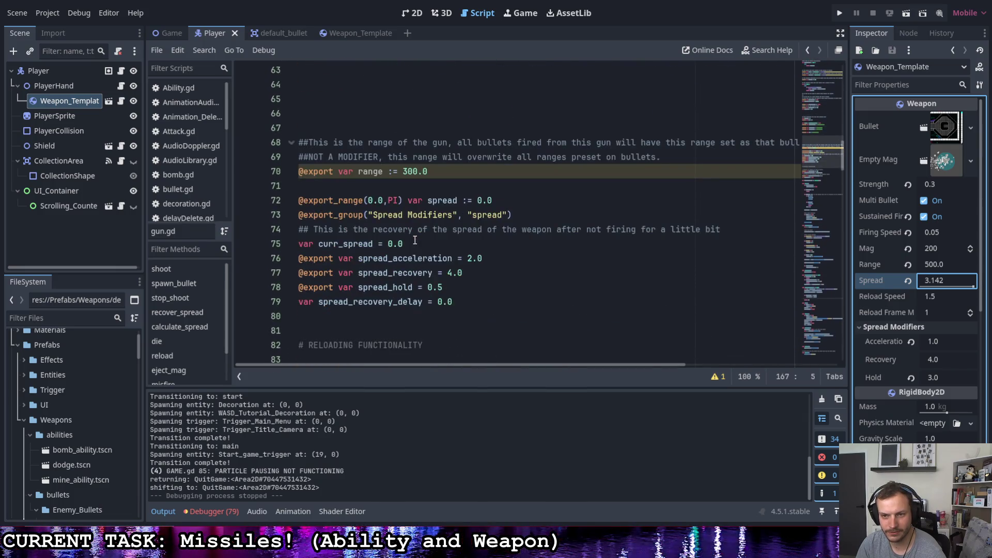
click(398, 200)
text(/2)
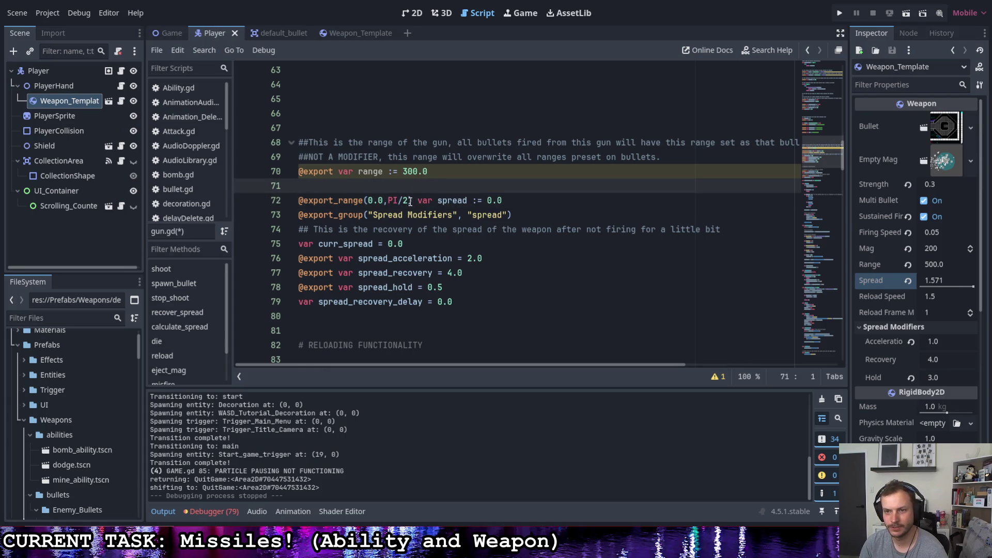
text(.0)
key(ctrl+s)
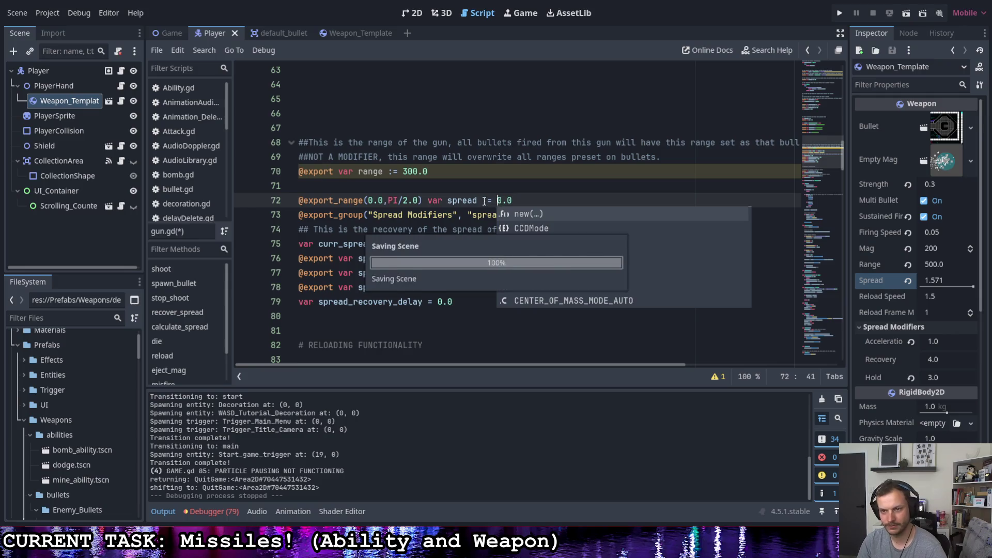
- Clamp Spread to 1.571, set spread Acceleration to 0.5, and run the game
click(974, 287)
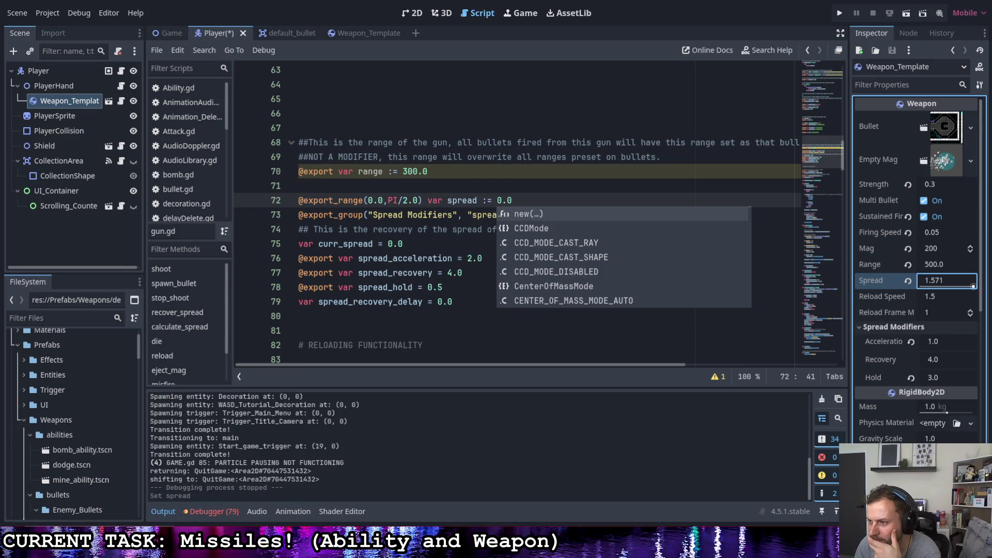
click(466, 297)
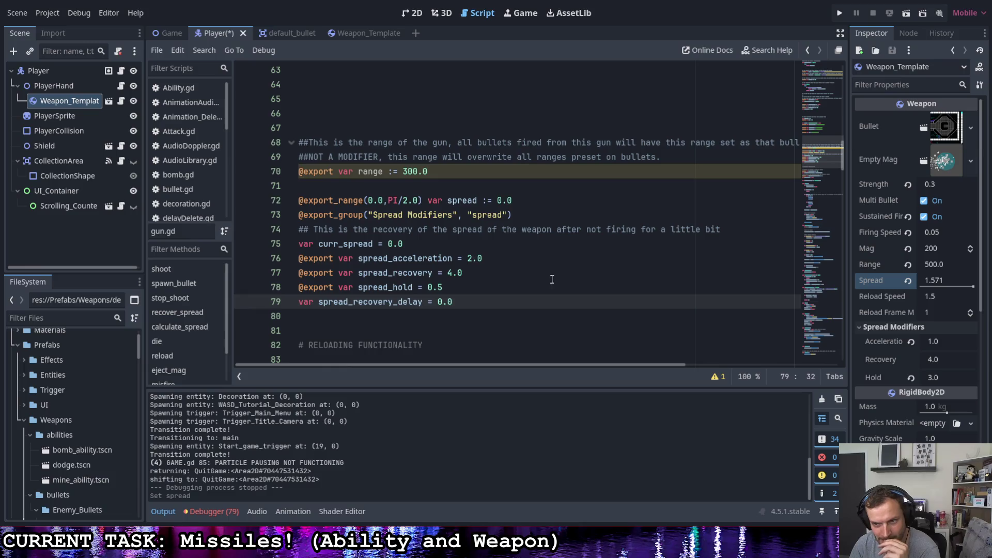
click(942, 344)
text(0.4)
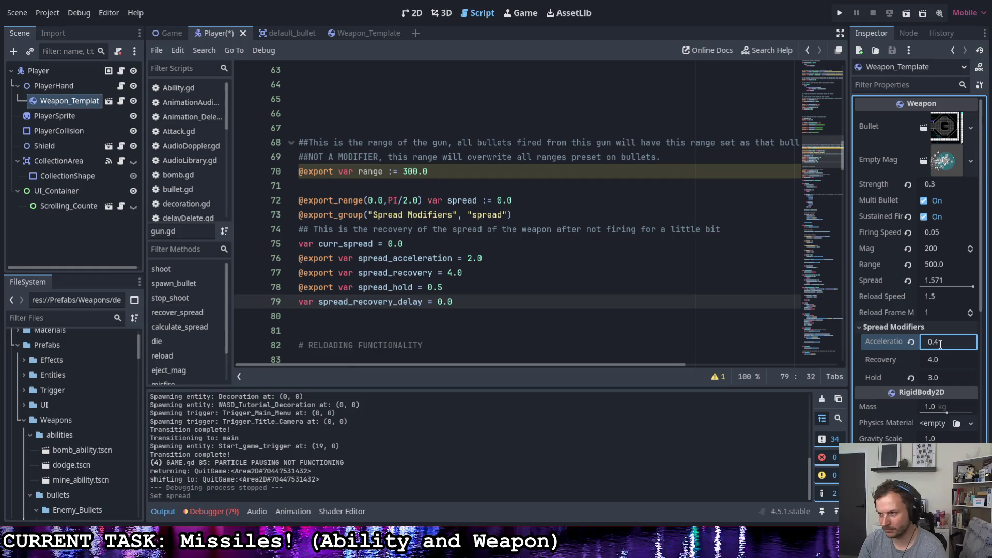
triple_click(751, 441)
click(839, 13)
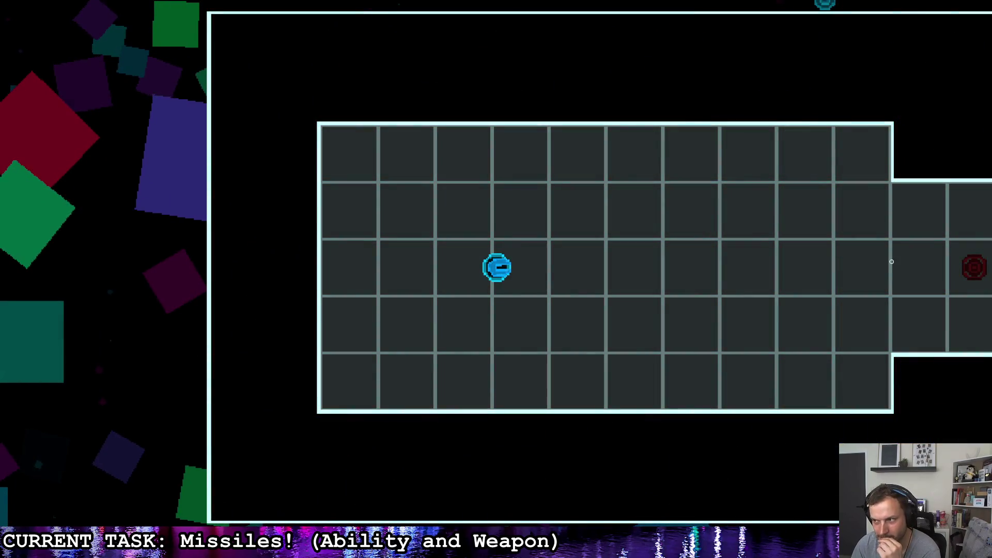
- Fire a test shot at the red enemy, then pause and quit back to the editor
click(892, 262)
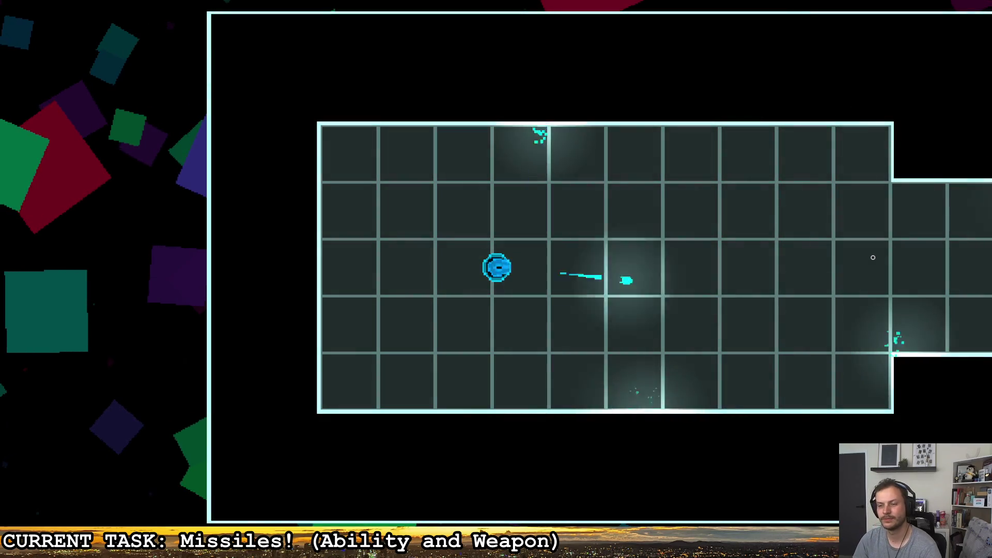
key(Escape)
click(598, 277)
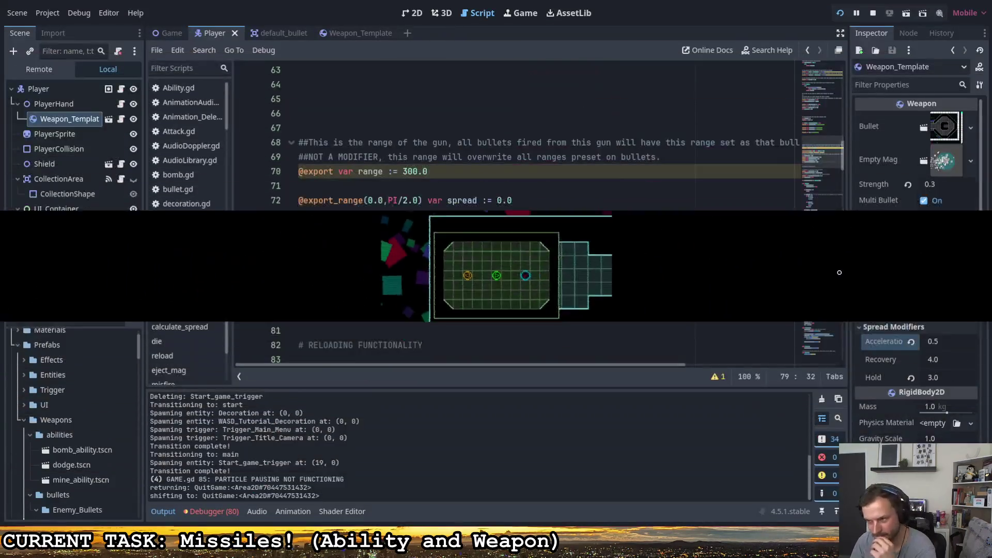
- Change Weapon_Template's spread Acceleration to 0.1 and relaunch the game with F5
click(946, 341)
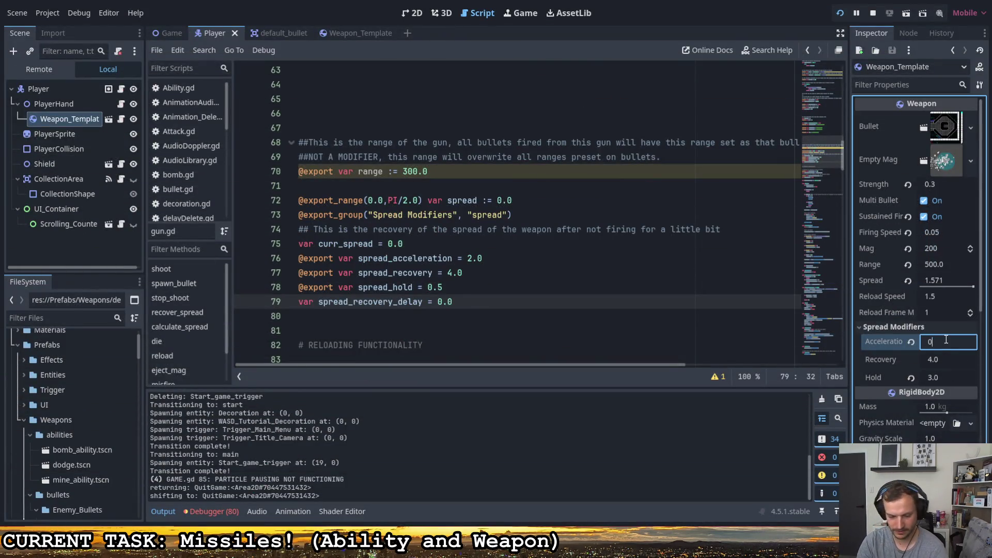
text(.01)
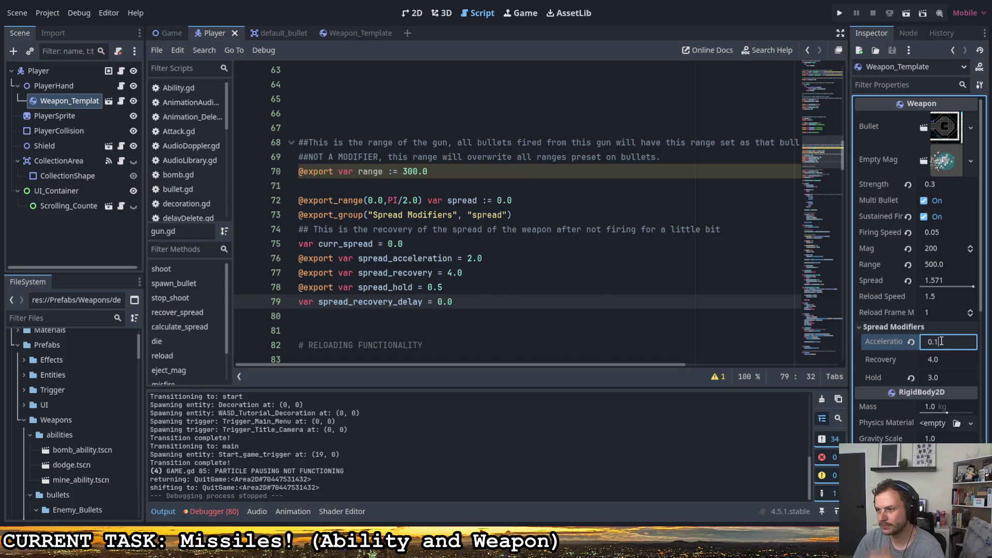
click(938, 362)
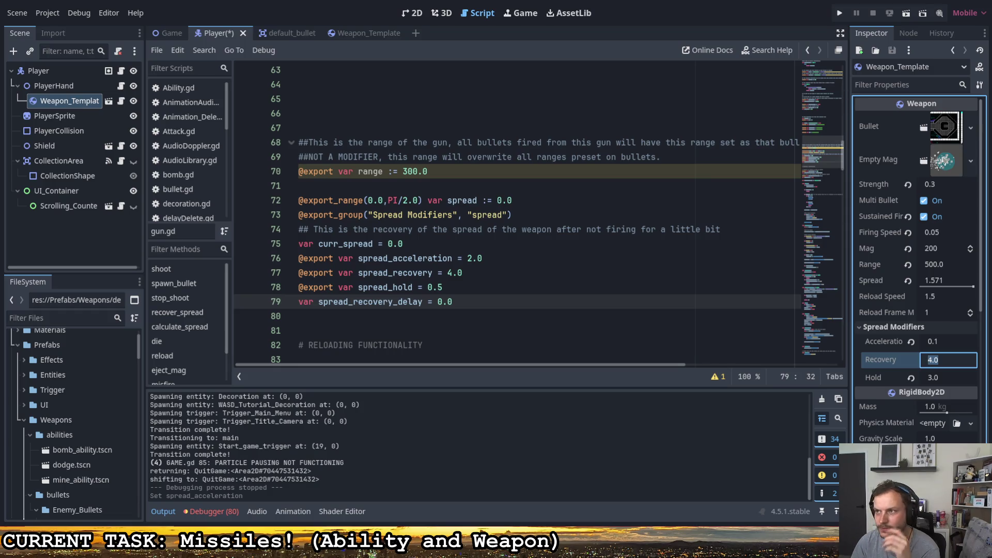
key(F5)
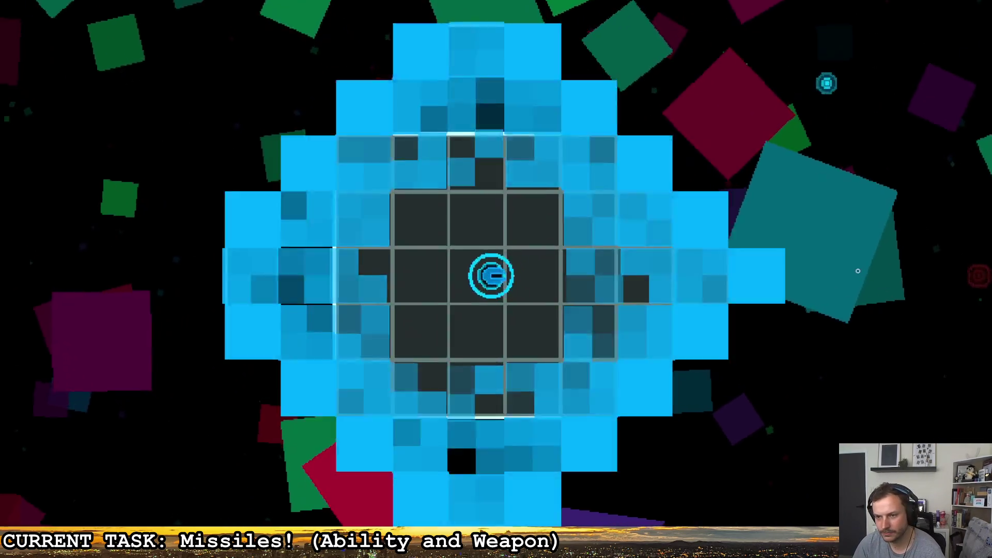
- Fire a continuous stream, move the ship right and back left, shoot the left wall, then exit
mouse_move(858, 271)
mouse_down()
mouse_move(871, 264)
mouse_move(188, 250)
mouse_move(176, 261)
mouse_up()
key(d)
key(a)
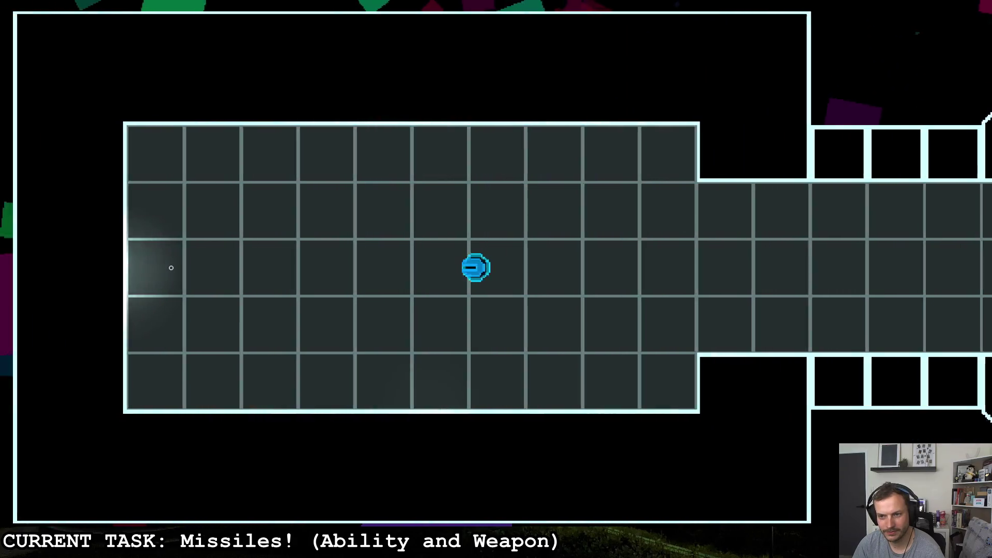
click(170, 269)
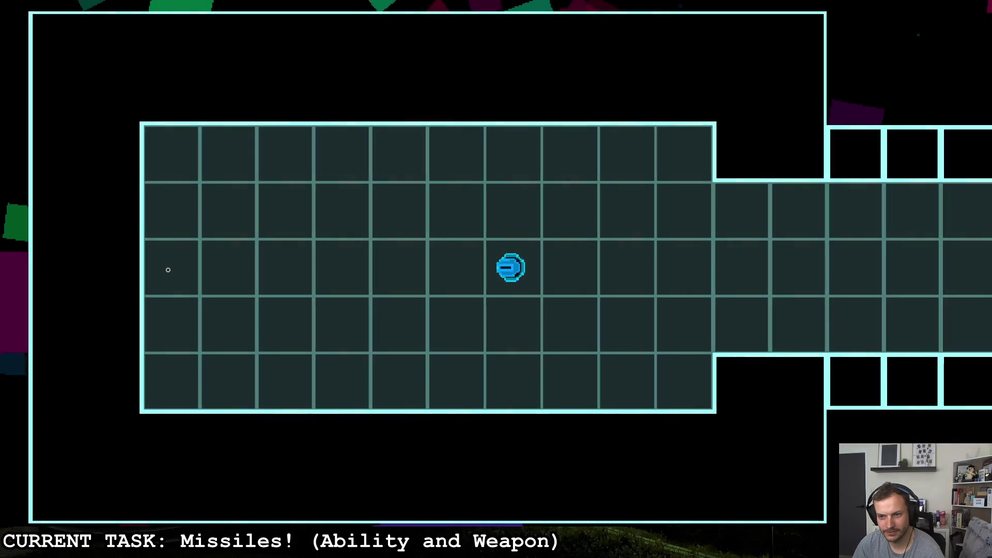
click(164, 271)
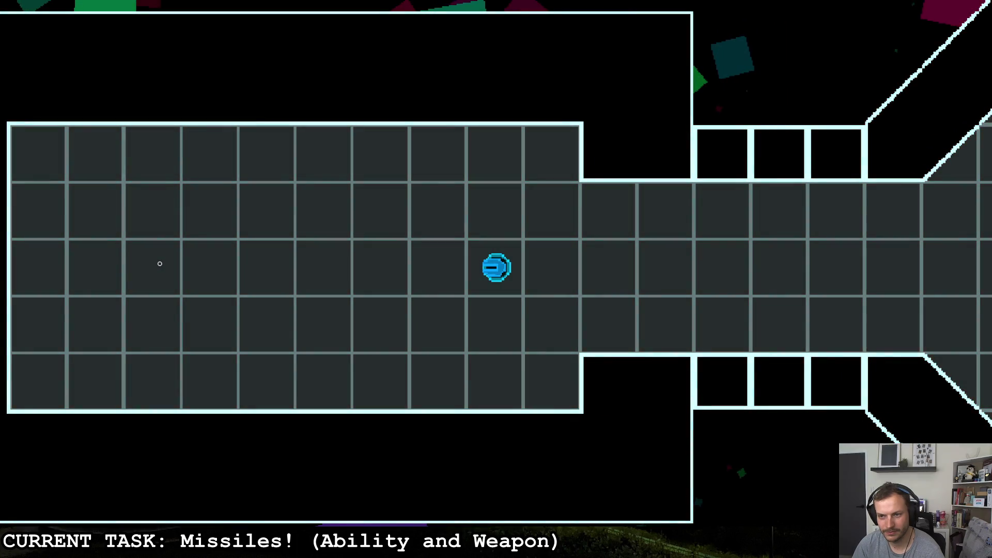
click(160, 266)
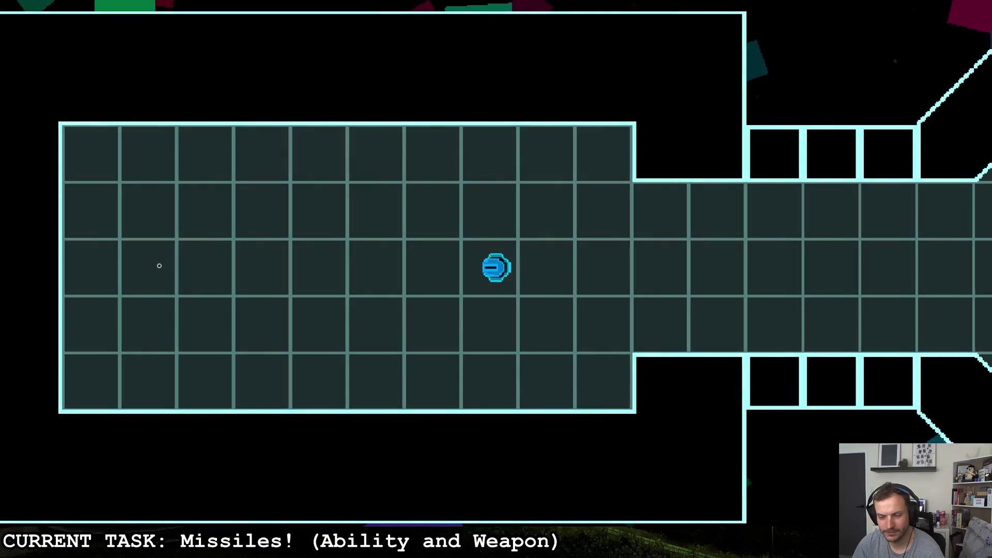
key(Escape)
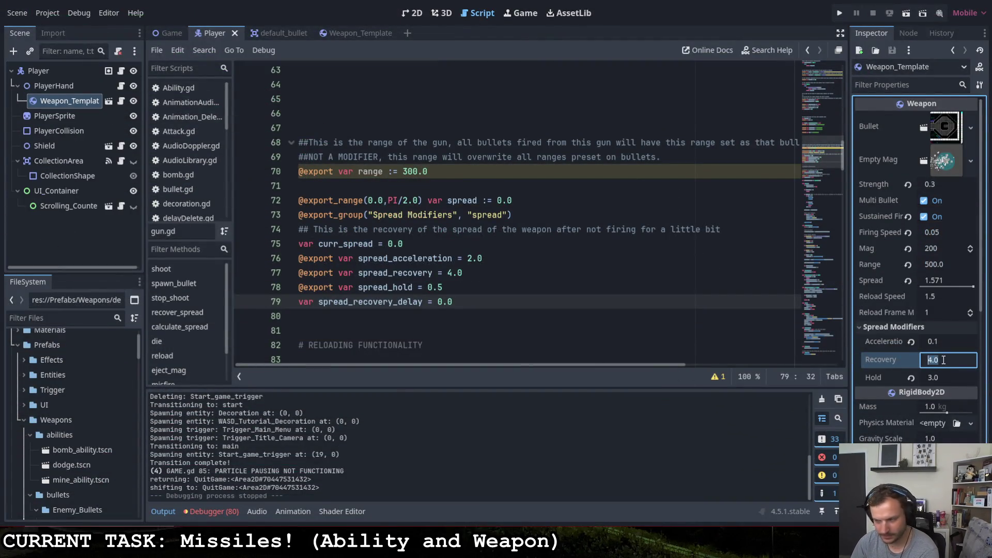
- Enter Recovery 10.0 and Hold 1.0 in the Spread Modifiers group, then return to gun.gd
text(1)
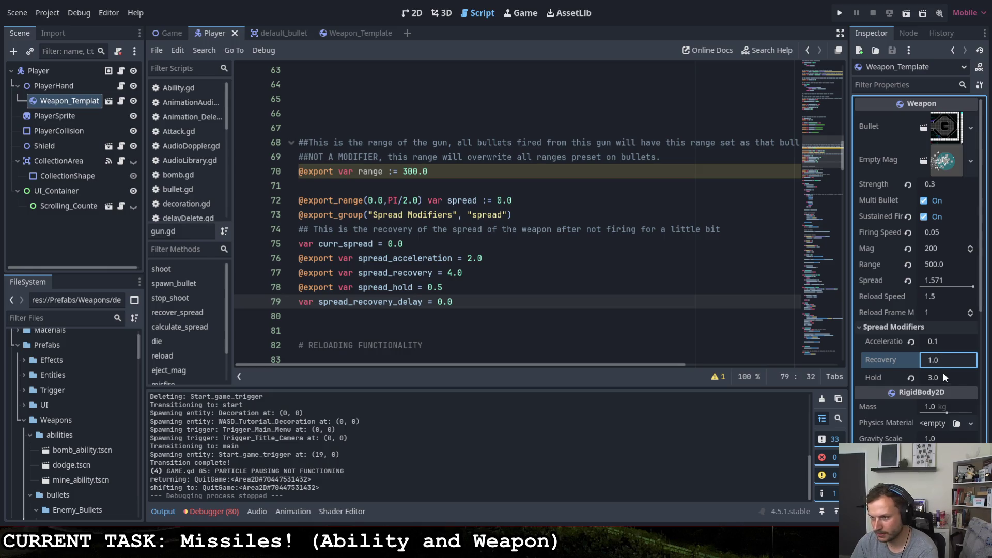
click(944, 376)
text(1)
click(946, 358)
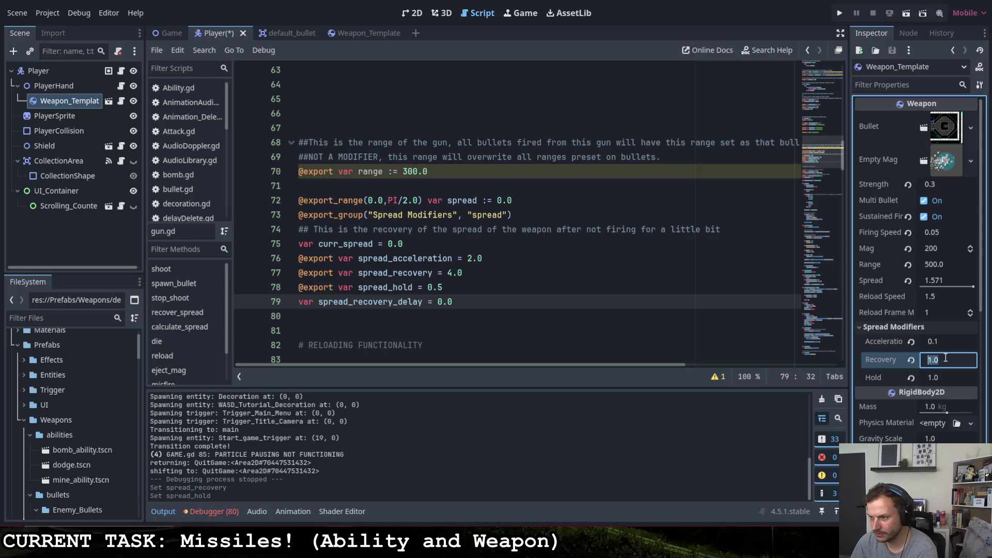
text(1)
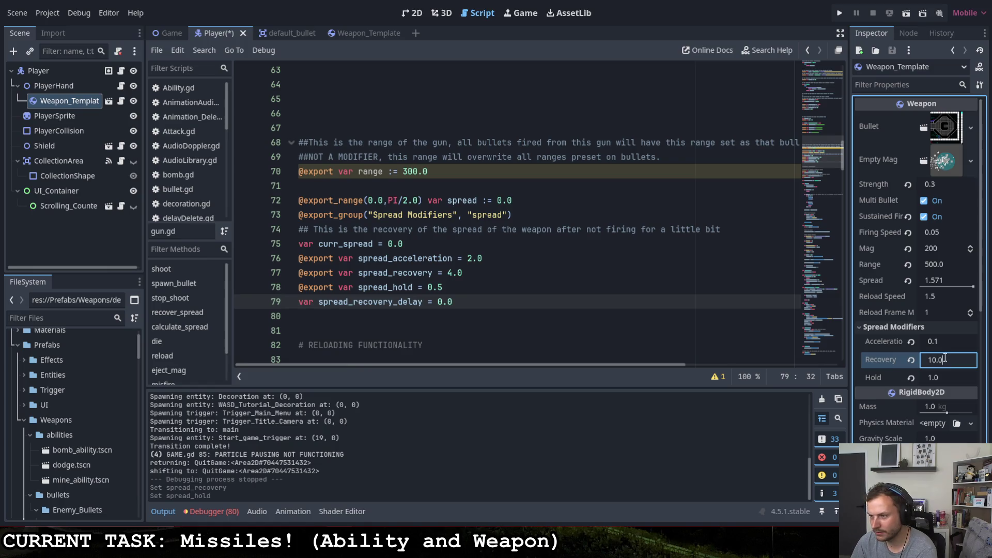
click(943, 343)
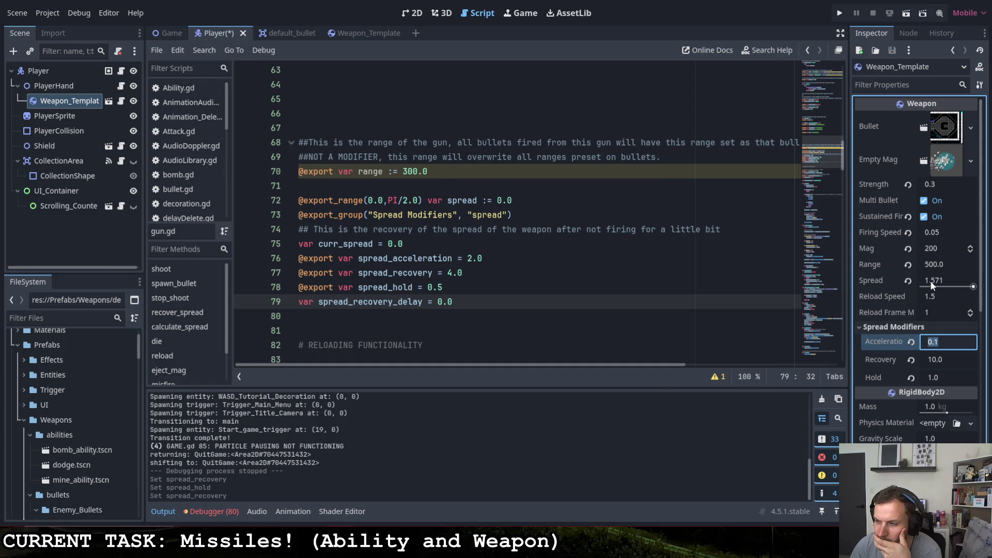
click(527, 176)
scroll(527, 185, up, 5)
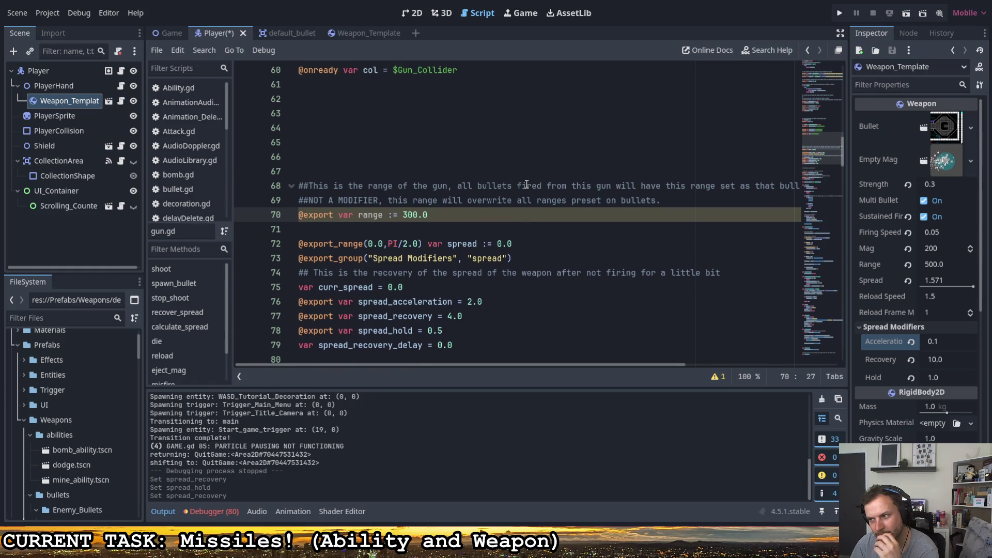
scroll(527, 185, down, 19)
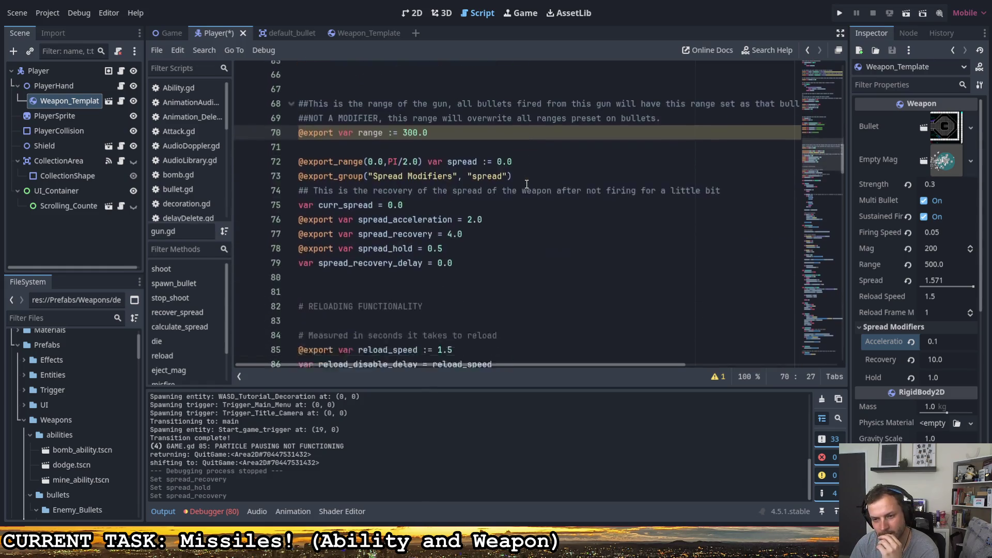
scroll(526, 185, down, 10)
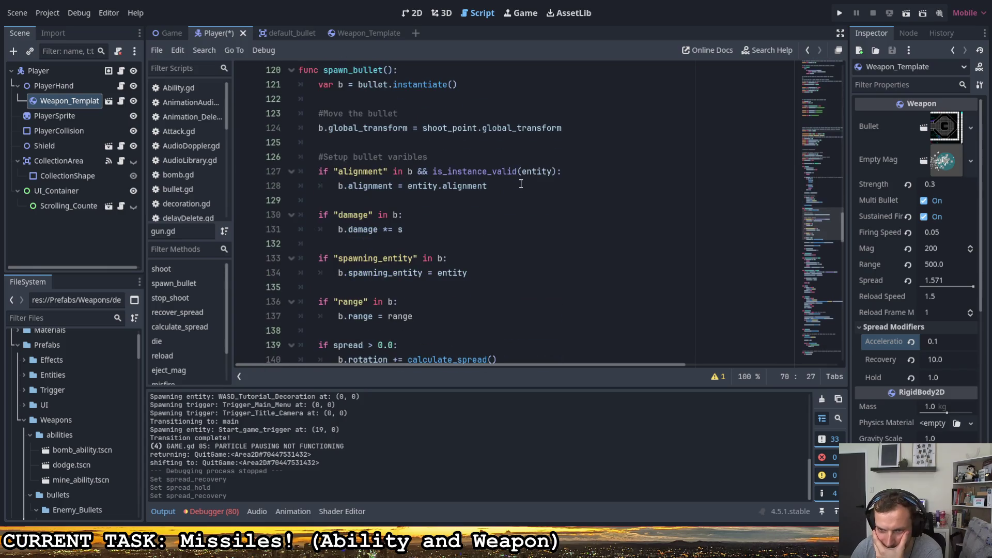
scroll(520, 183, up, 20)
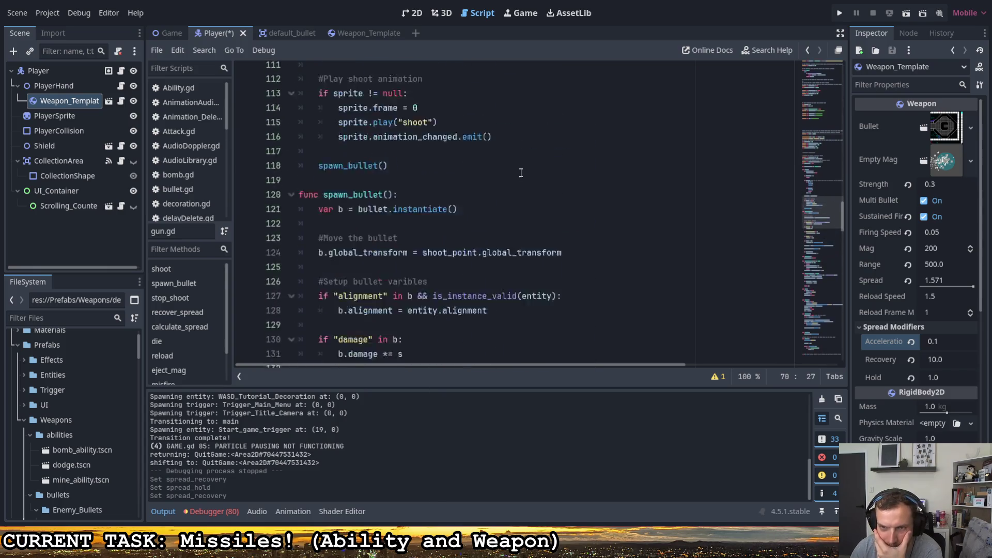
scroll(495, 193, up, 4)
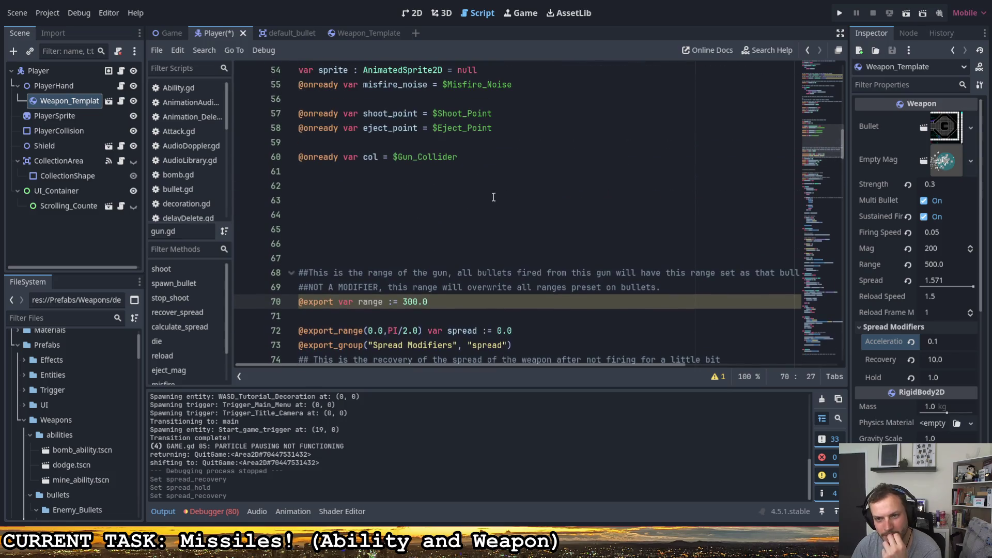
scroll(483, 195, down, 1)
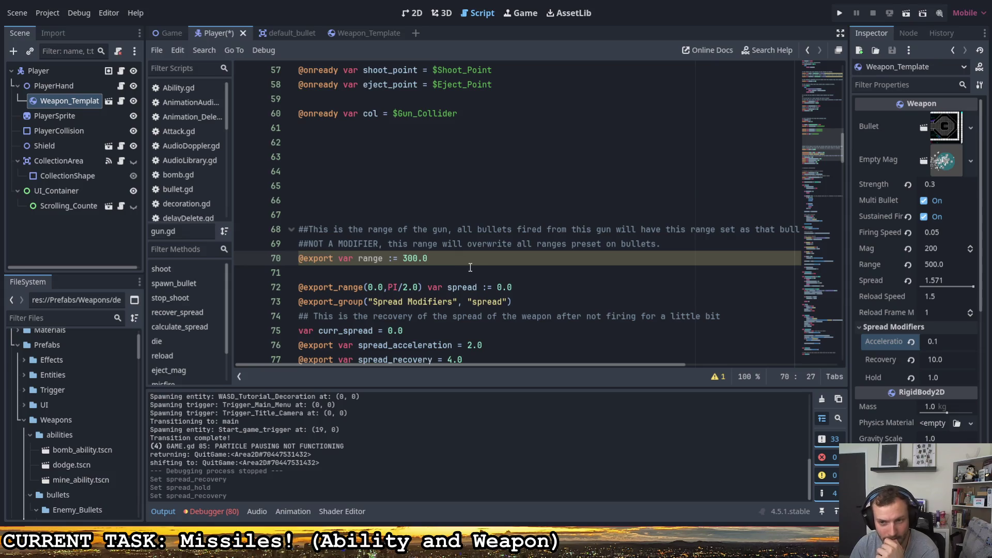
scroll(477, 266, down, 1)
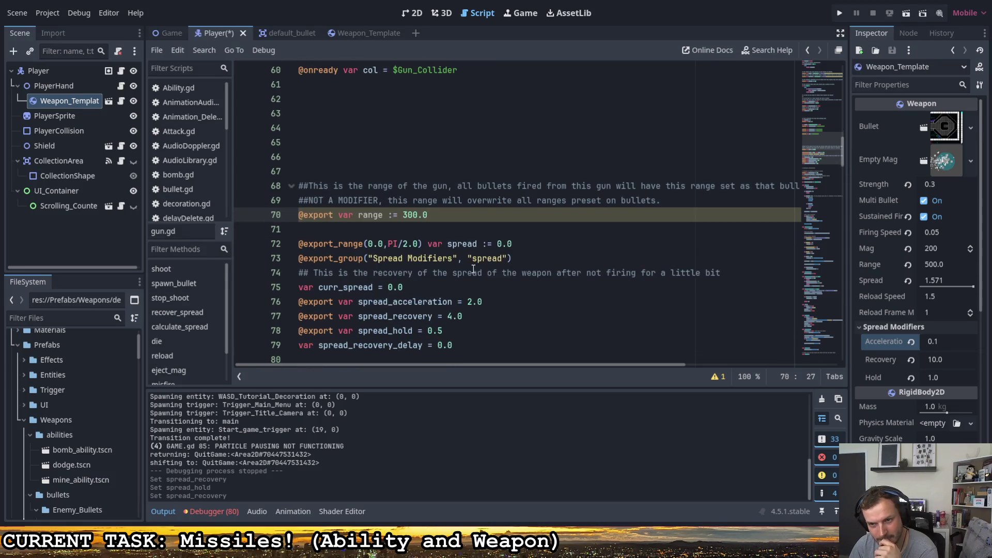
click(412, 243)
drag(418, 243, 388, 243)
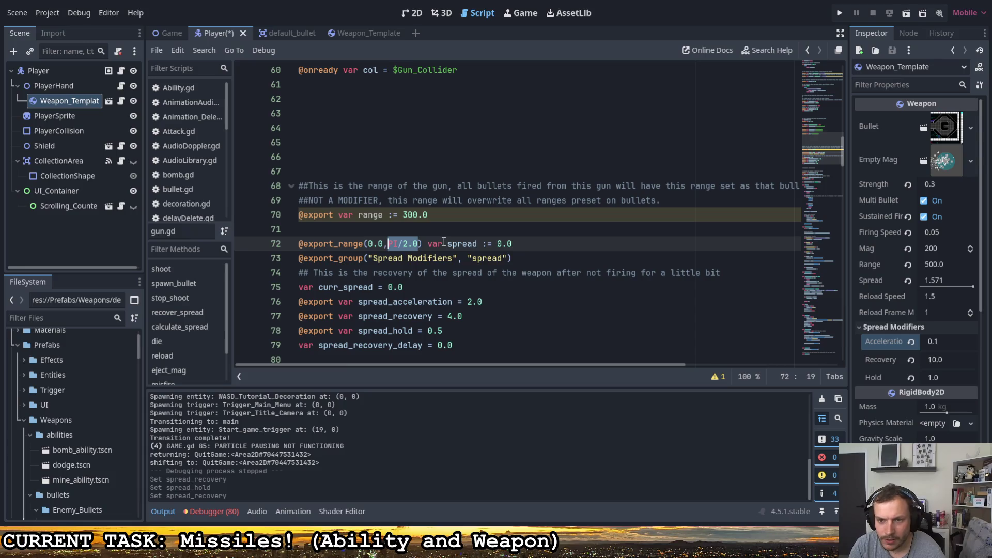
- Change the spread export range's upper bound on line 72 to 100.0
text(100.0)
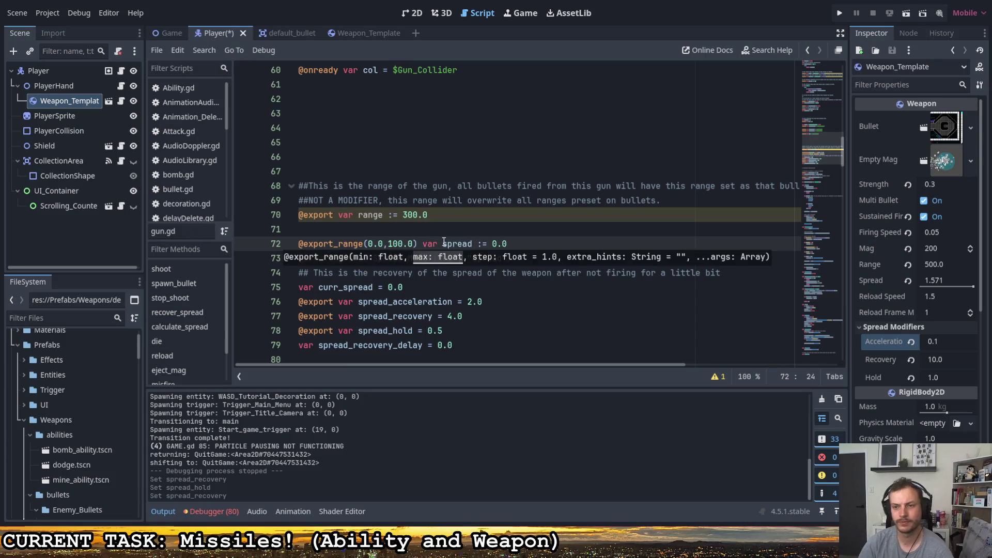
click(445, 229)
key(ctrl+s)
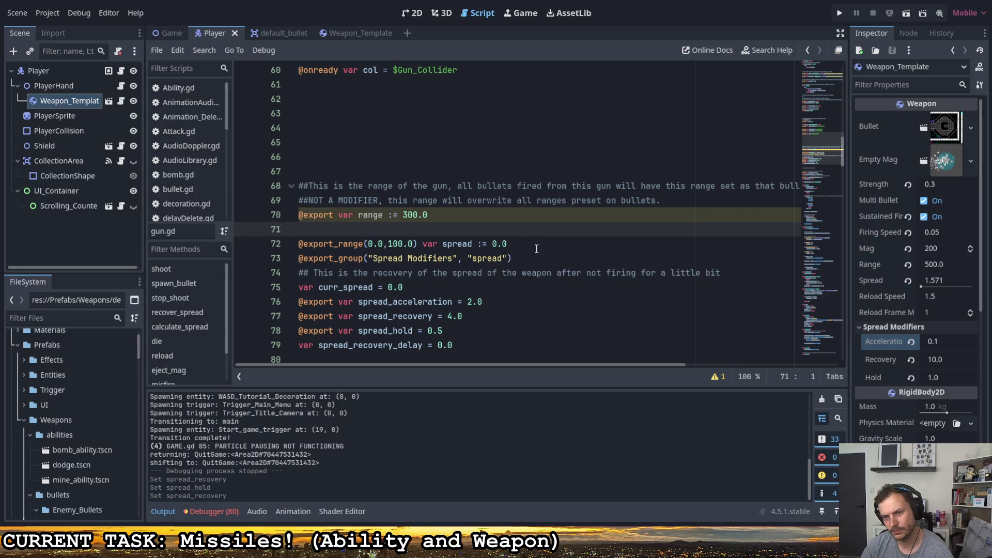
- Add 'const SPREAD_MAX_MULTIPLIER = PI/2.0' below line 72 and save gun.gd
click(542, 246)
key(Return)
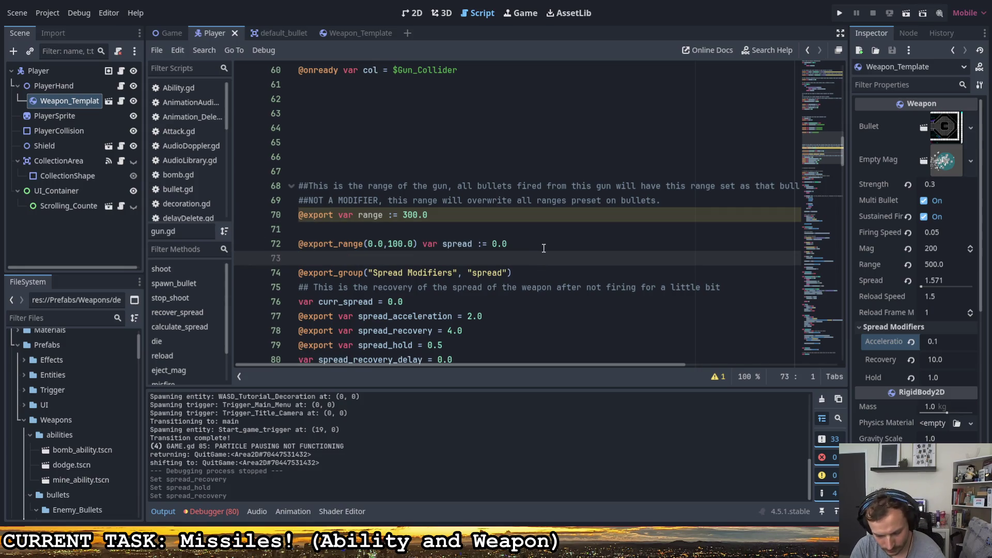
text(const SPREAD_MULTIPLIER = )
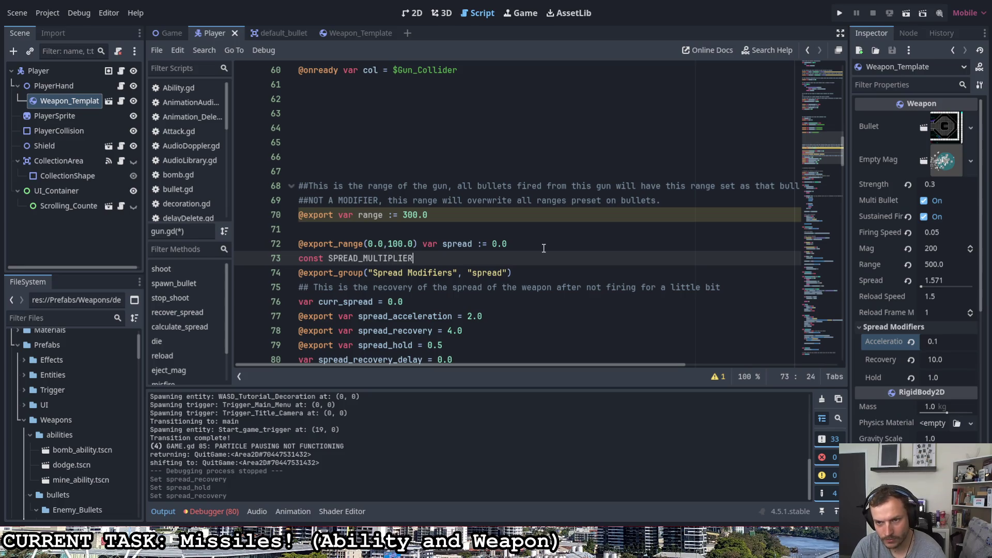
text(PI/2.0)
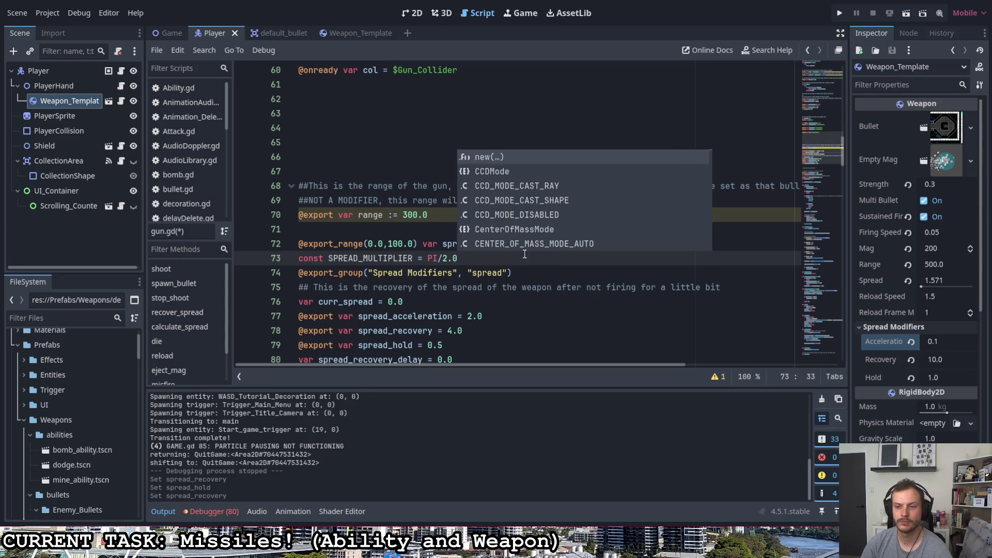
click(358, 258)
text(_MAX)
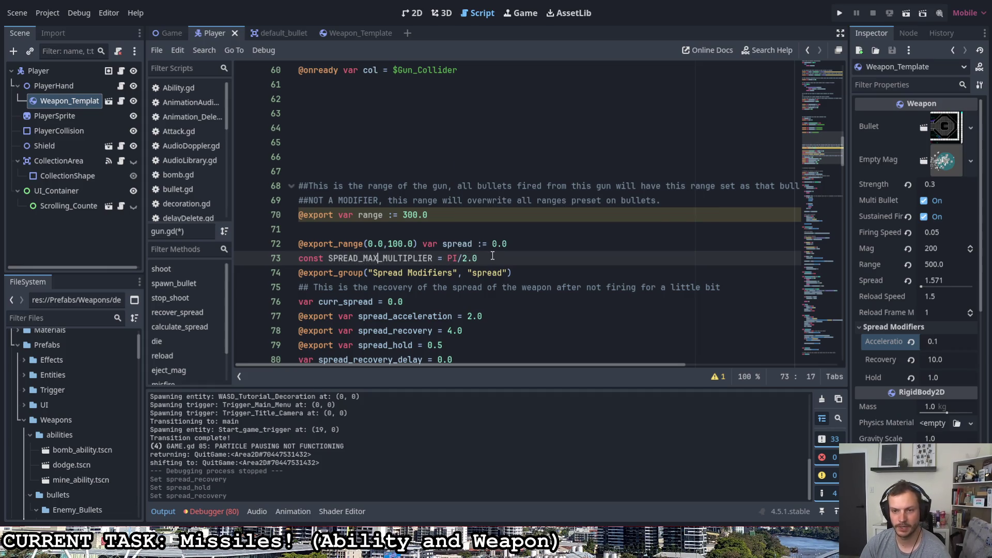
key(ctrl+s)
scroll(474, 259, down, 1)
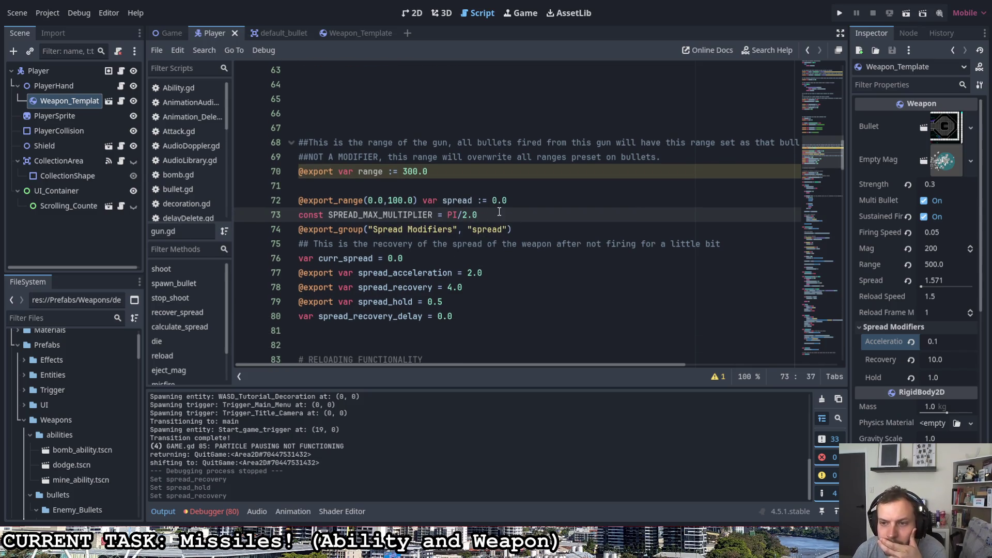
scroll(499, 211, down, 1)
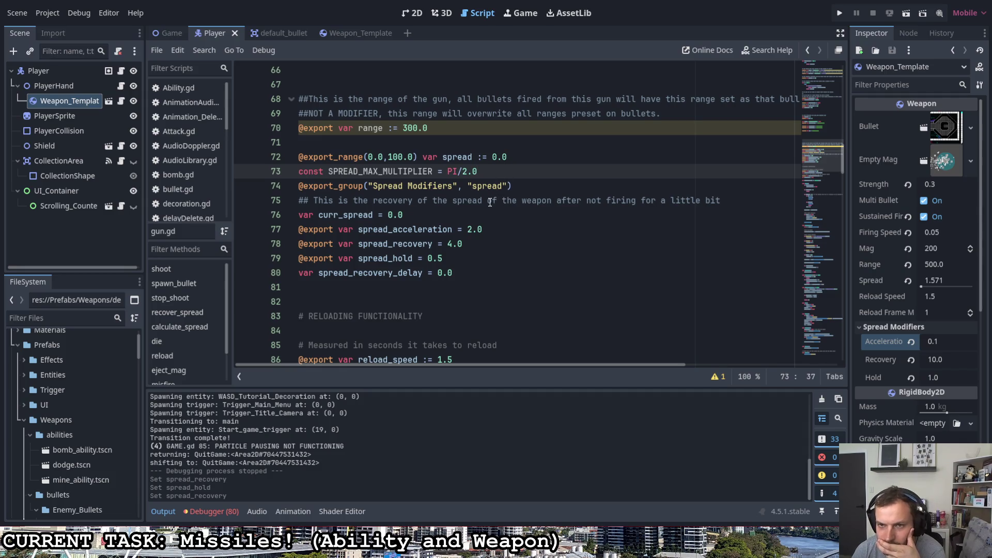
scroll(496, 204, down, 20)
scroll(522, 204, down, 14)
scroll(539, 190, down, 8)
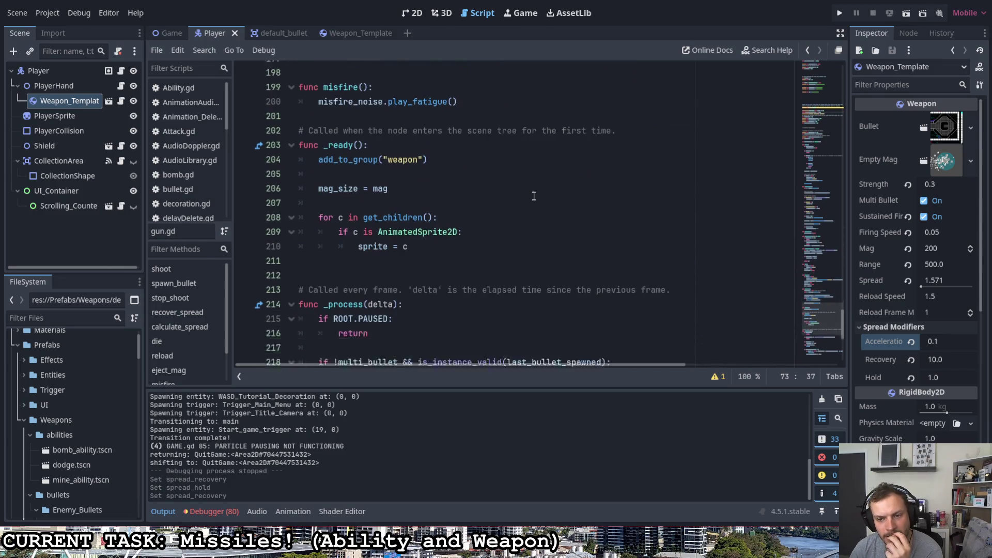
scroll(534, 196, down, 6)
scroll(523, 199, up, 16)
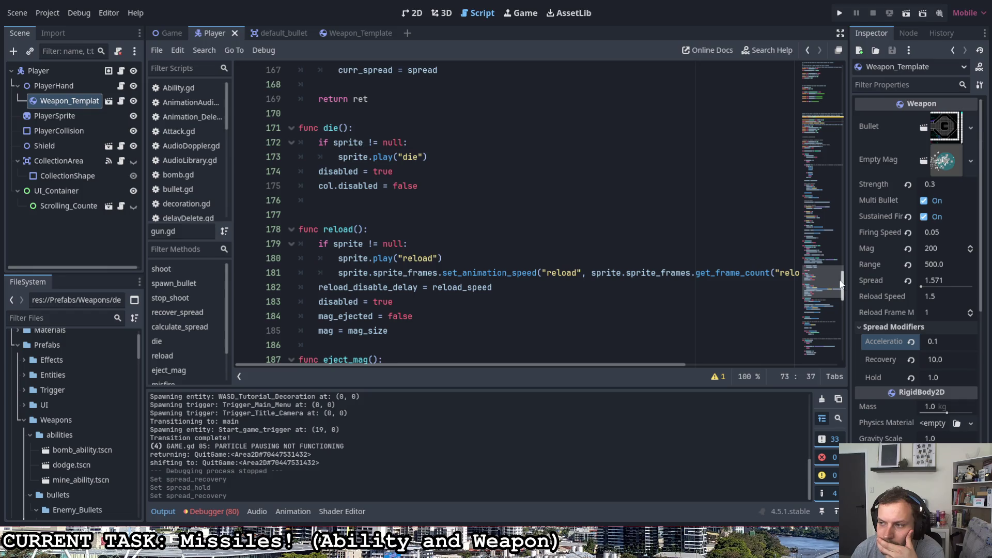
scroll(462, 232, up, 6)
scroll(462, 232, up, 5)
scroll(463, 230, down, 3)
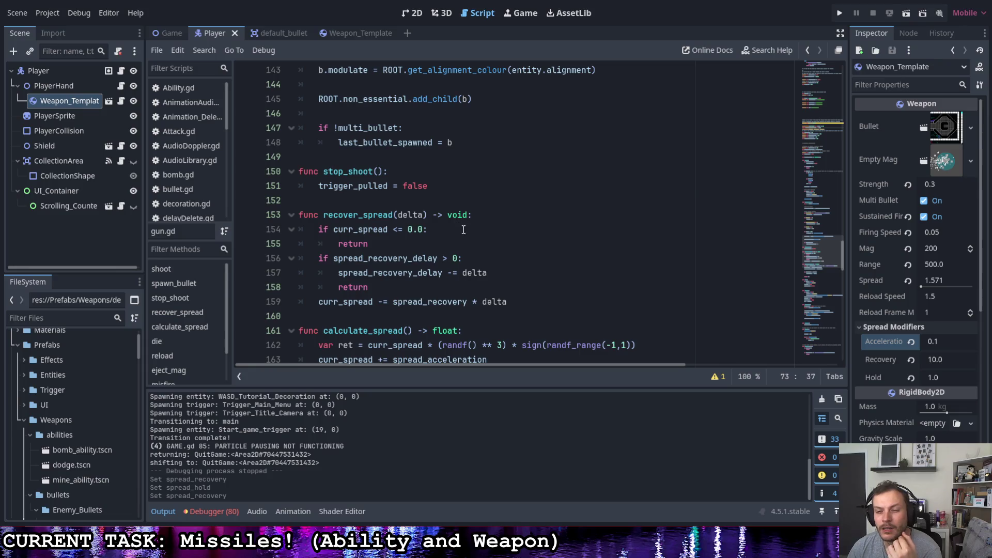
scroll(476, 225, up, 3)
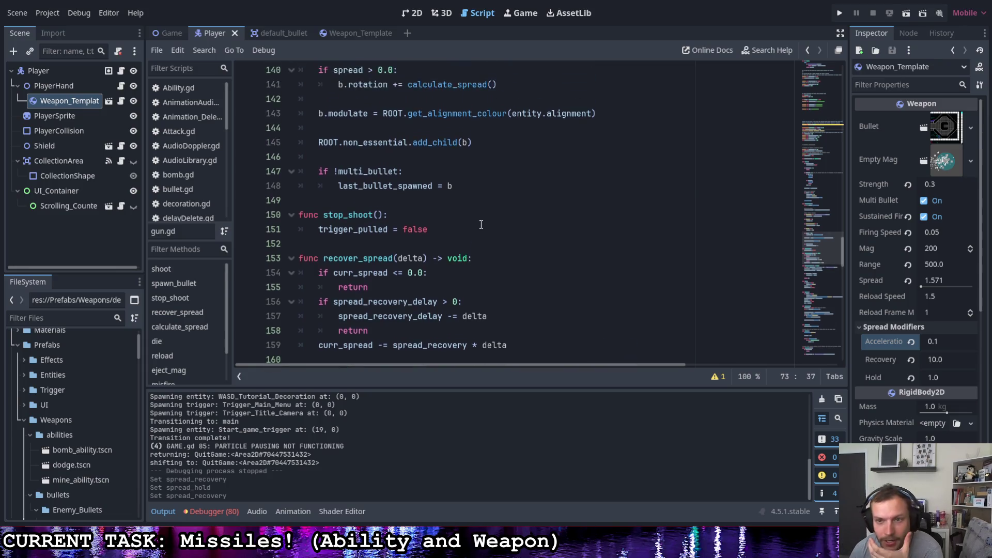
scroll(475, 228, up, 3)
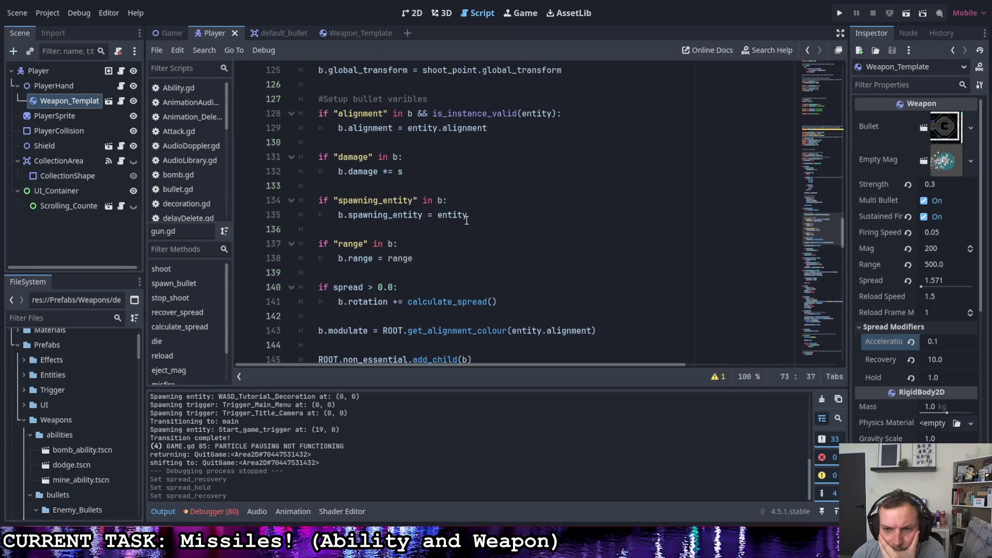
click(419, 288)
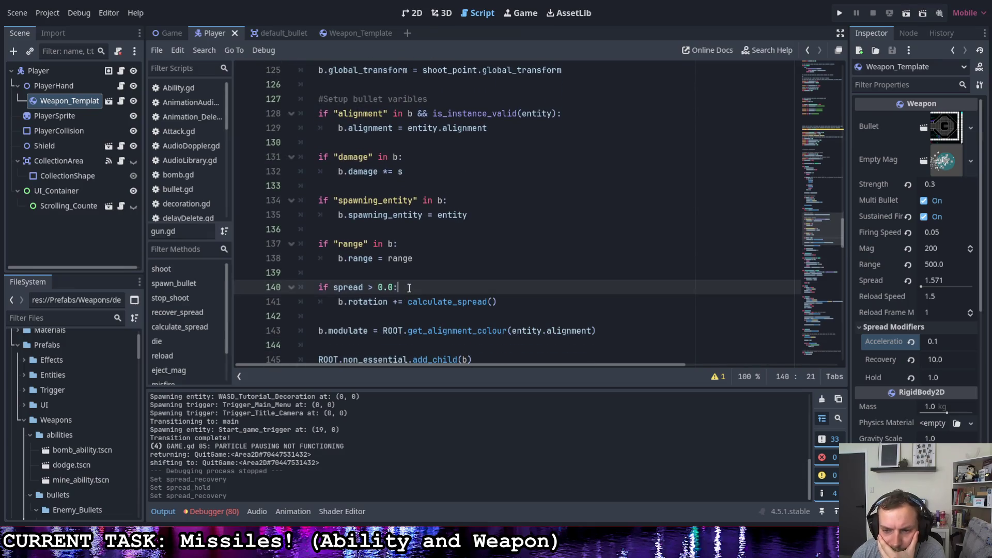
scroll(480, 297, down, 8)
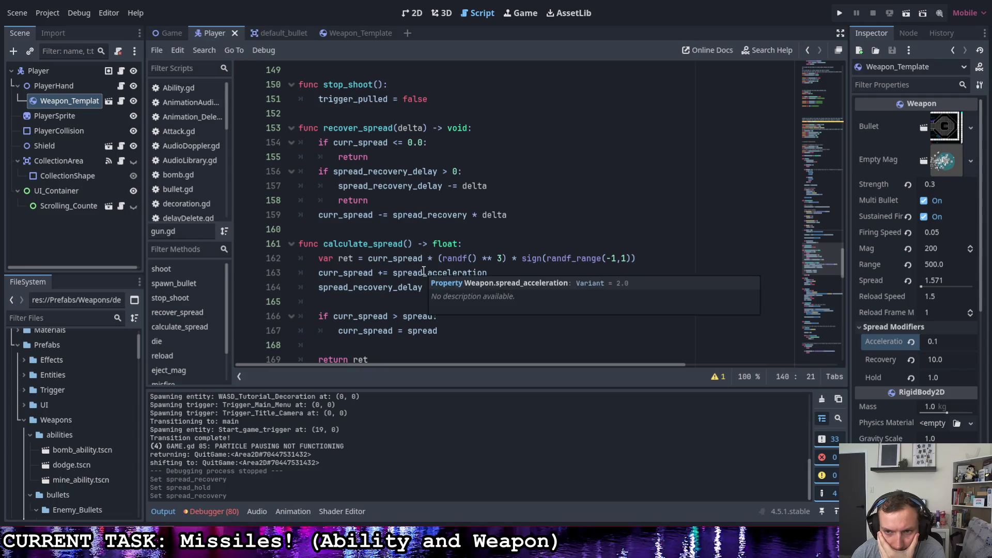
drag(323, 128, 428, 131)
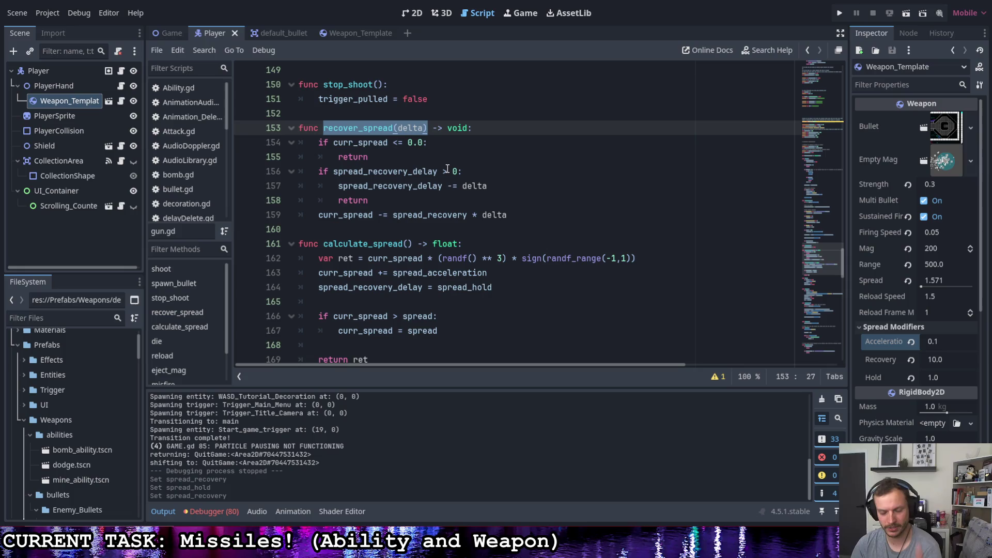
scroll(448, 171, down, 15)
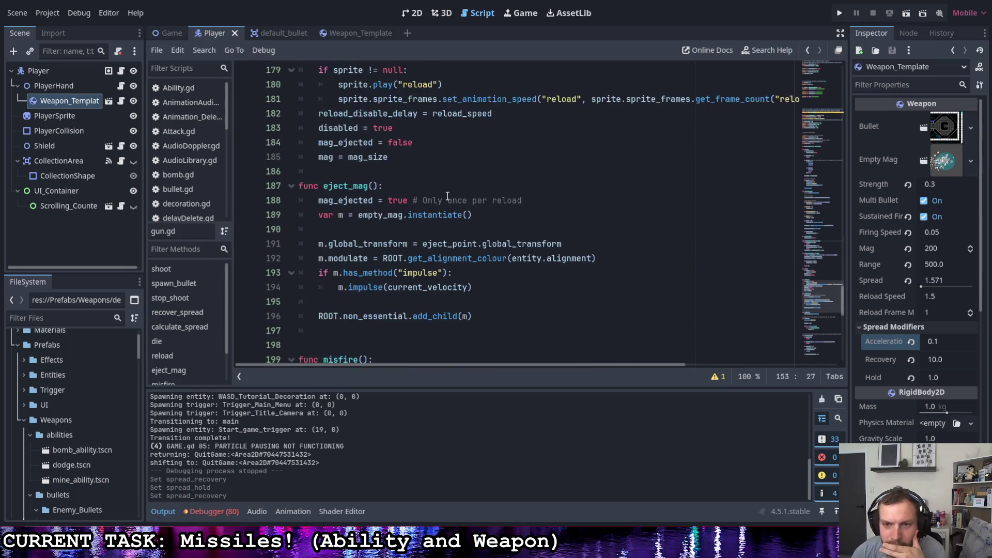
scroll(443, 197, down, 7)
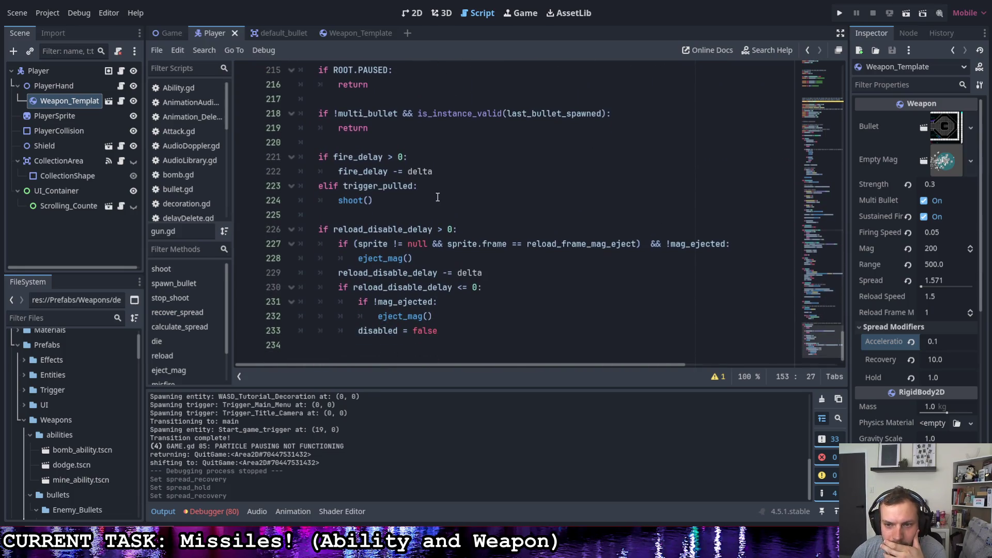
- Insert a recover_spread(delta) call in _process right after the paused check
scroll(438, 197, up, 1)
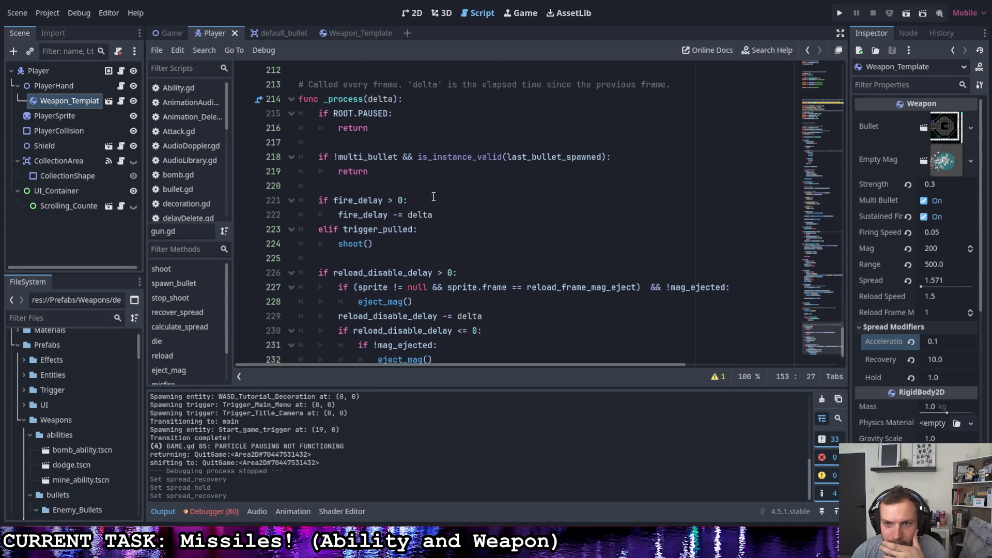
click(409, 148)
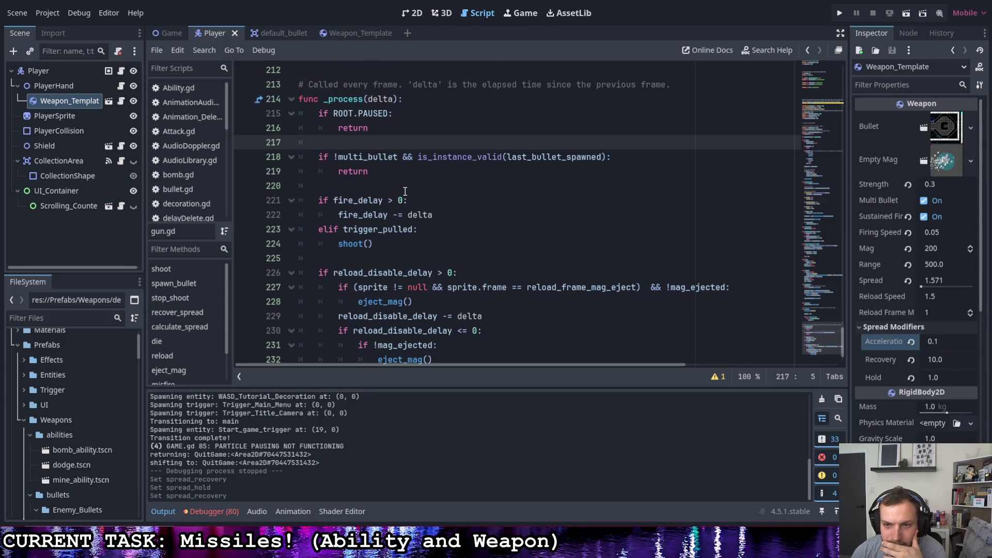
key(Return)
key(Return)
key(Up)
text(recover_spread(delta))
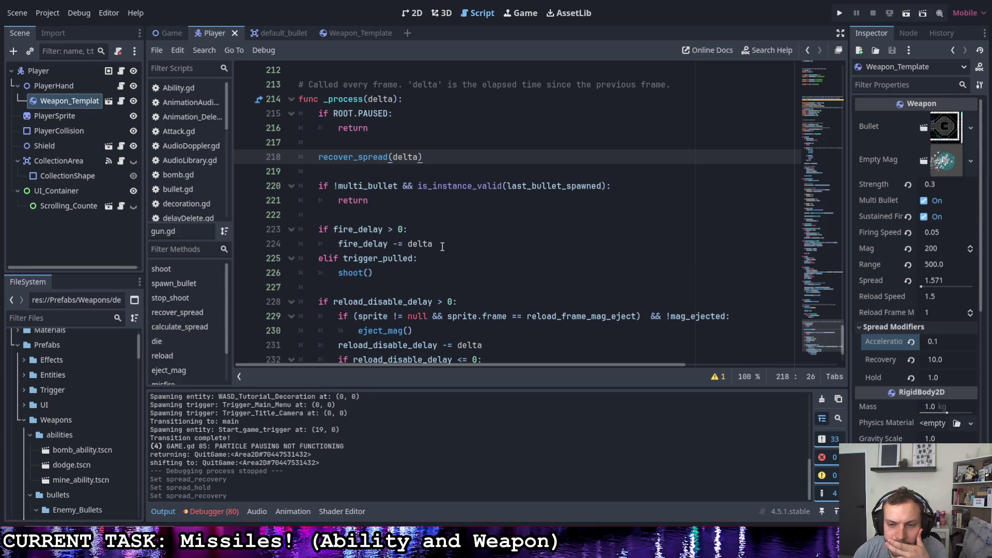
- Scroll through gun.gd to review the recover_spread and calculate_spread functions
scroll(443, 246, down, 1)
scroll(450, 248, up, 6)
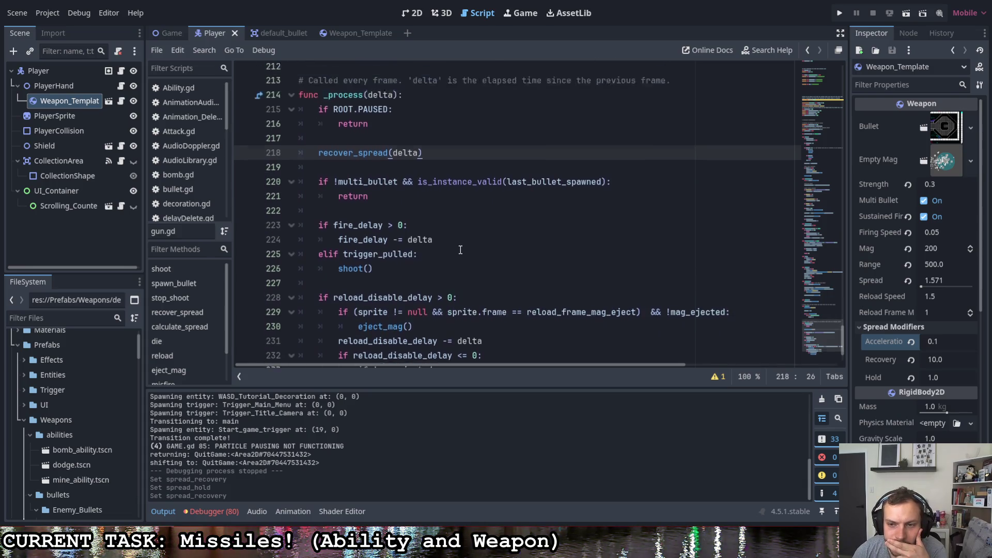
scroll(460, 250, up, 15)
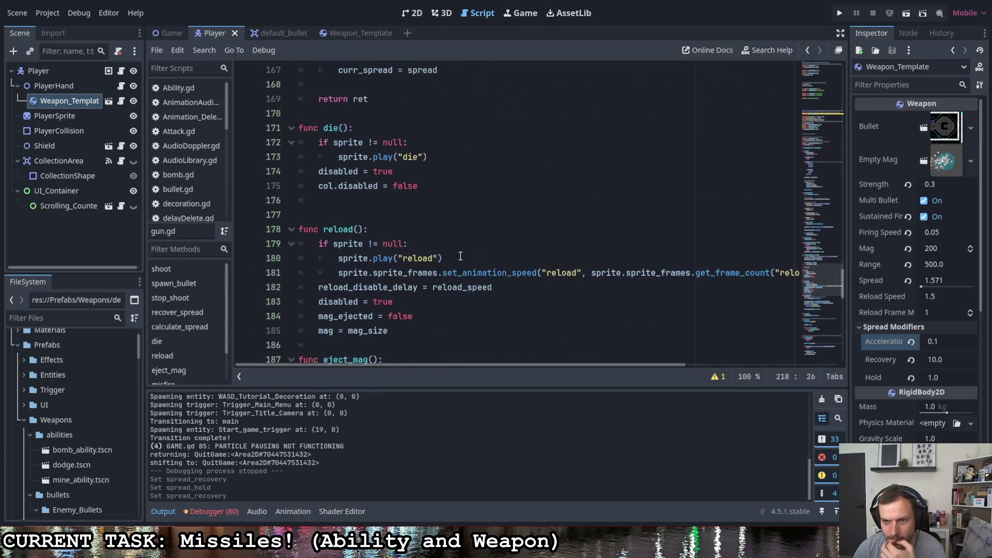
scroll(461, 257, up, 4)
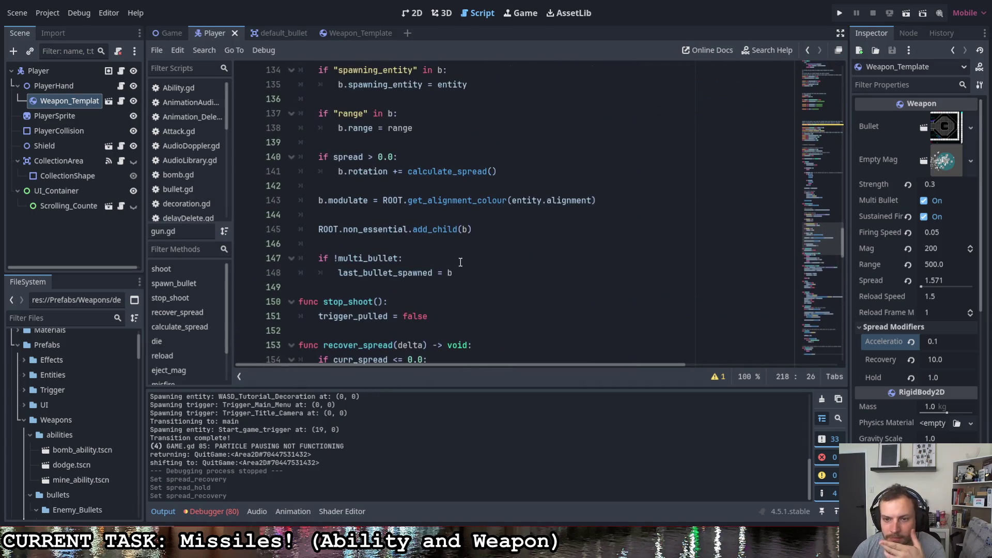
scroll(457, 254, down, 2)
scroll(458, 255, down, 5)
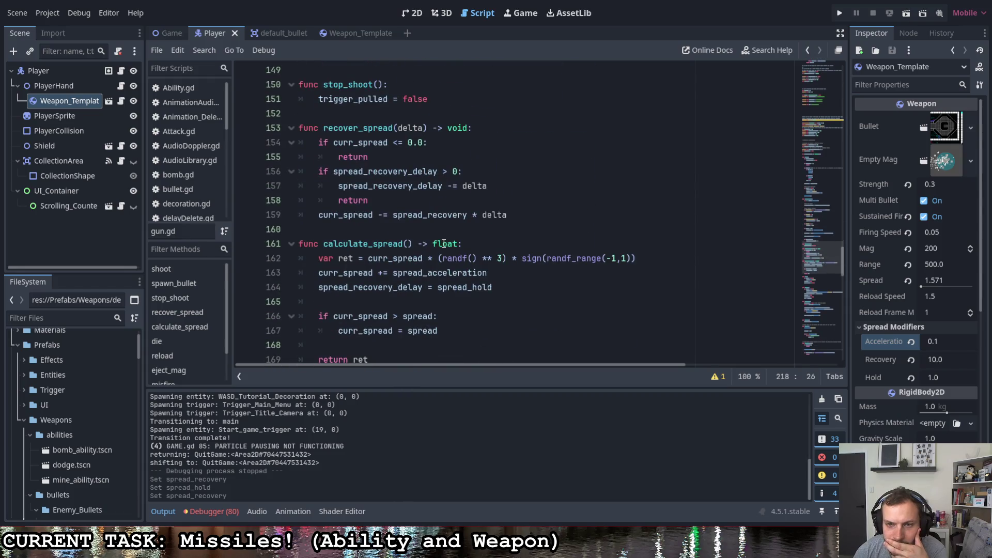
click(516, 216)
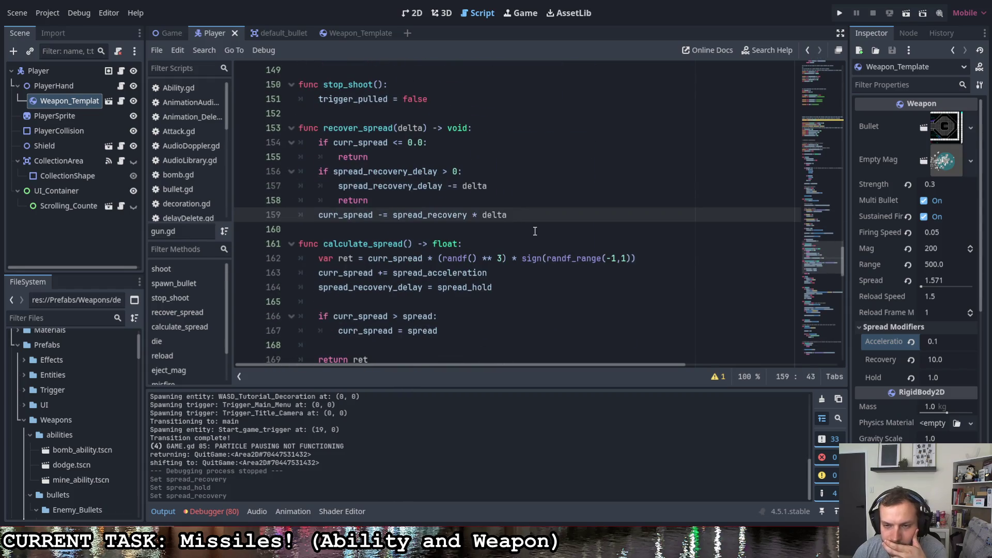
scroll(530, 225, down, 1)
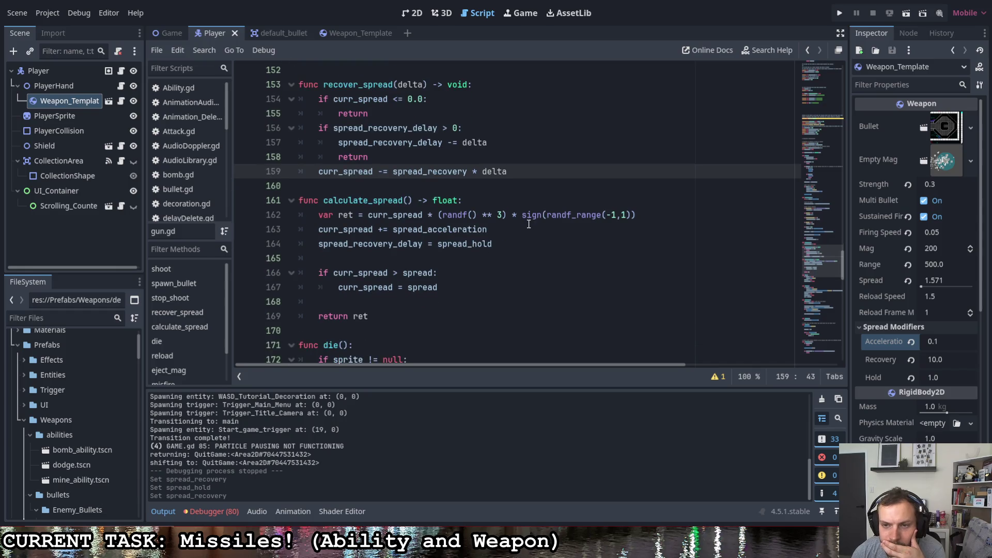
scroll(523, 219, up, 1)
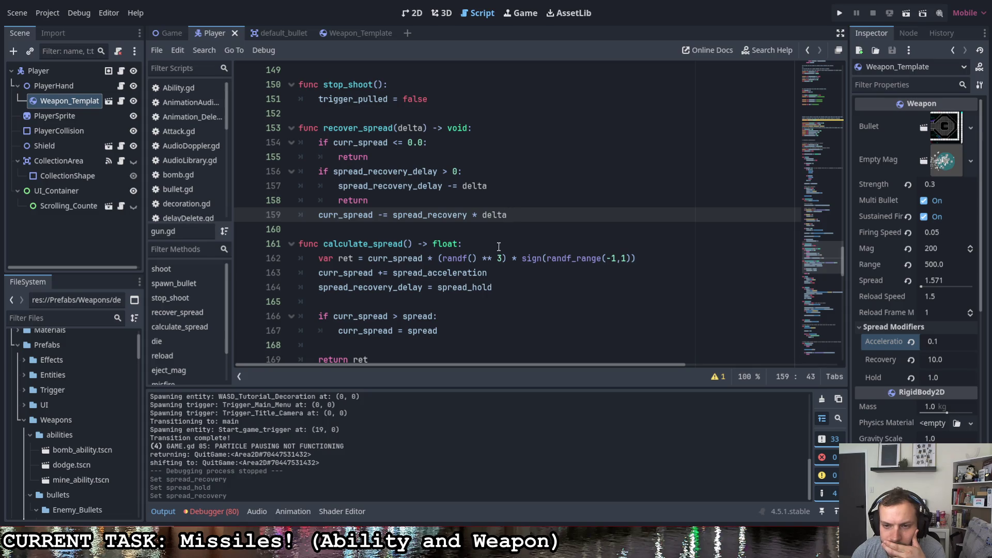
scroll(492, 253, down, 1)
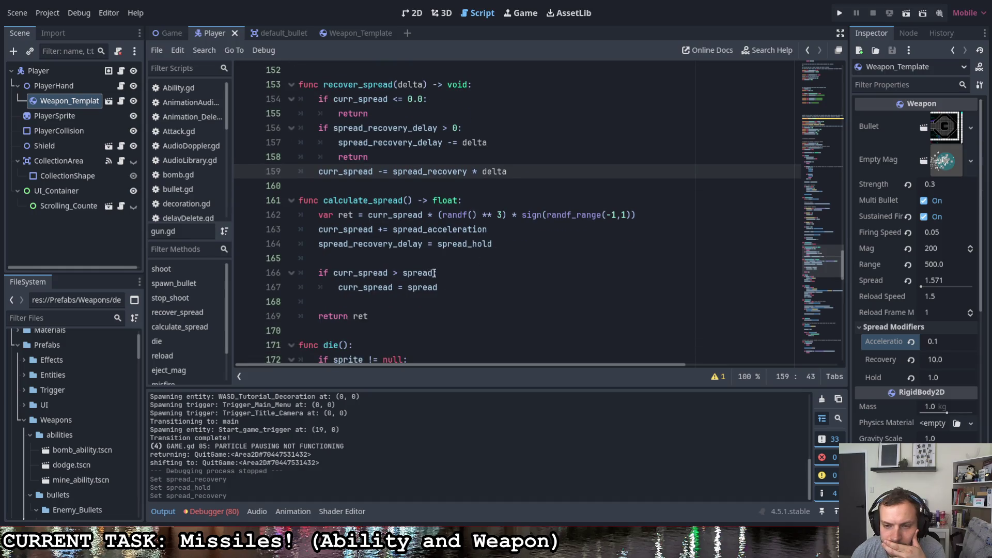
- Append '* SPREAD_MULTIPLIER' to calculate_spread's return ret line, then scroll to the constants
click(449, 286)
click(429, 322)
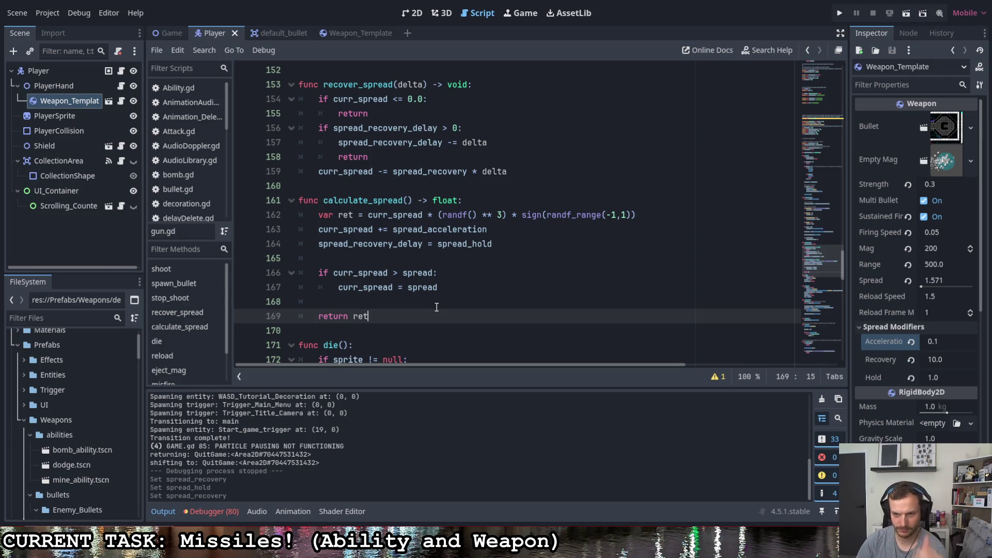
text(* )
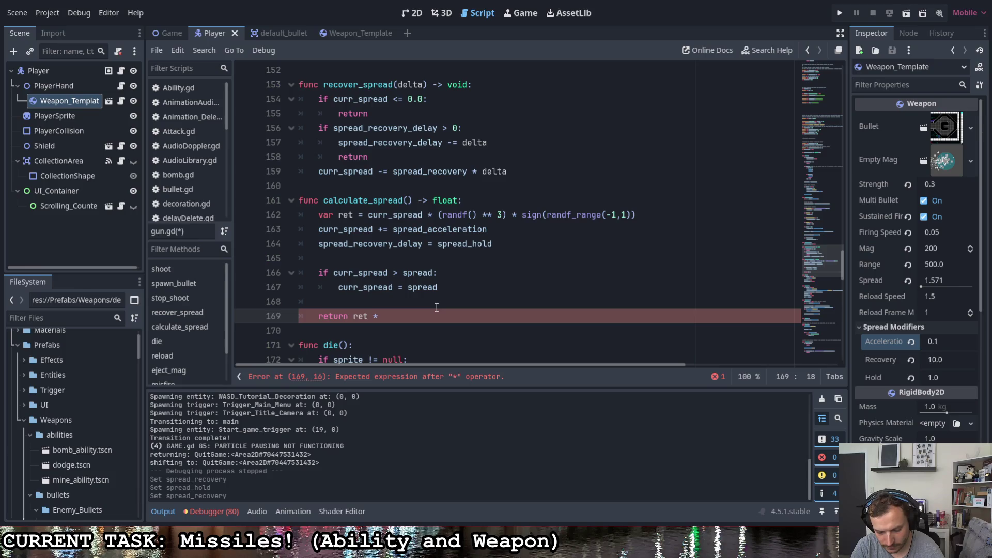
text(SPREAD)
key(Return)
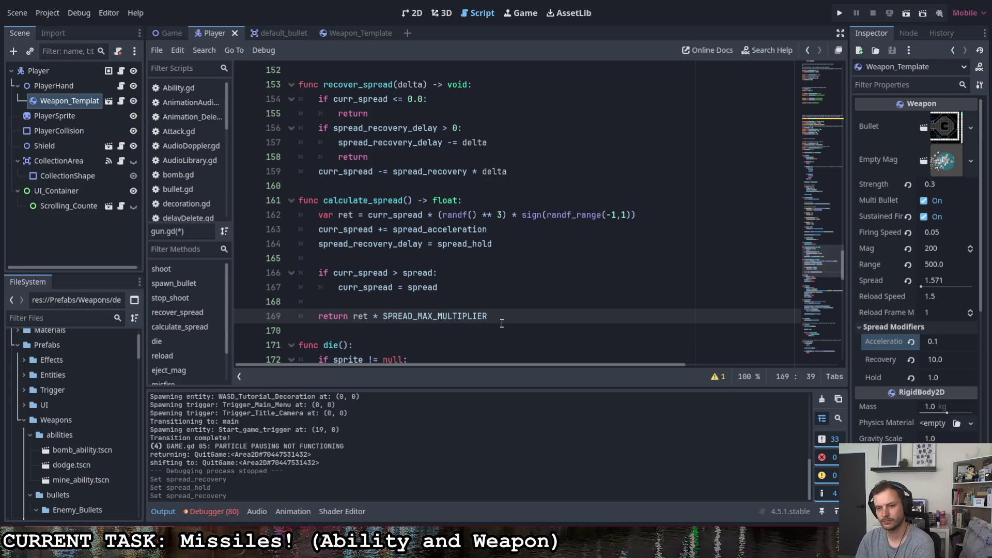
drag(433, 321, 417, 320)
key(BackSpace)
scroll(547, 304, up, 20)
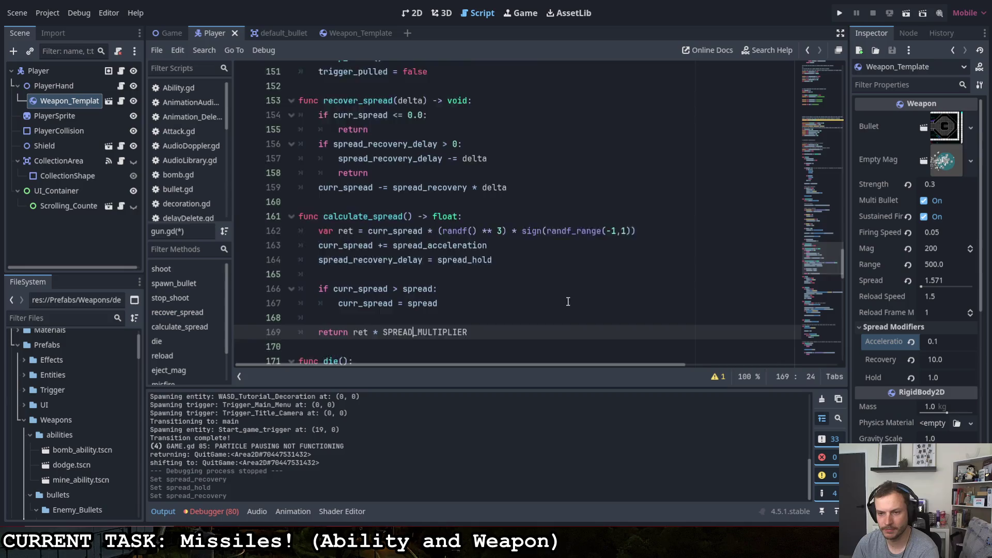
scroll(568, 289, down, 14)
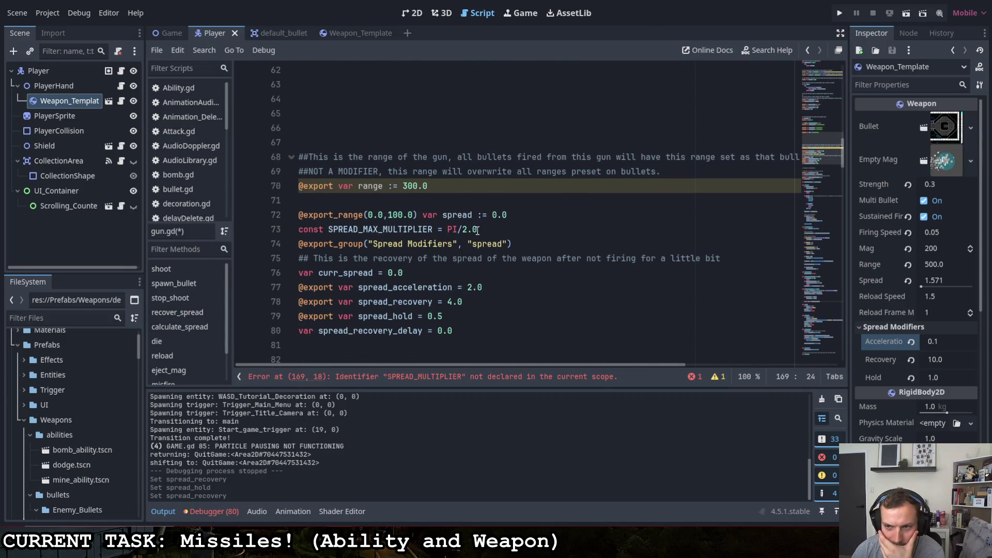
- Rename the constant to SPREAD_MULTIPLIER, temporarily append /100.0 to its value, and save
drag(378, 229, 358, 229)
key(BackSpace)
click(481, 229)
text(/100.0)
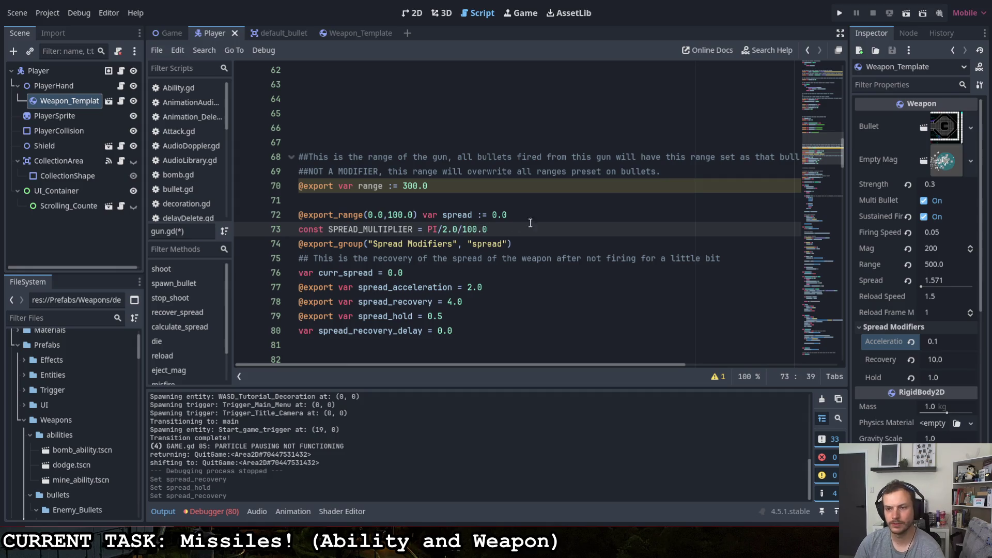
click(525, 221)
key(ctrl+s)
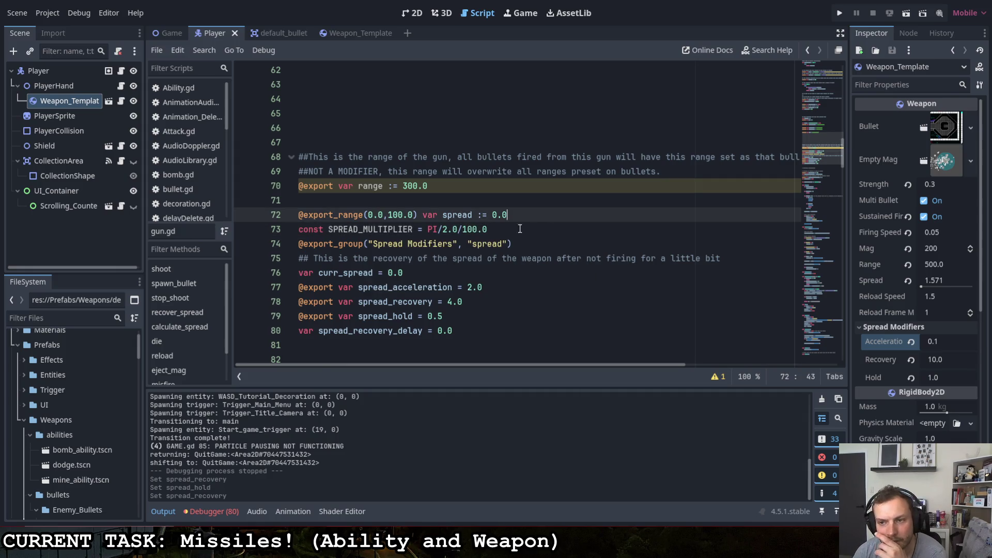
- Limit the spread export range to 0.0–1.0, remove the /100.0 divisor, and save
drag(368, 215, 413, 215)
text(1.0)
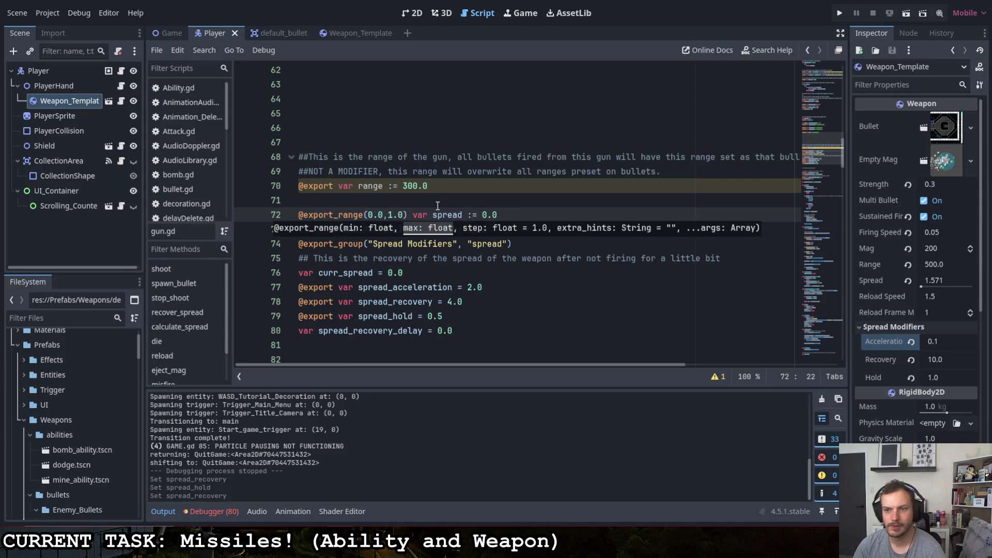
drag(487, 229, 468, 229)
key(BackSpace)
key(BackSpace)
key(BackSpace)
key(ctrl+s)
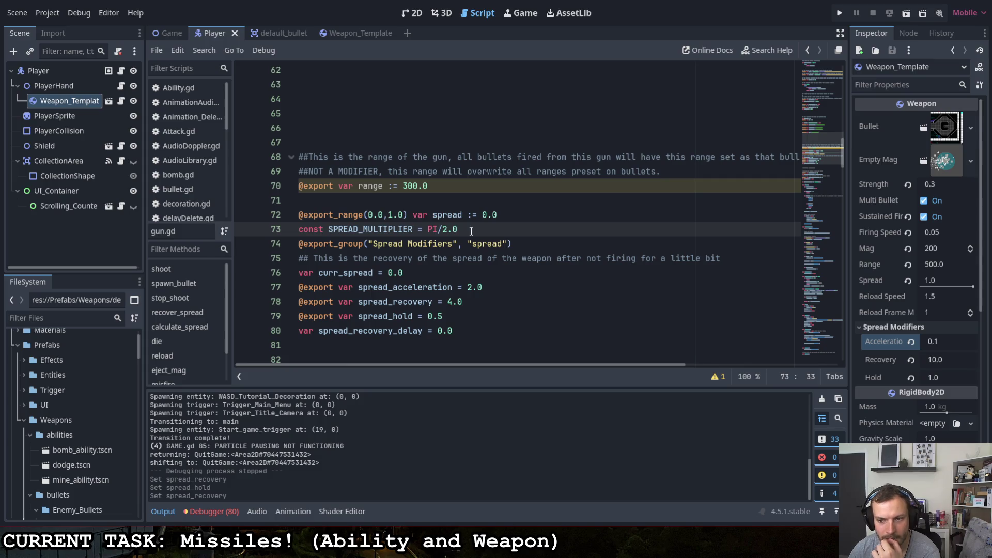
drag(483, 288, 467, 288)
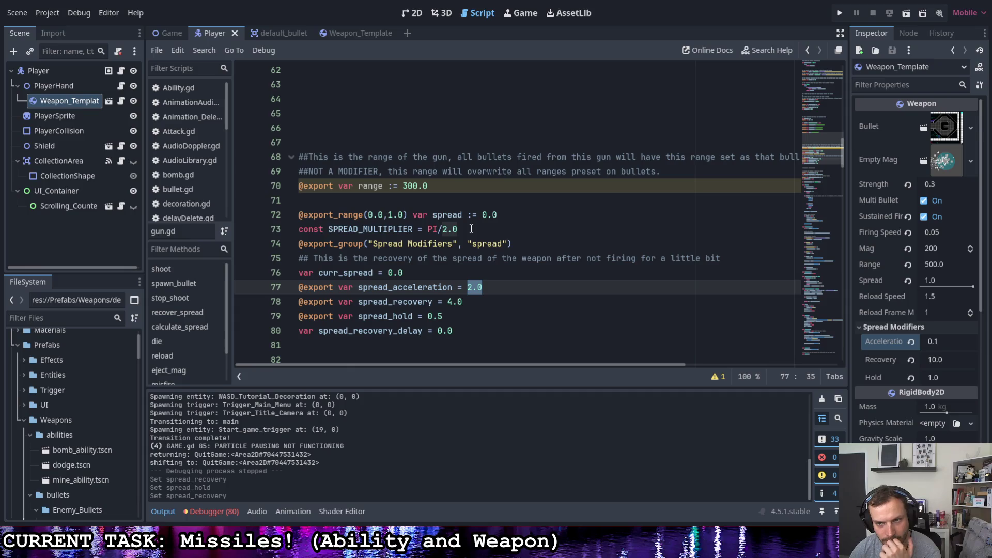
scroll(472, 229, down, 15)
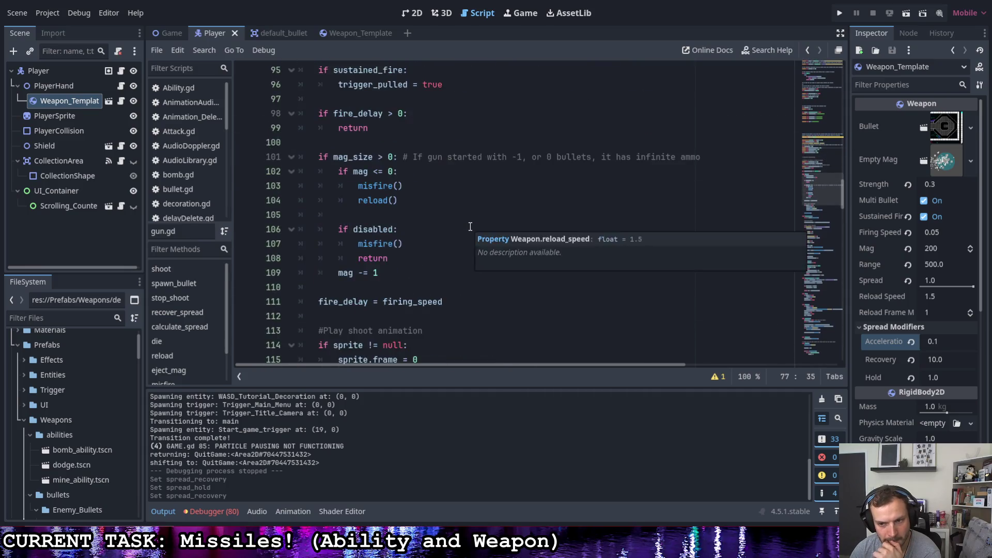
scroll(470, 228, down, 11)
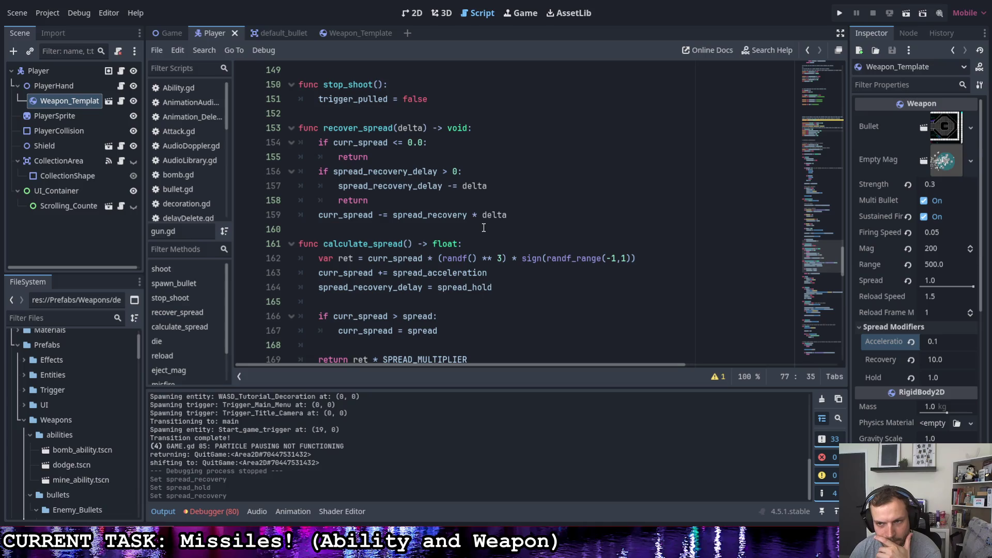
scroll(480, 227, down, 8)
scroll(477, 228, down, 9)
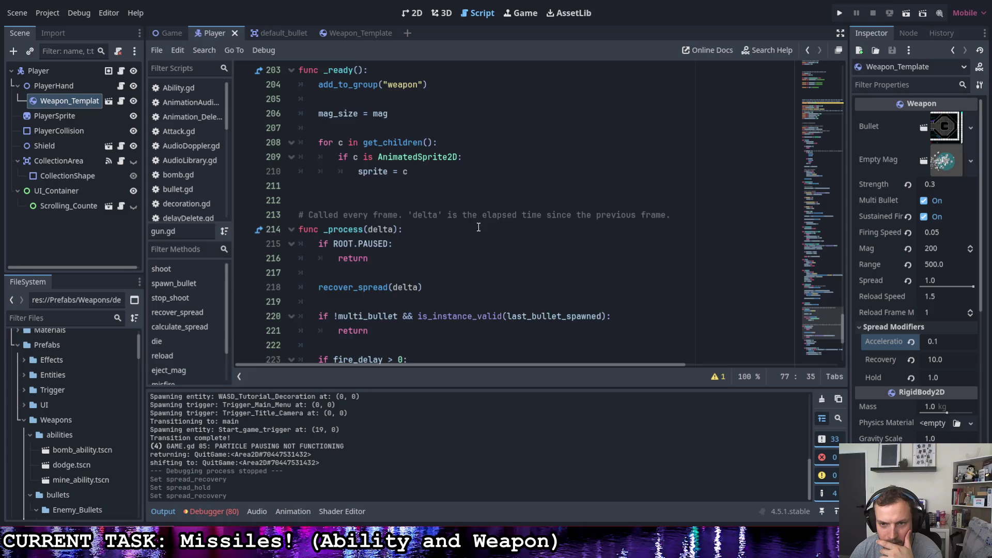
scroll(479, 229, down, 4)
scroll(473, 222, up, 2)
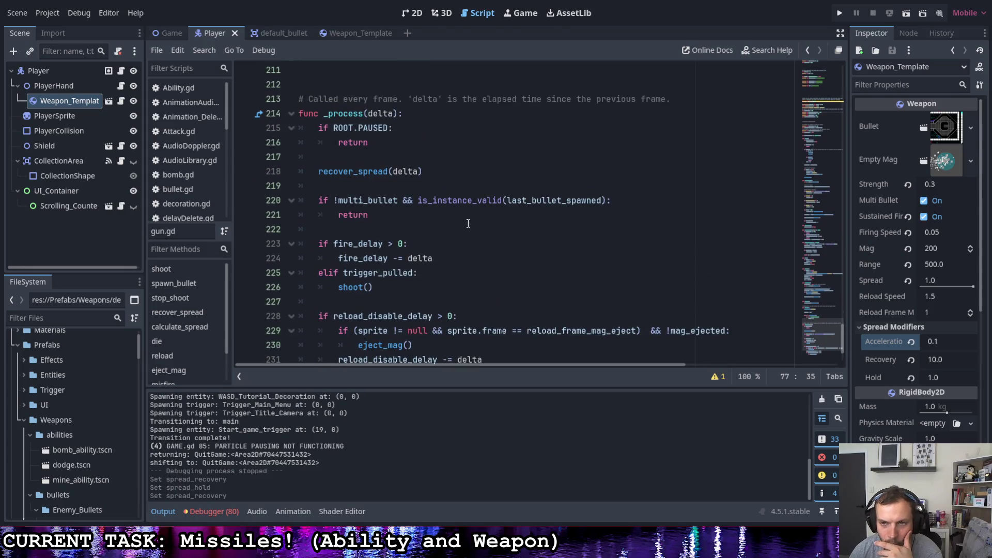
scroll(463, 217, down, 2)
scroll(463, 216, up, 3)
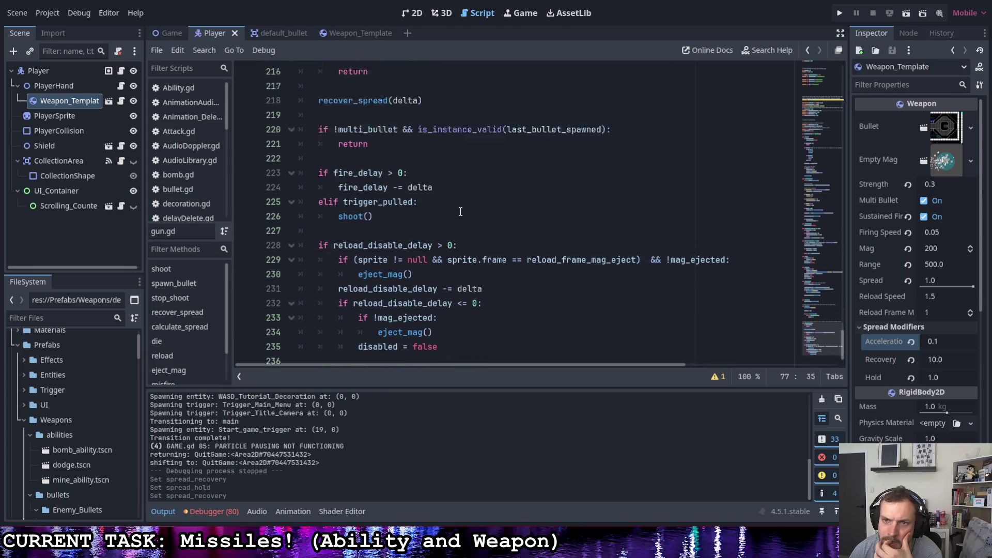
scroll(463, 215, up, 13)
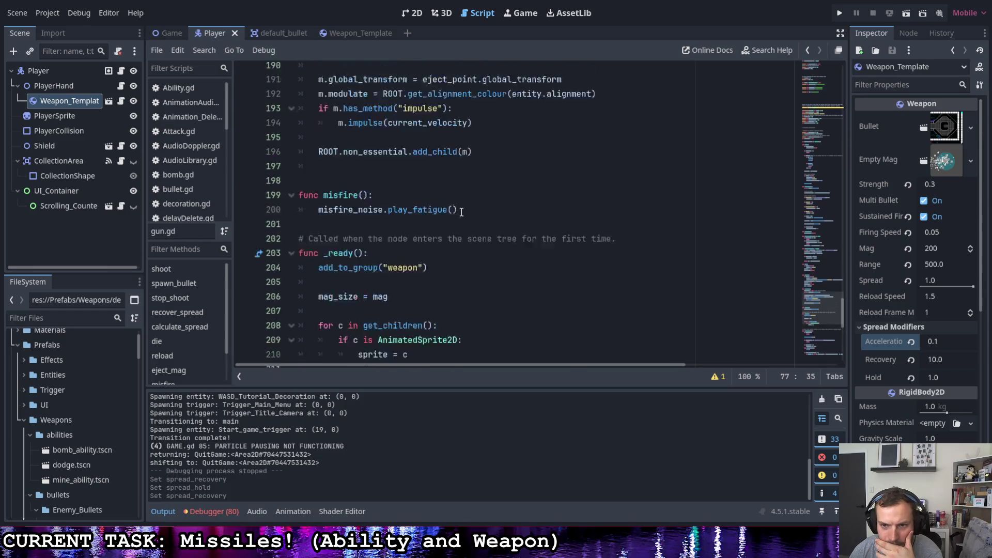
scroll(460, 211, up, 5)
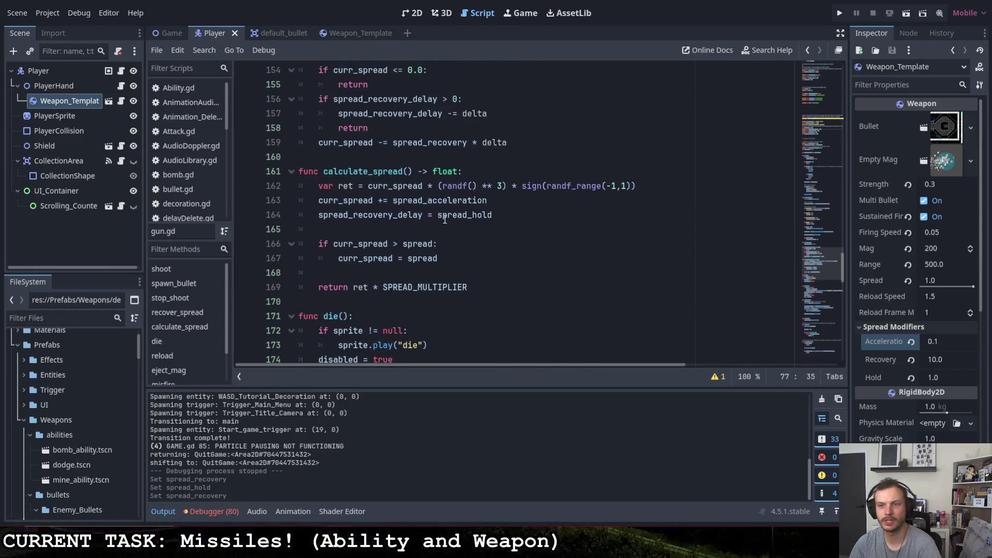
click(513, 203)
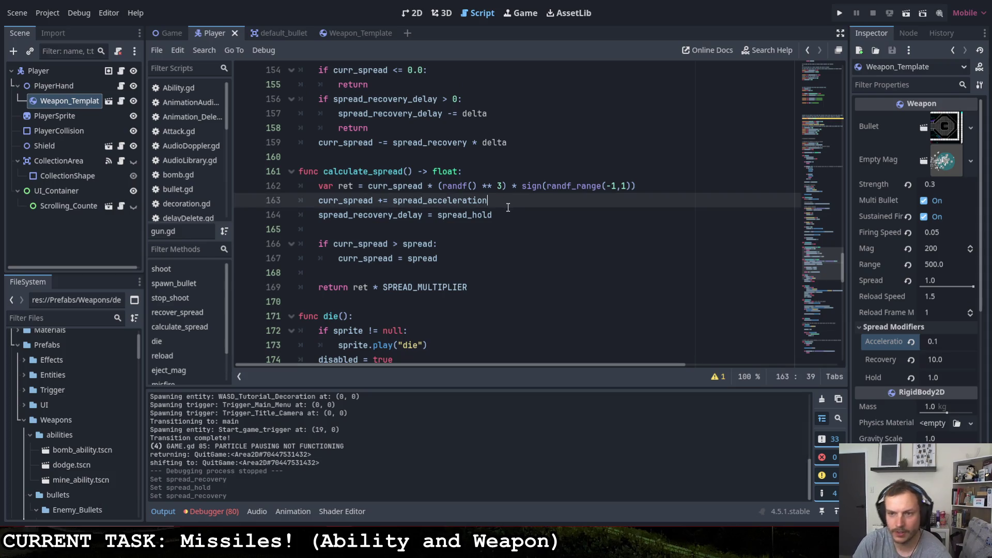
- Make line 163 add spread_acceleration * spread to curr_spread, dropping the '1.0 /' divisor
click(393, 202)
text(1.0/)
key(BackSpace)
text(/)
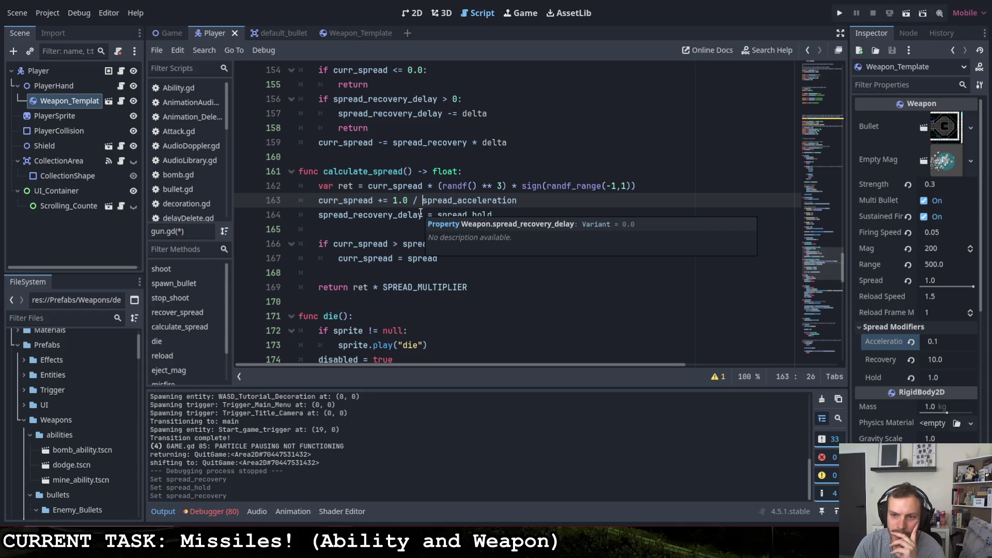
key(BackSpace)
key(BackSpace)
key(BackSpace)
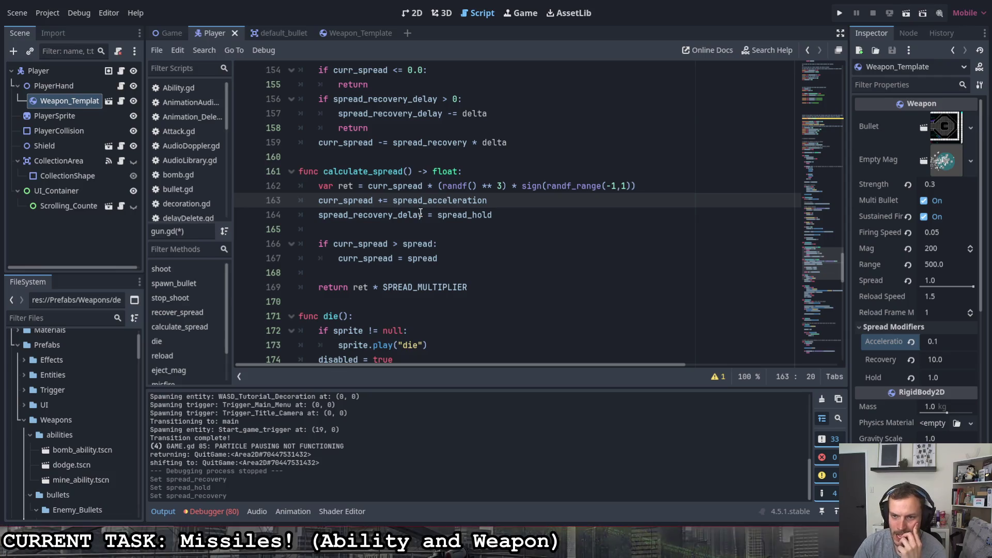
click(506, 200)
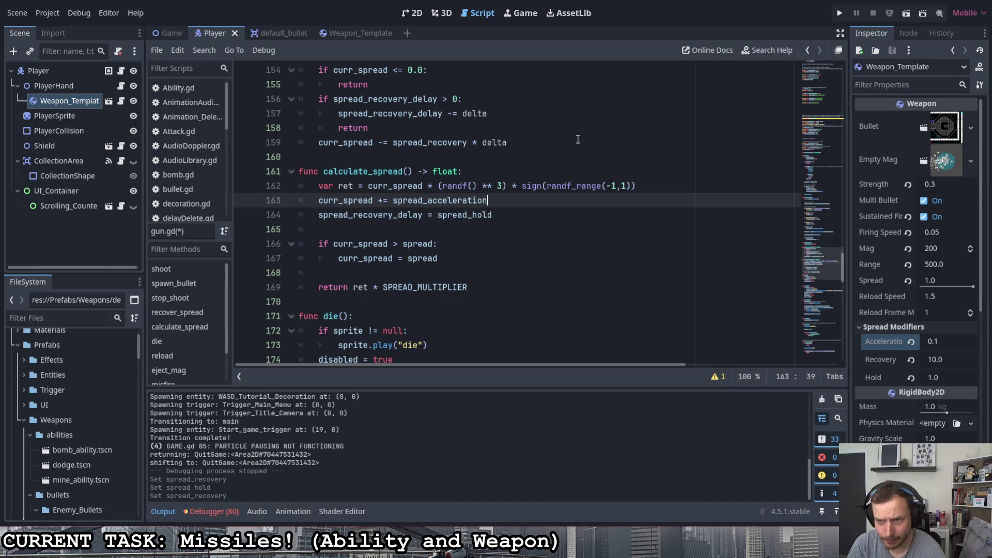
text(* spread)
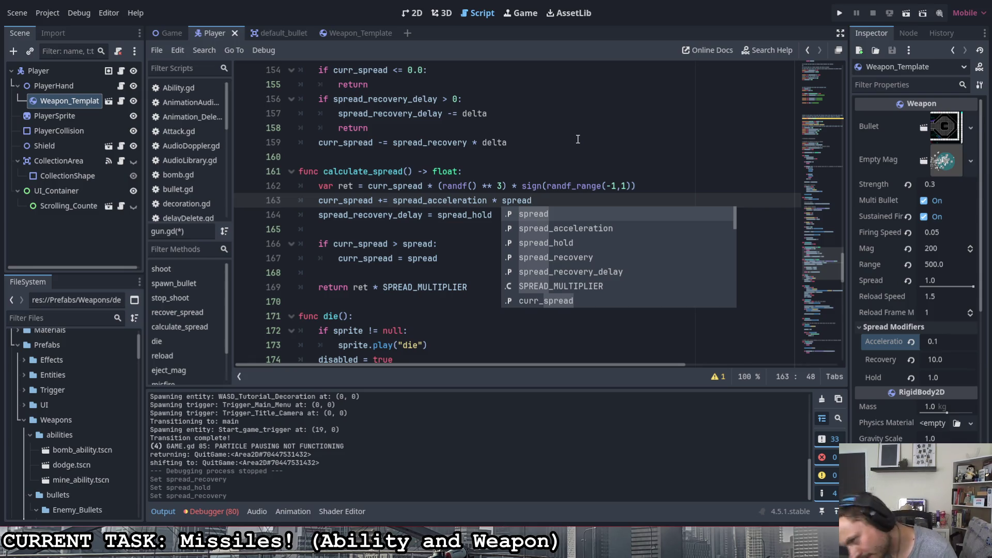
click(572, 154)
- Keep the weapon's Spread at 1.0 and save the reworked calculate_spread in gun.gd
click(543, 205)
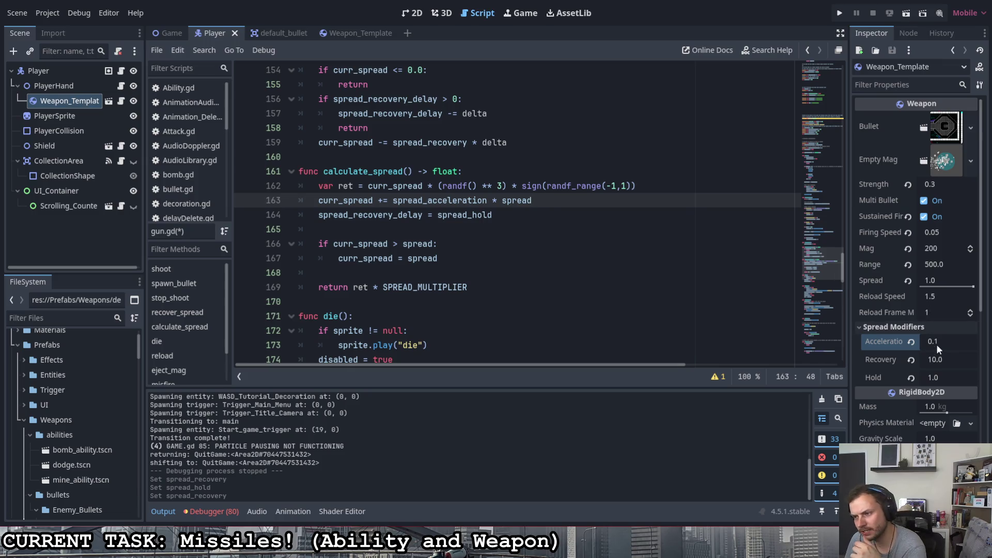
mouse_move(973, 287)
mouse_down()
mouse_move(954, 286)
mouse_move(974, 287)
mouse_up()
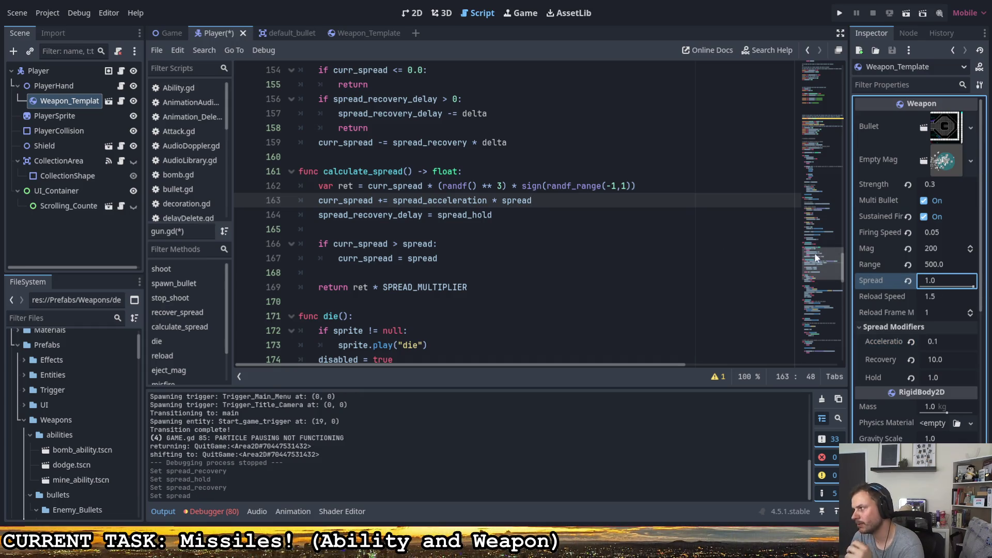
click(560, 197)
key(ctrl+s)
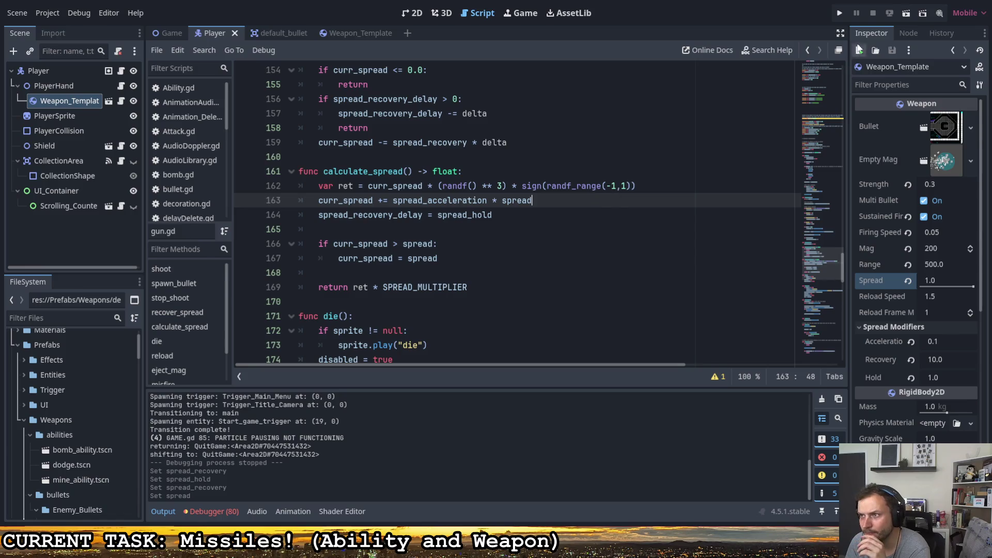
click(841, 12)
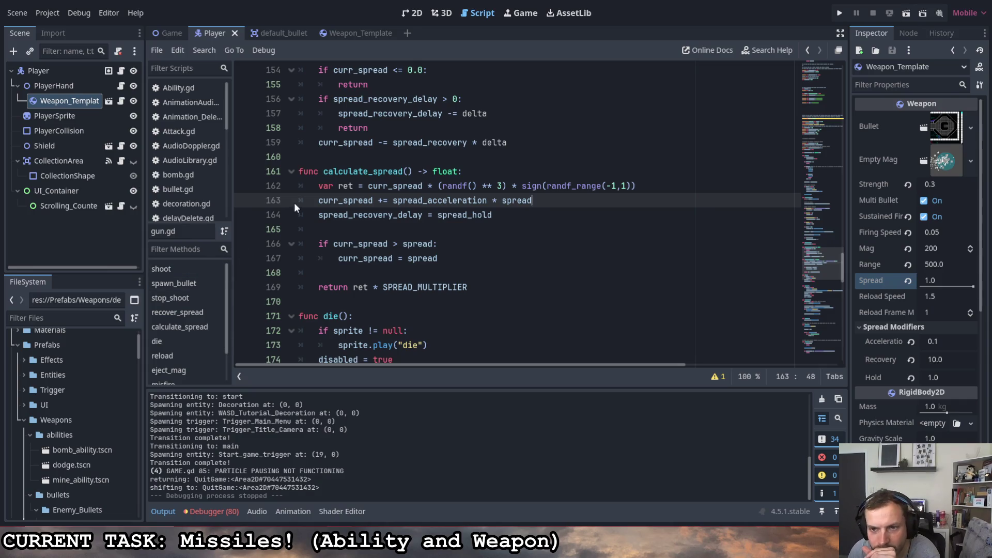
click(533, 215)
click(476, 243)
click(472, 258)
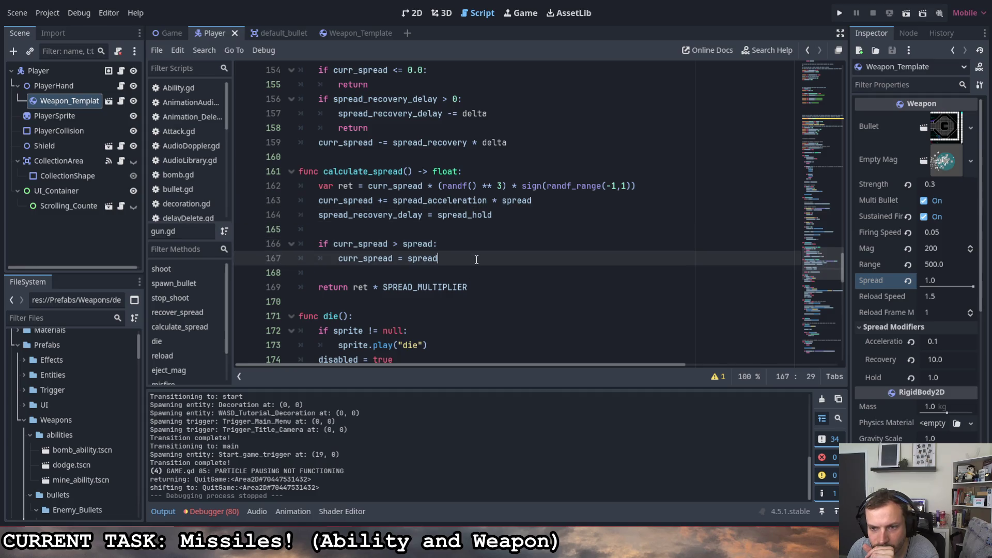
click(493, 288)
click(513, 214)
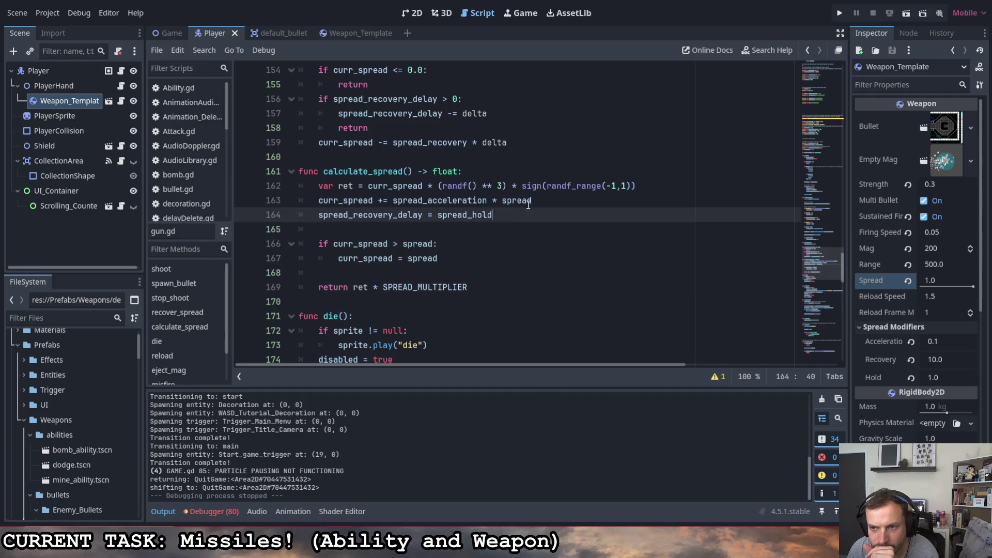
click(537, 202)
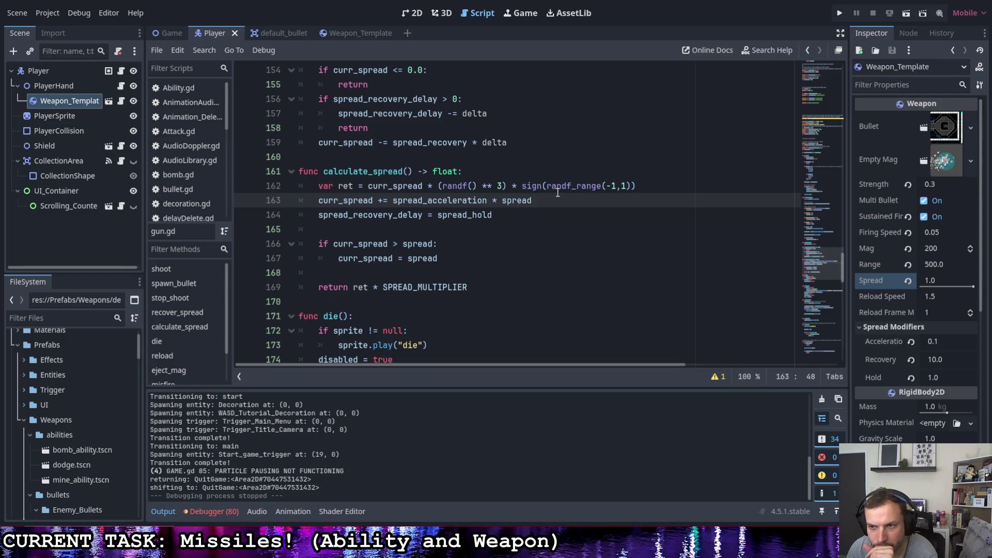
mouse_move(555, 182)
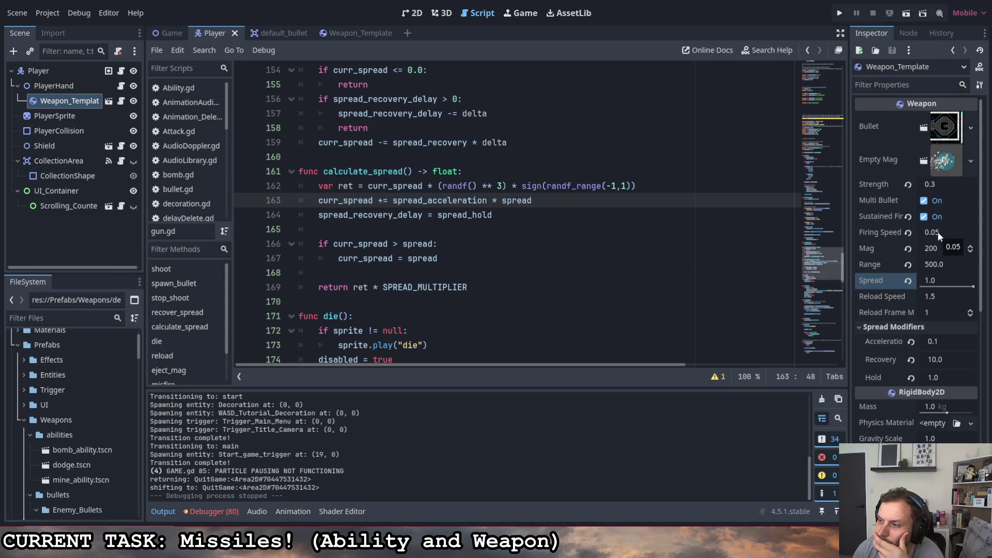
scroll(590, 246, up, 2)
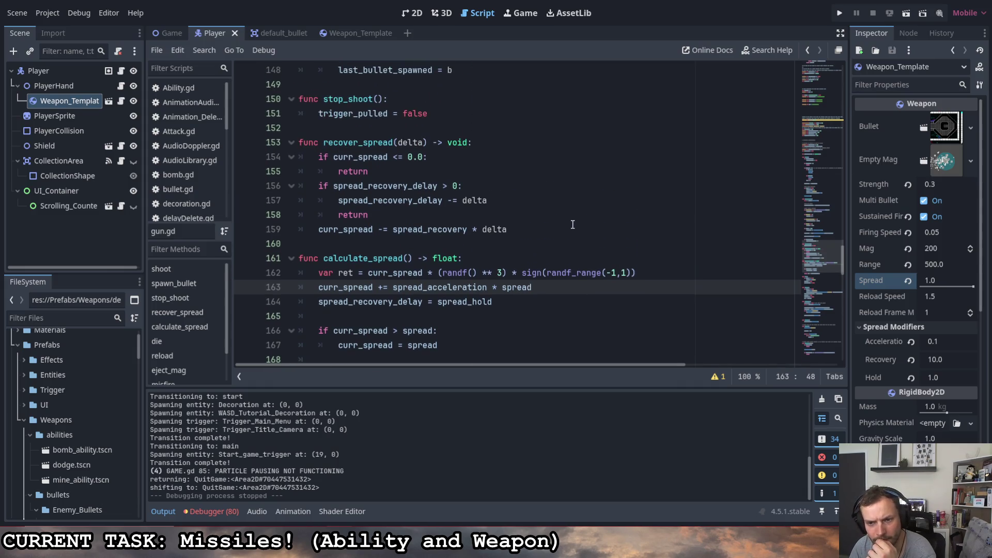
- Change line 164 to set spread_recovery_delay to firing_speed + spread_hold, and save gun.gd
scroll(573, 224, down, 1)
click(530, 257)
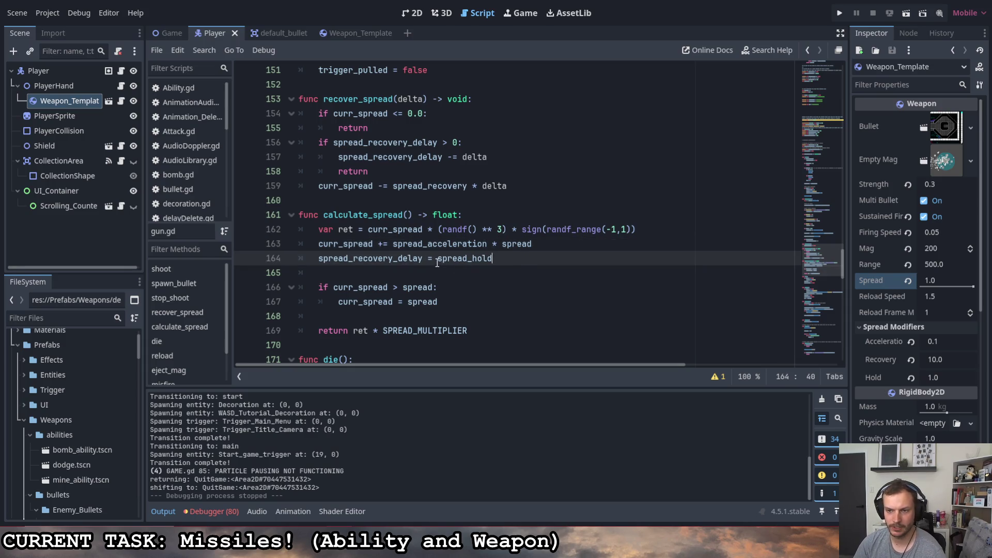
mouse_move(462, 263)
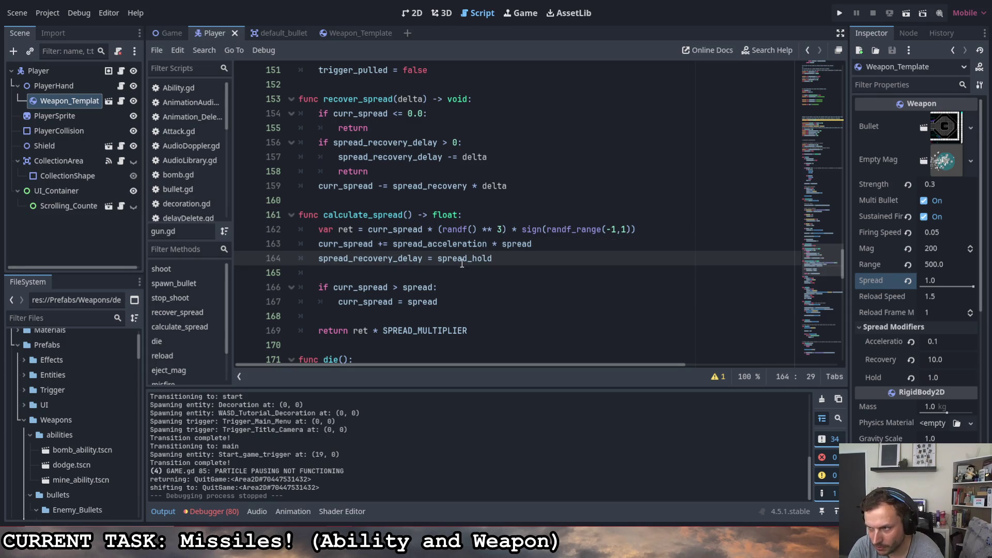
text(firi)
key(Tab)
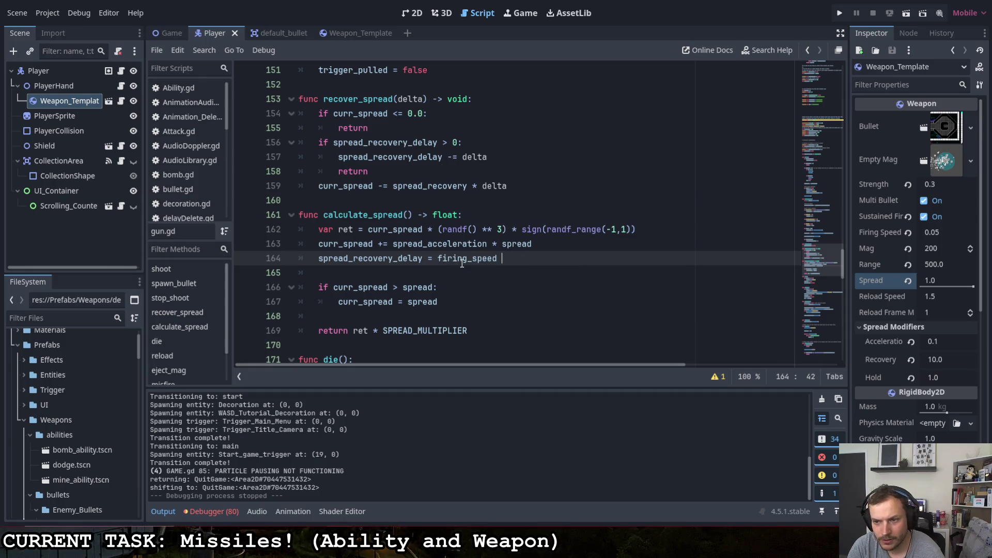
text(spread)
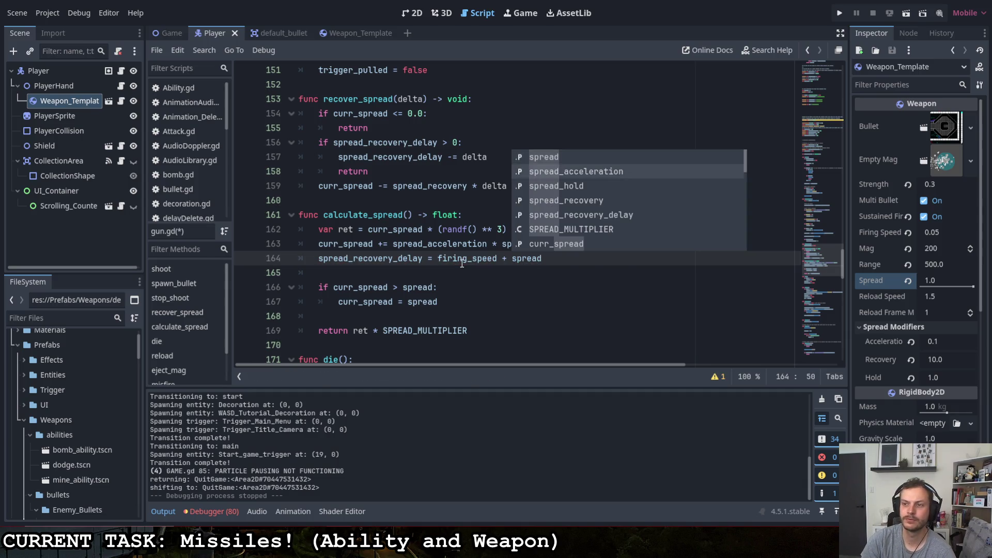
key(Escape)
key(Down)
click(564, 256)
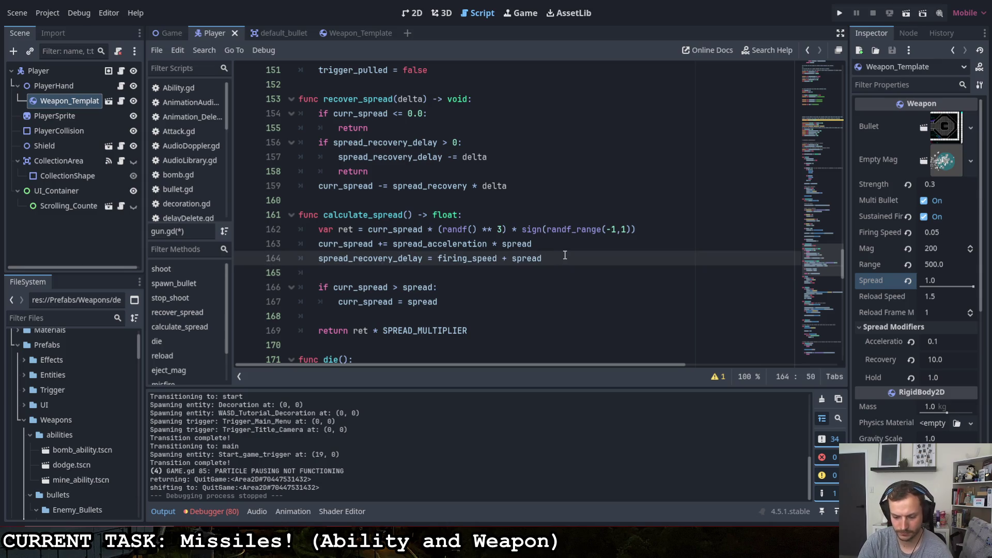
click(579, 230)
key(ctrl+s)
- Set the weapon's Firing Speed to 0.1 and launch the game
click(934, 233)
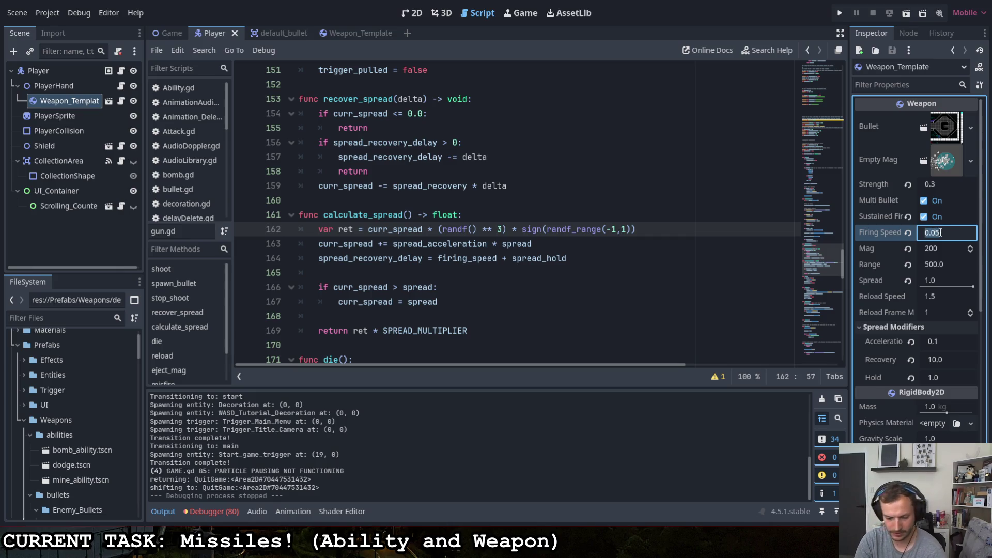
click(720, 163)
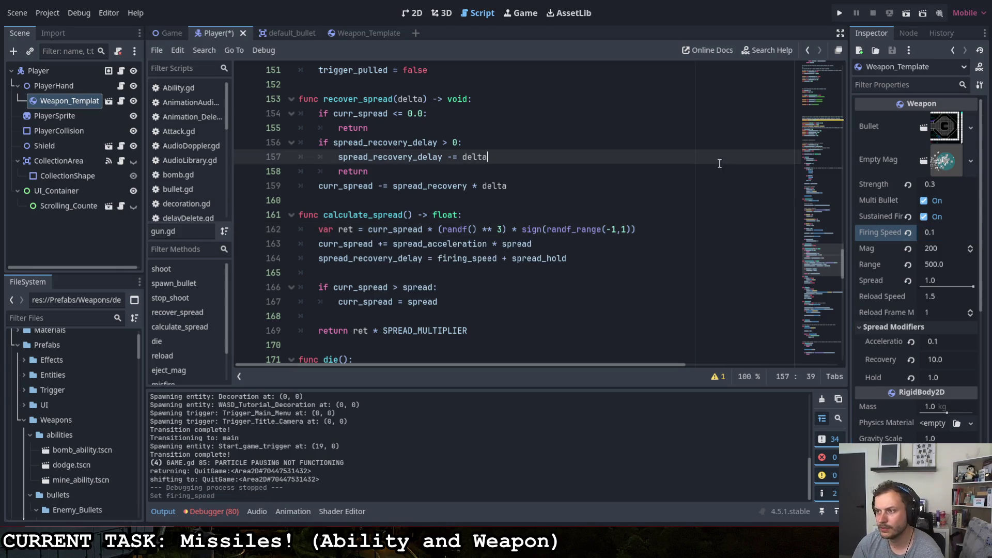
click(840, 13)
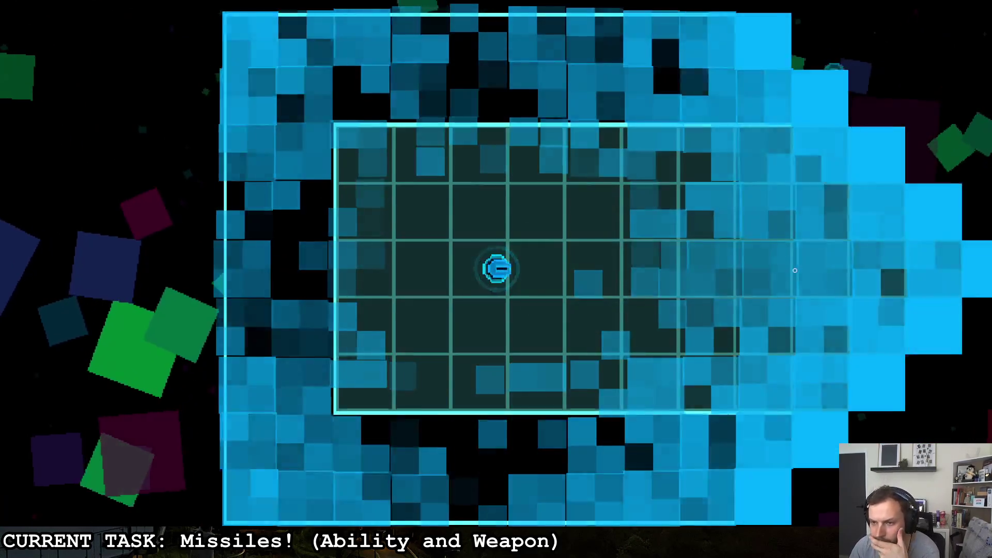
- Fire several missile bursts to the right at Firing Speed 0.1, then exit to the quit room
click(786, 277)
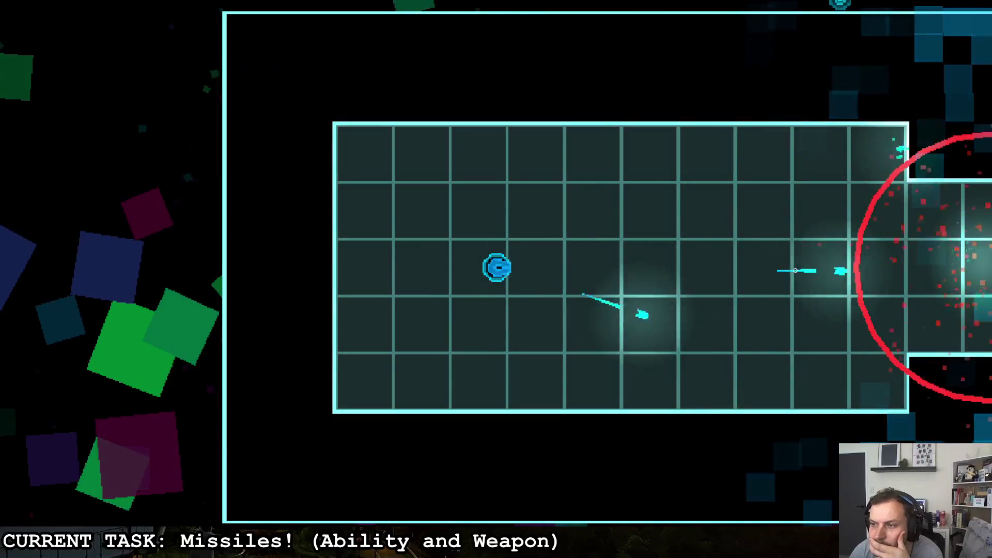
click(795, 271)
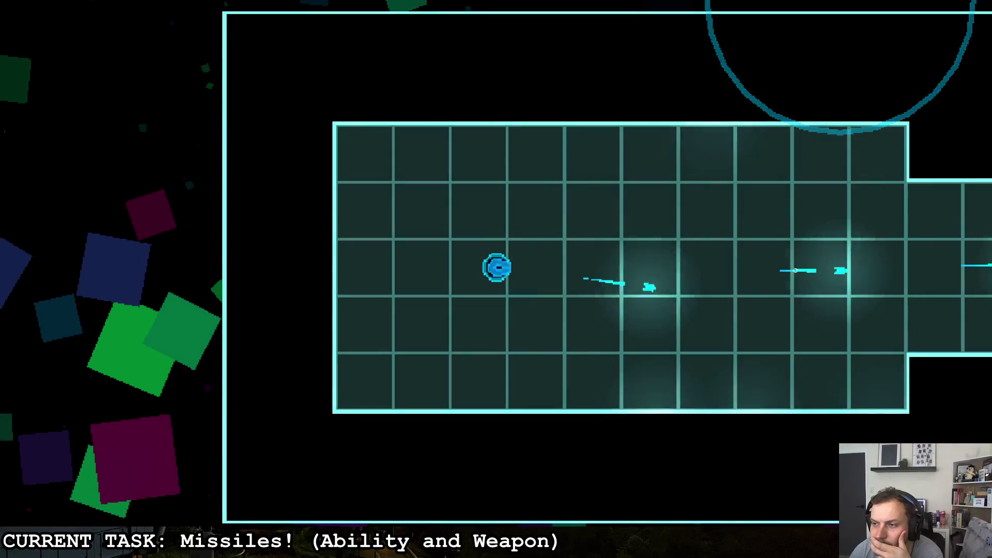
click(795, 270)
click(796, 270)
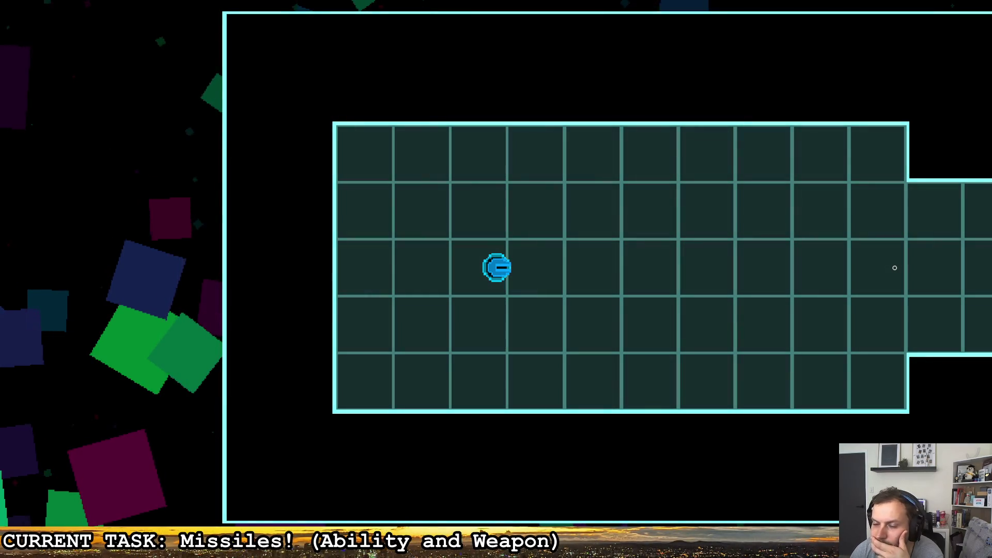
click(895, 267)
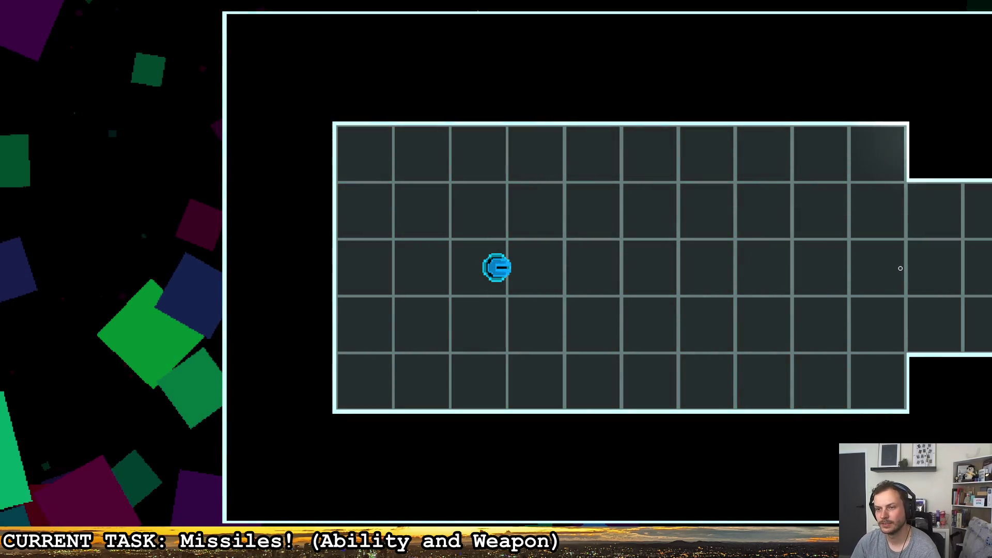
key(Escape)
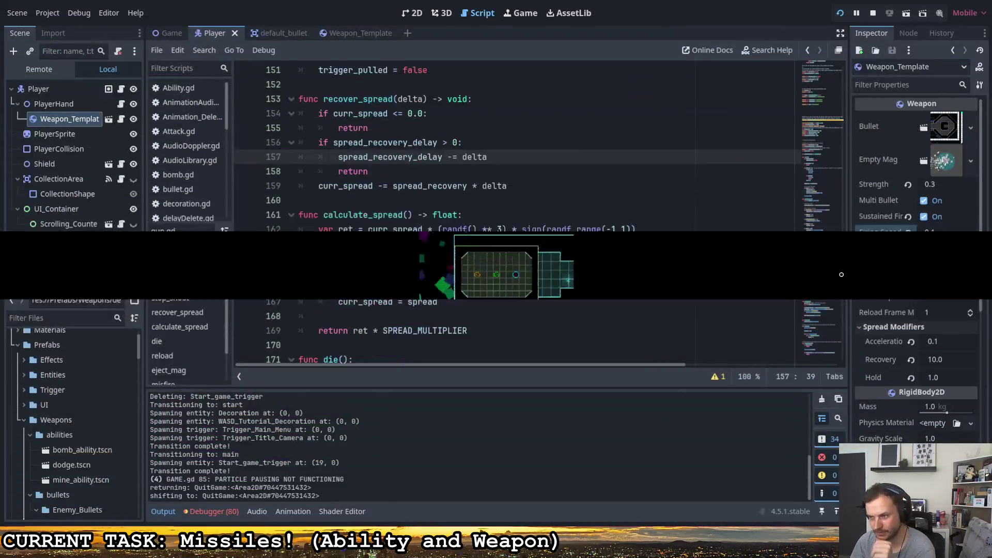
- Relaunch the game with Hold unchanged at 1.0, dismiss the Start menu, and return to the game window
click(941, 377)
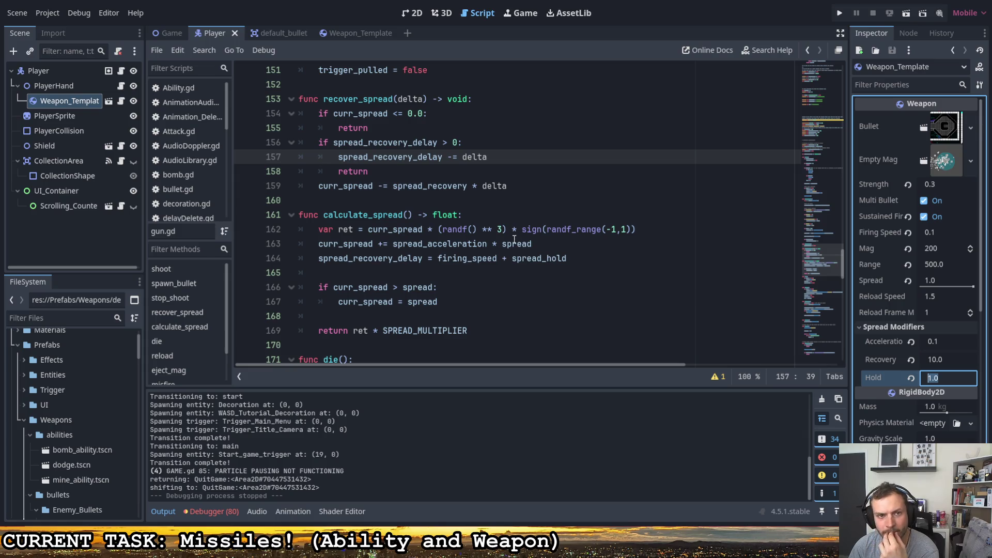
click(833, 14)
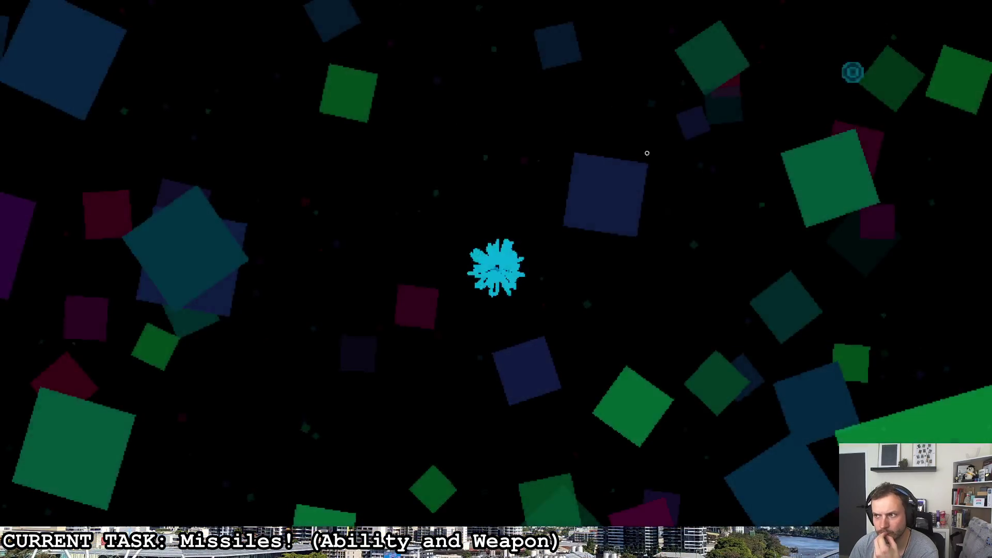
key(super)
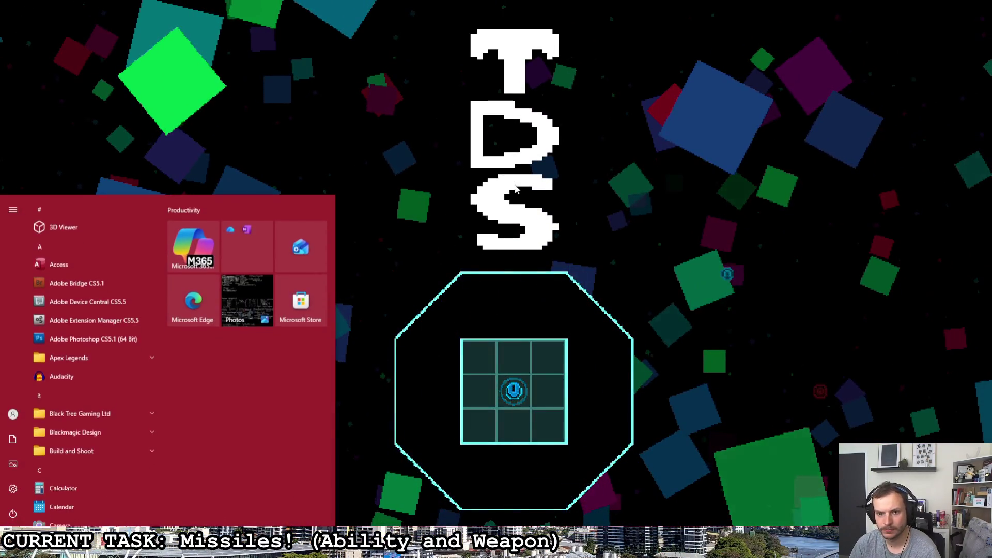
click(389, 438)
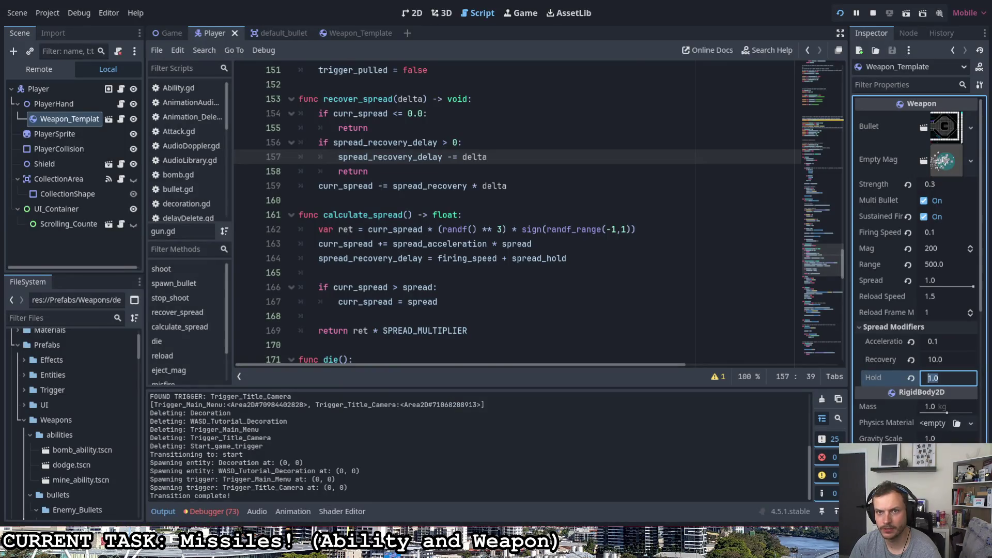
key(alt+Tab)
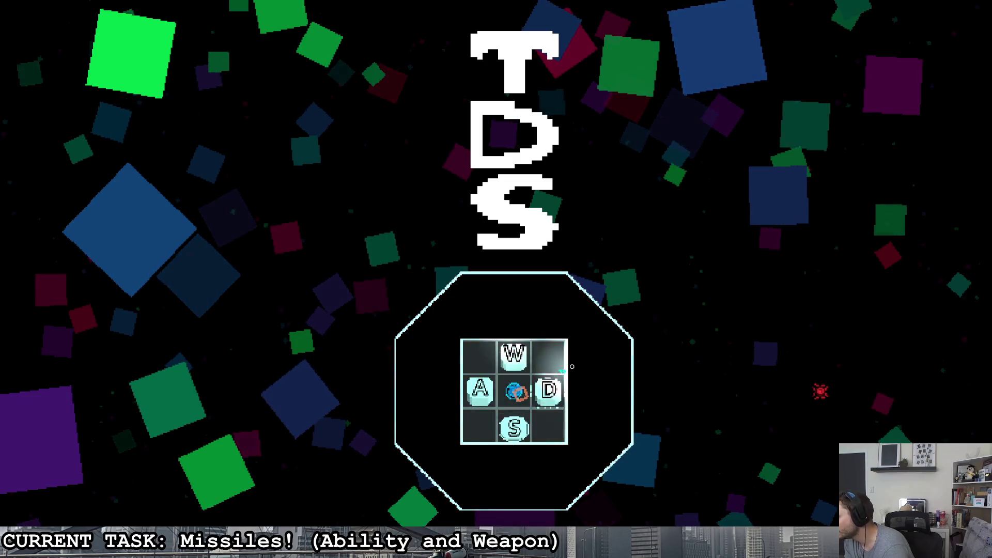
- Start from the TDS title screen with W and fire missile volleys across the arena
key(w)
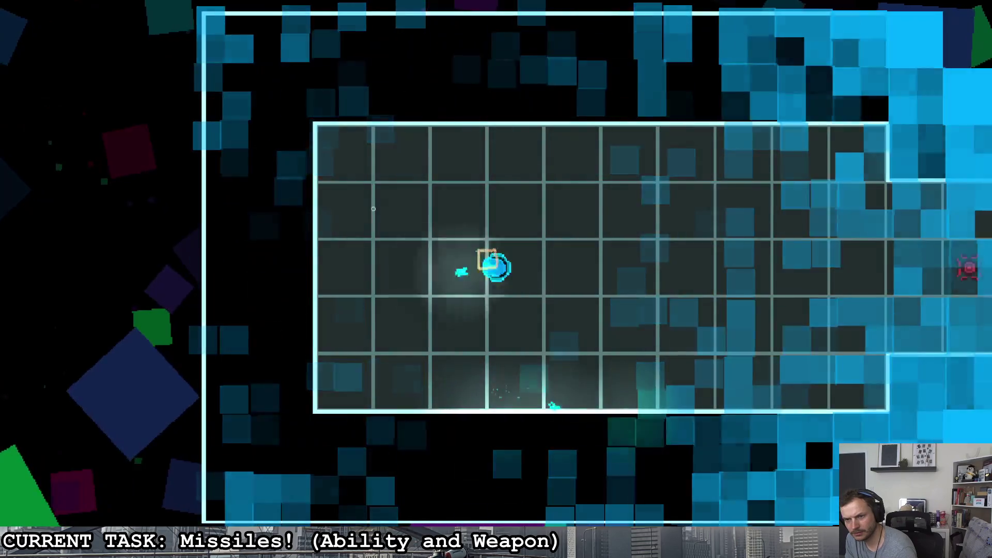
click(676, 201)
click(676, 201)
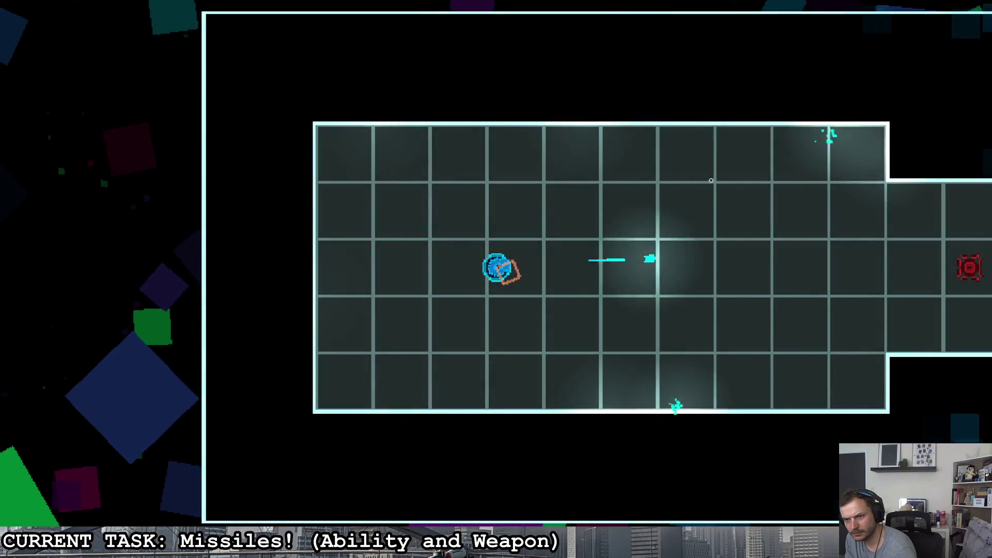
click(709, 199)
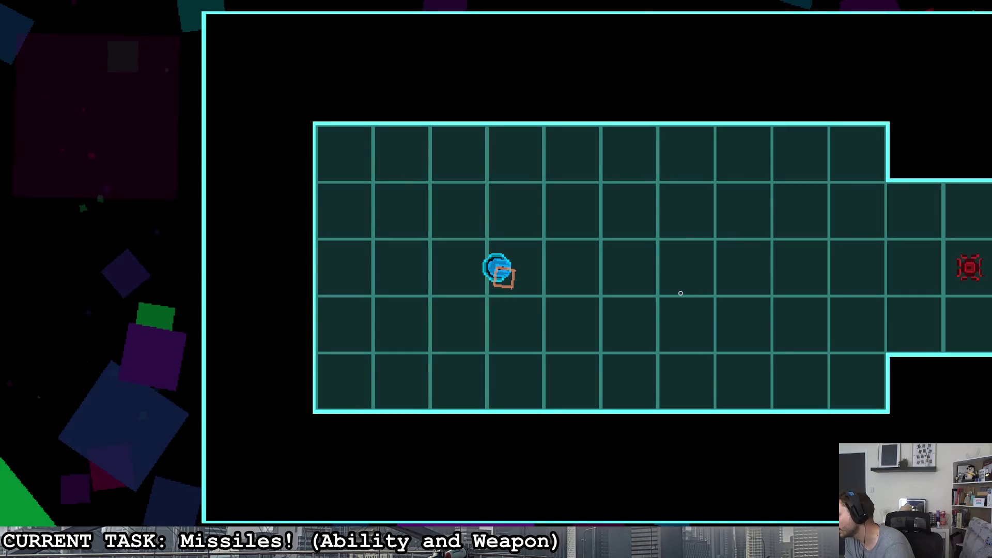
click(653, 326)
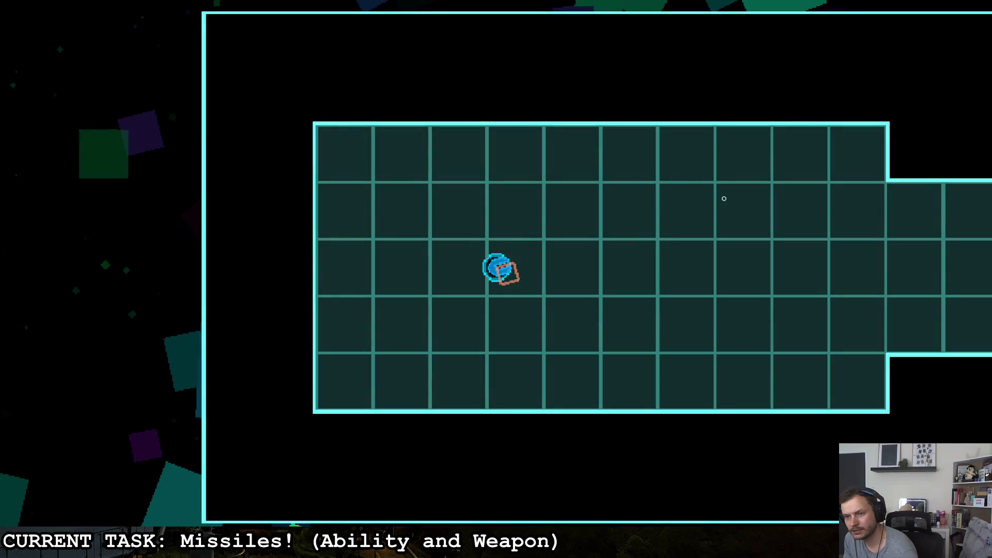
click(773, 227)
click(773, 225)
click(773, 224)
click(774, 224)
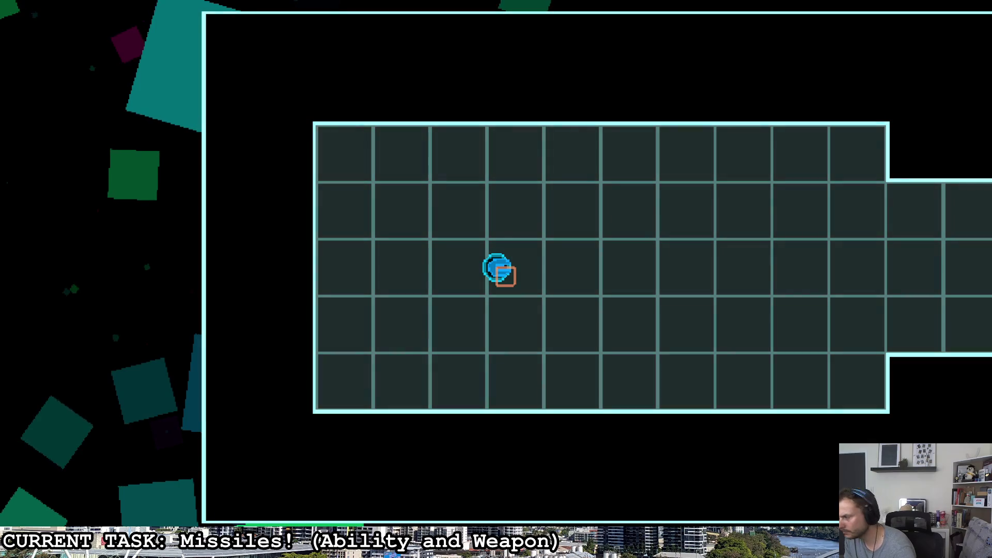
drag(699, 221, 779, 236)
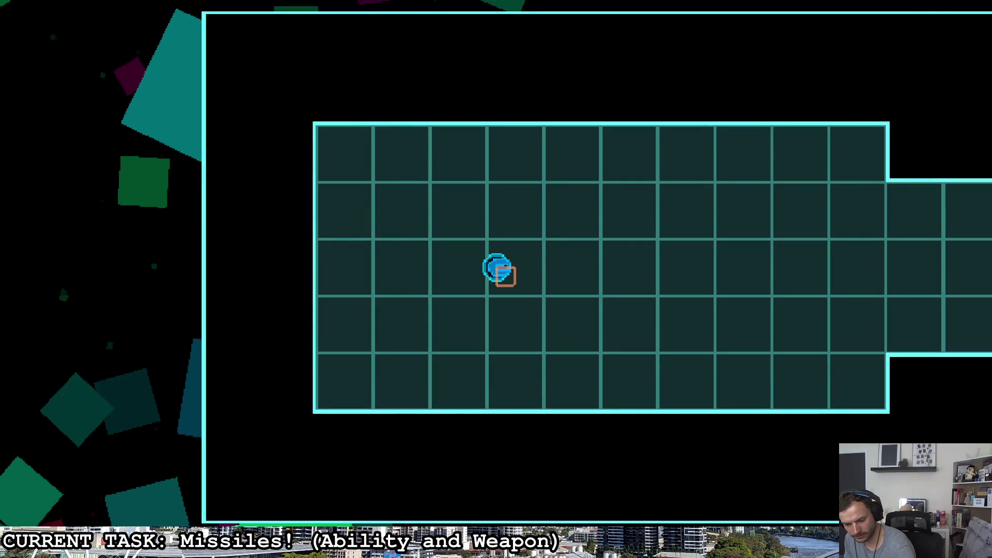
drag(803, 250, 816, 245)
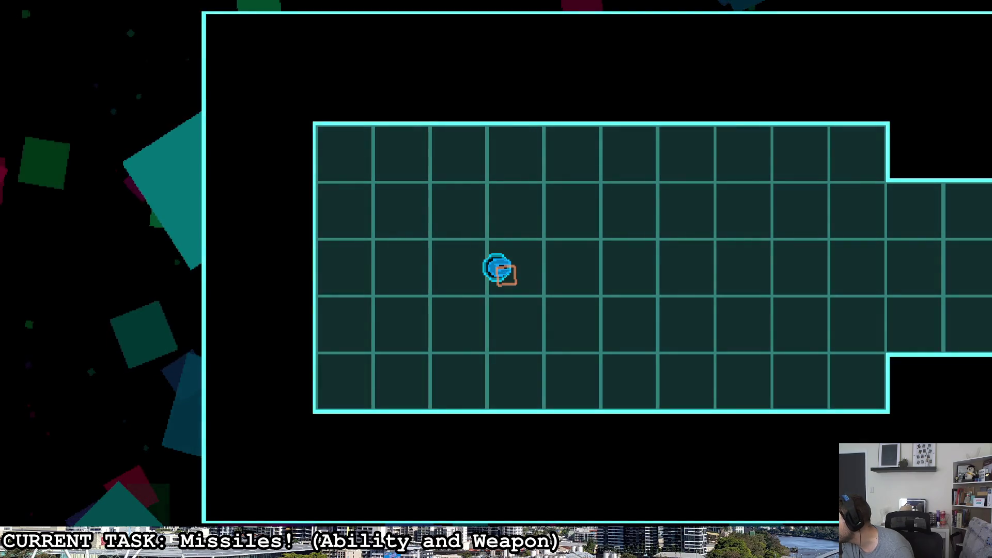
click(811, 263)
click(821, 254)
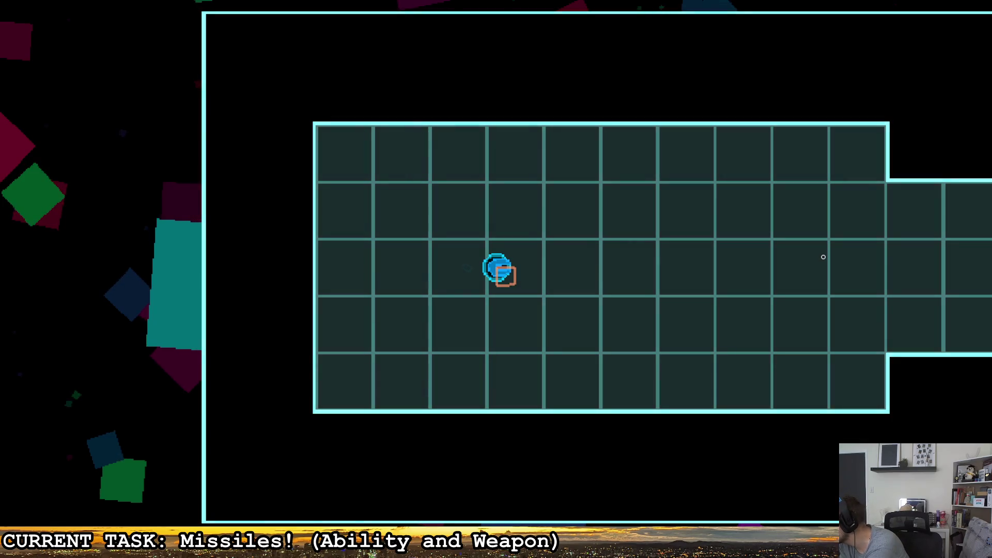
click(825, 259)
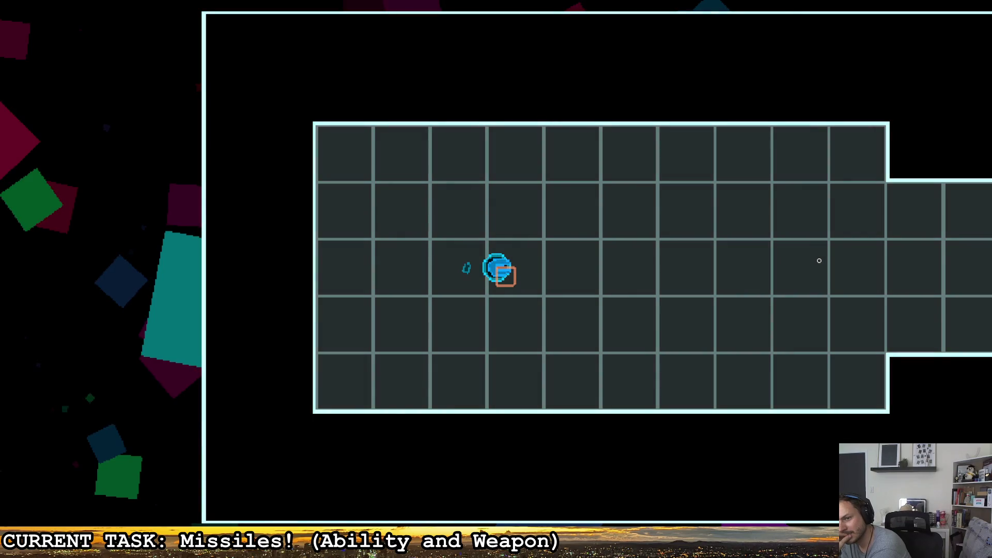
click(819, 261)
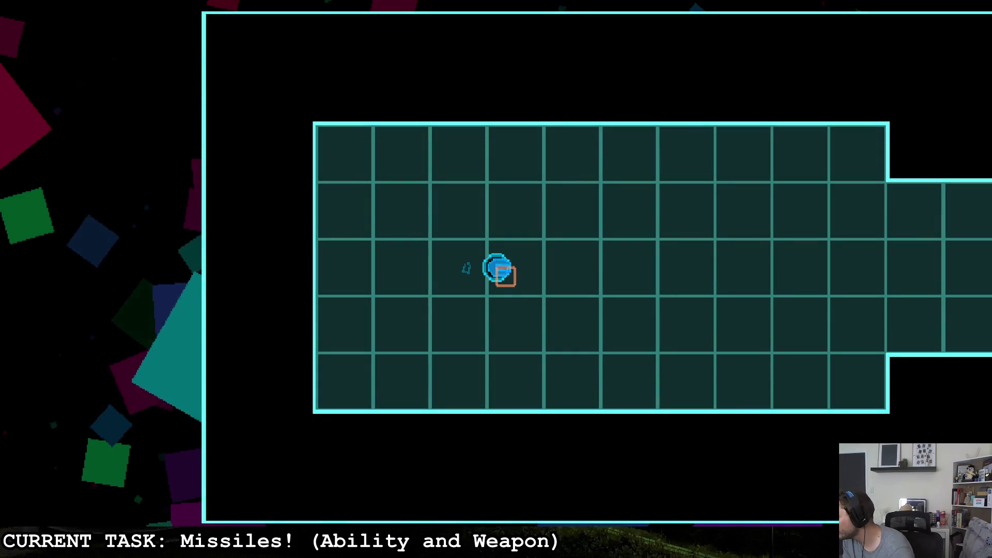
- Fire missile volleys to the right, at the left wall and across the grid to test spread
click(823, 223)
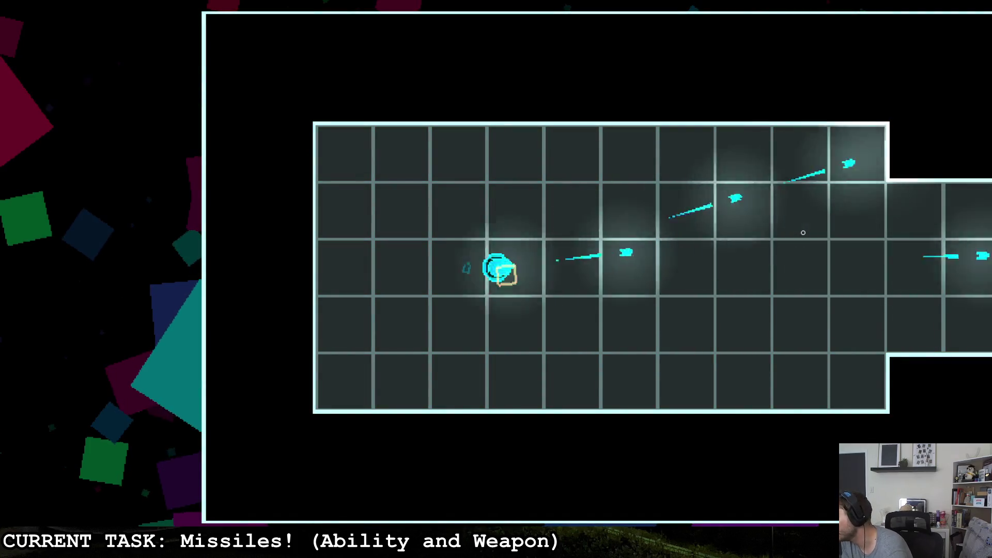
click(803, 232)
click(803, 233)
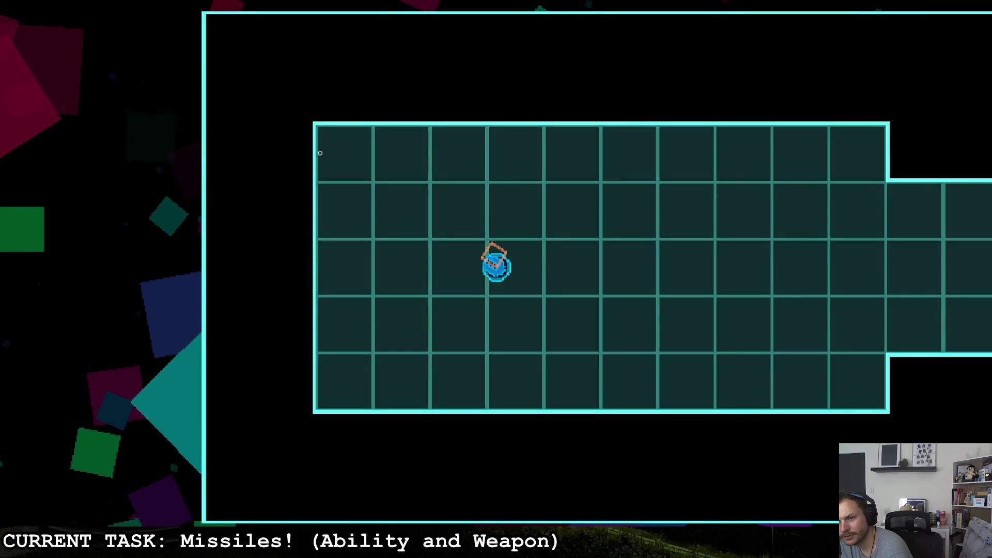
click(282, 296)
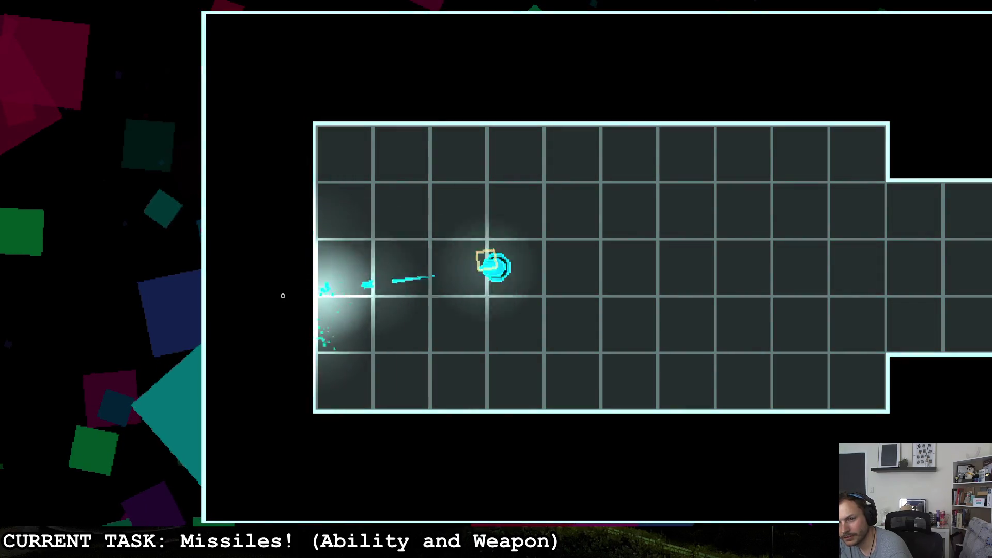
click(281, 289)
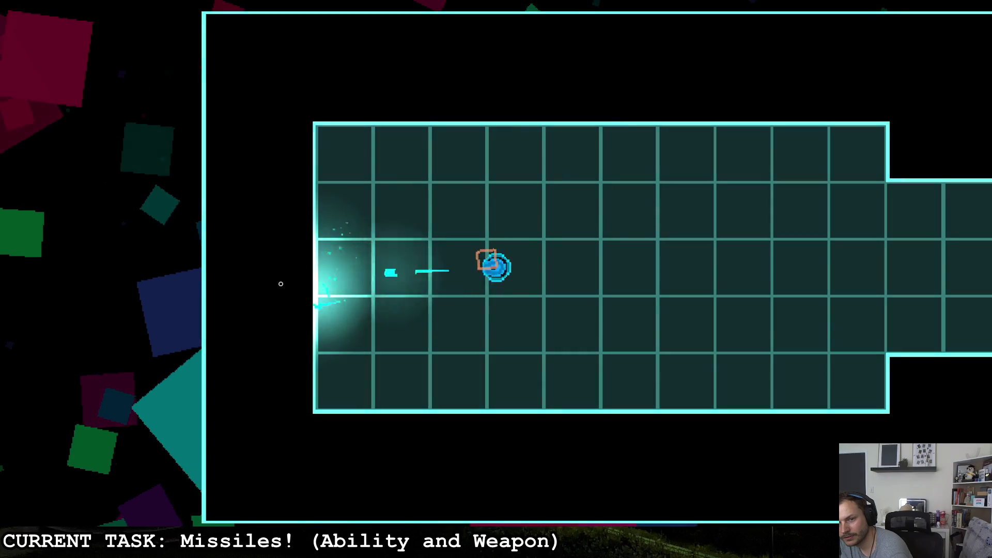
click(275, 254)
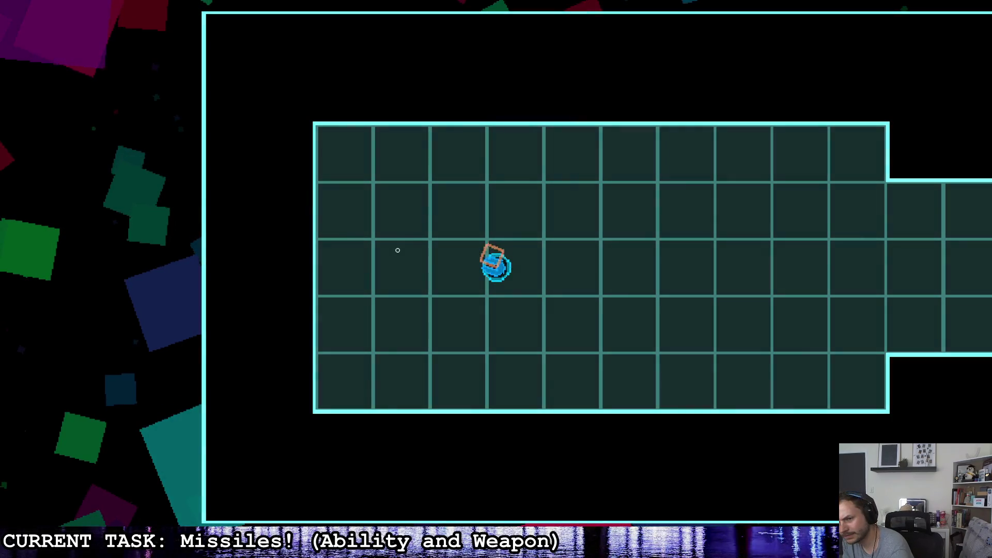
click(586, 182)
drag(586, 182, 749, 191)
click(848, 281)
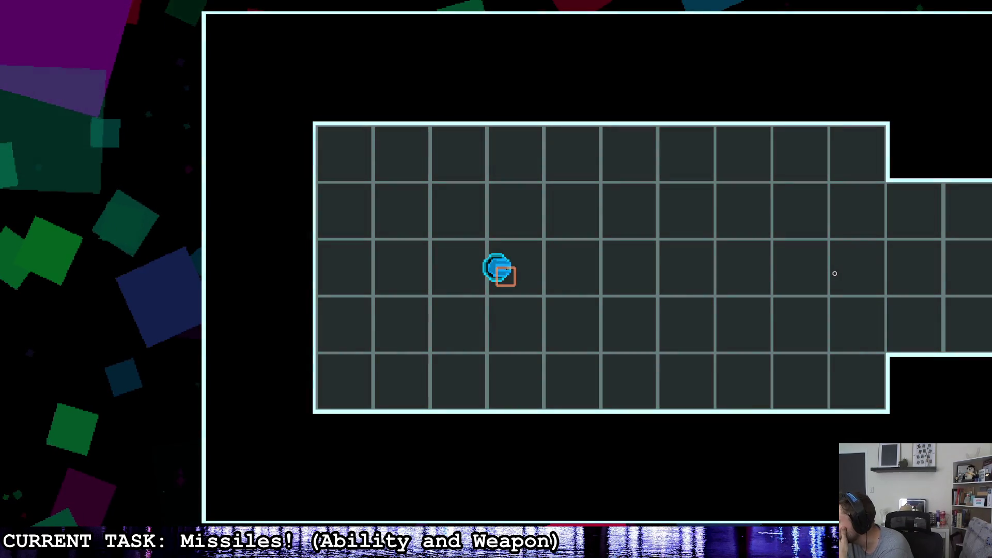
click(835, 273)
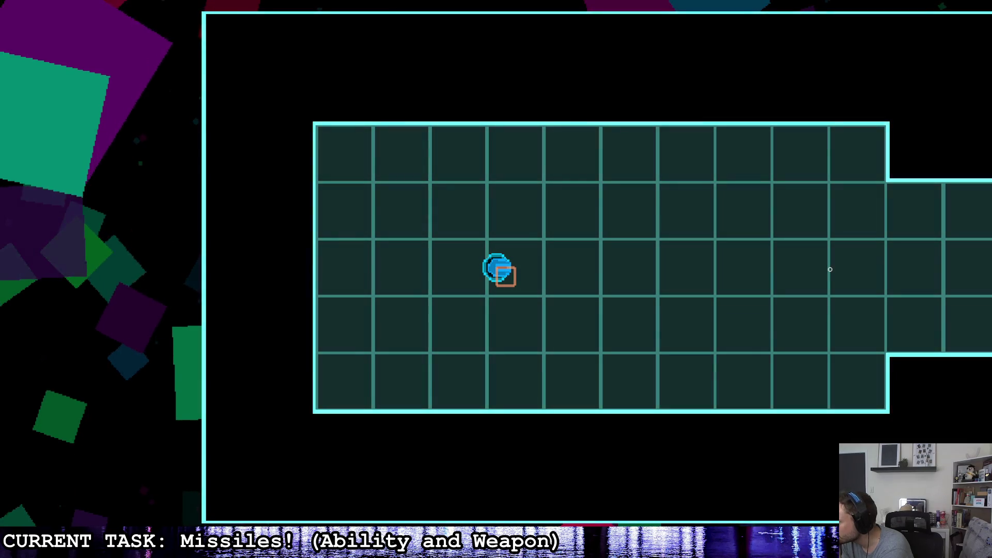
click(828, 272)
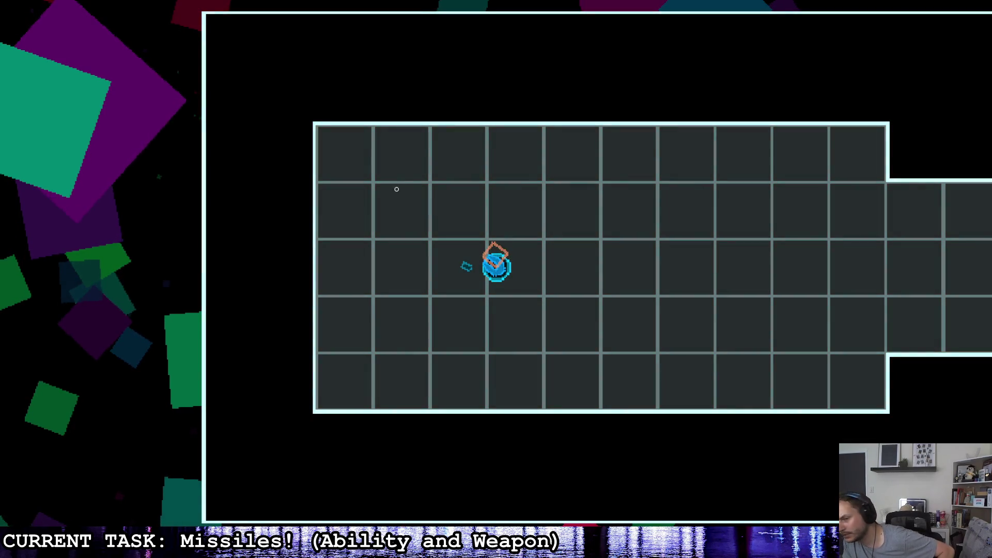
mouse_move(737, 234)
mouse_down()
mouse_move(767, 274)
mouse_move(770, 265)
mouse_up()
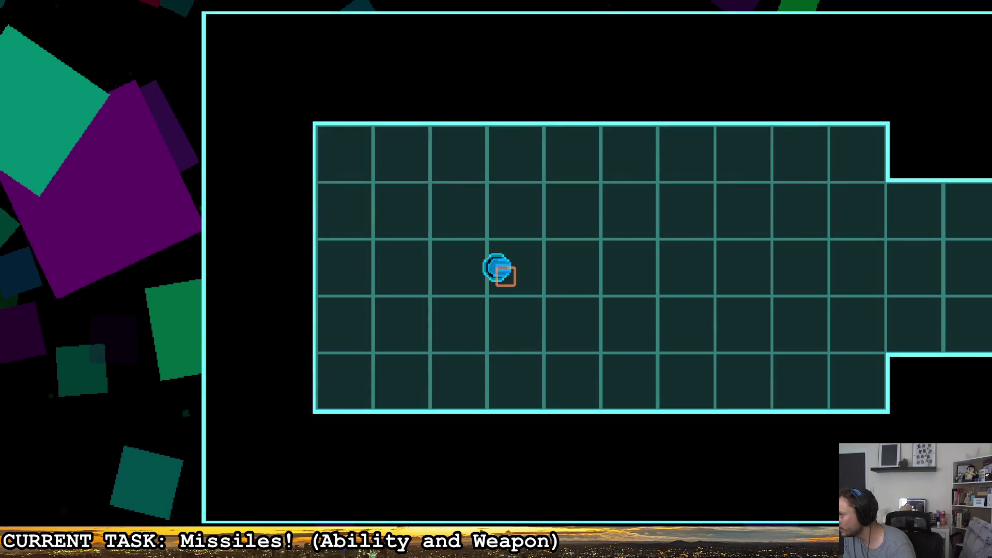
click(780, 198)
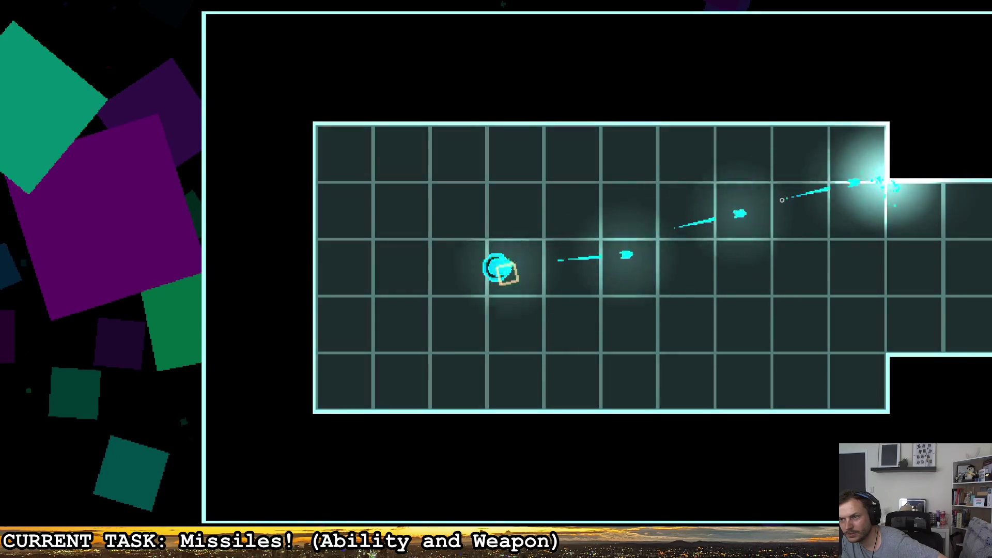
click(779, 270)
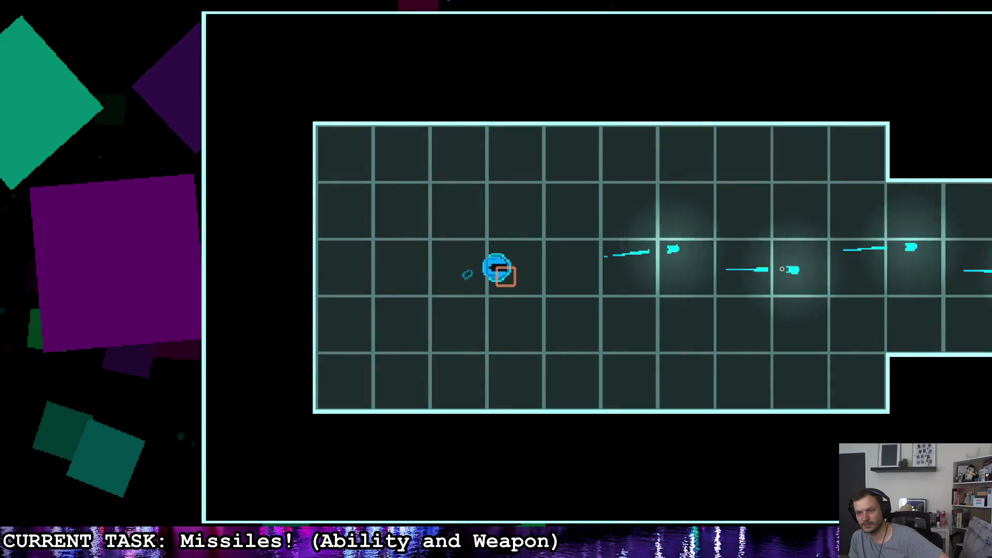
click(301, 263)
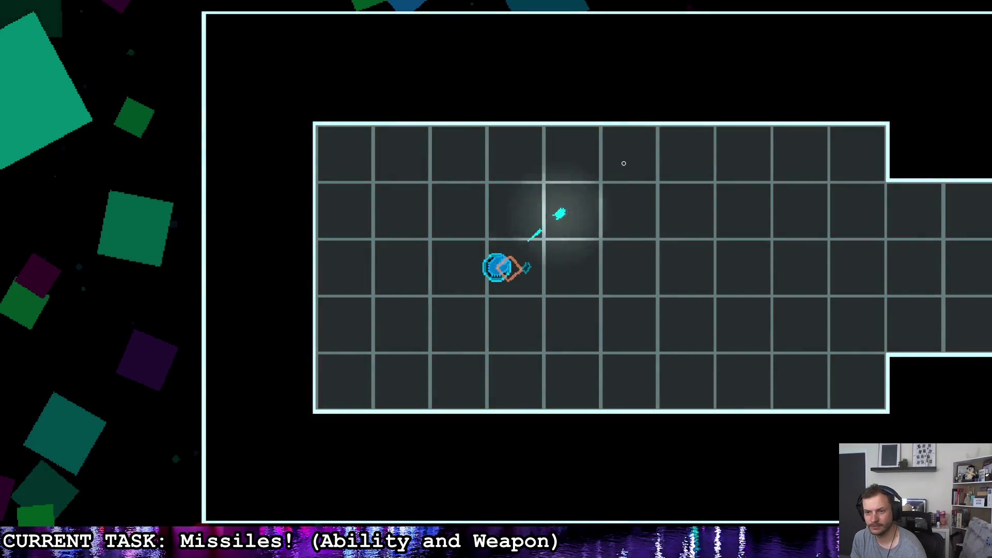
- Pause the game, minimise it, and bring the Godot editor back to the front
key(Tab)
key(alt+Tab)
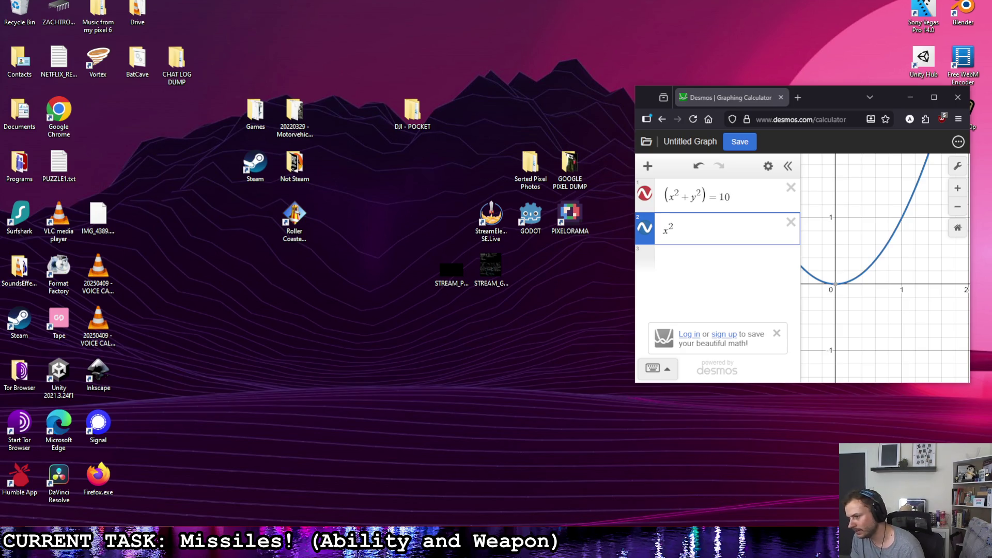
key(alt+Tab)
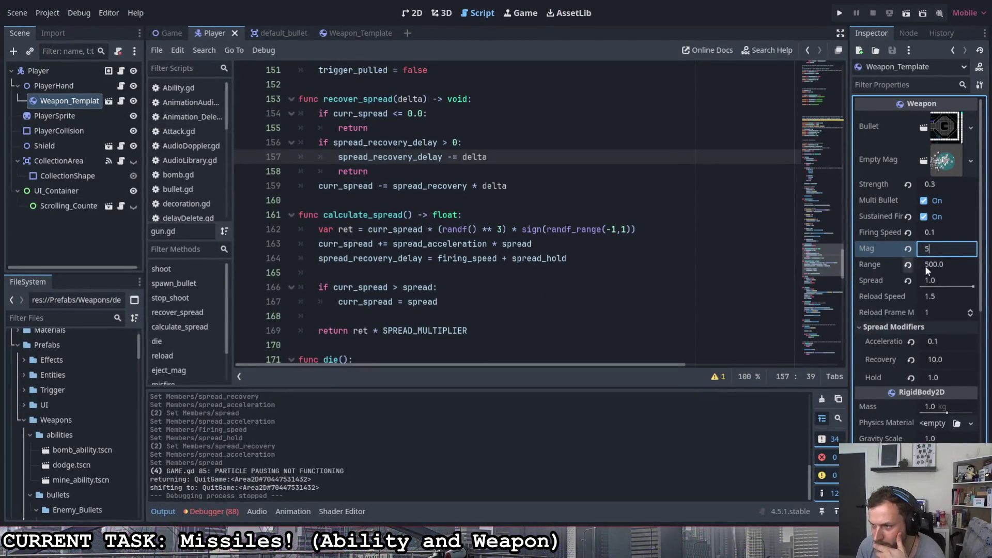
- Commit magazine size 5 and reset the weapon's Spread to 0.0
click(958, 284)
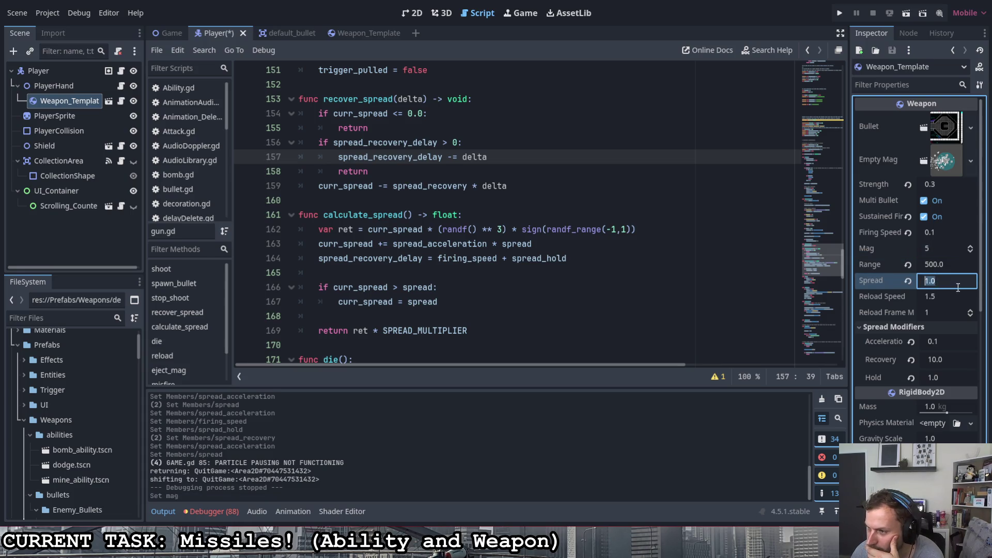
click(909, 282)
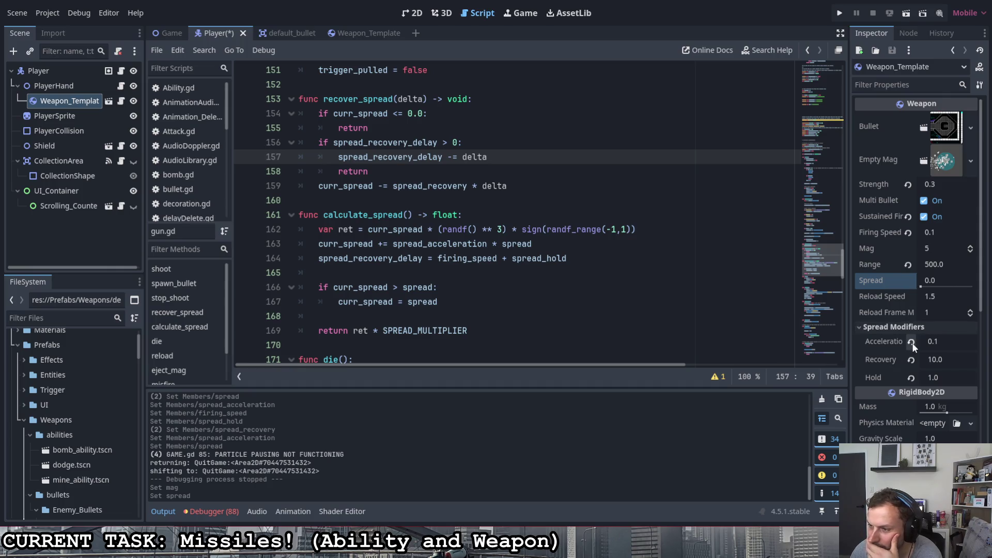
click(915, 327)
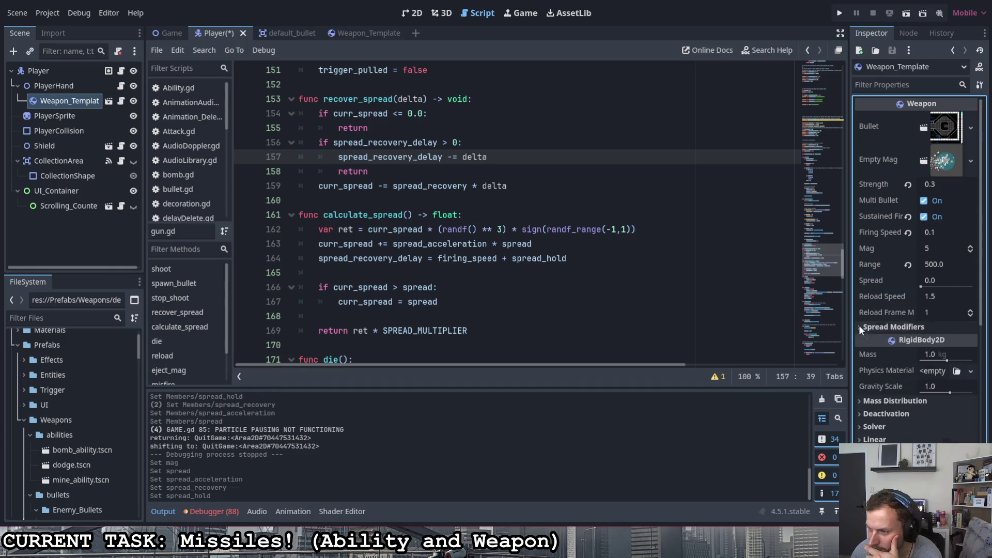
- Turn off Sustained Fire, set Firing Speed to 0.2, restore Strength to 1.0, and run with F5
click(925, 217)
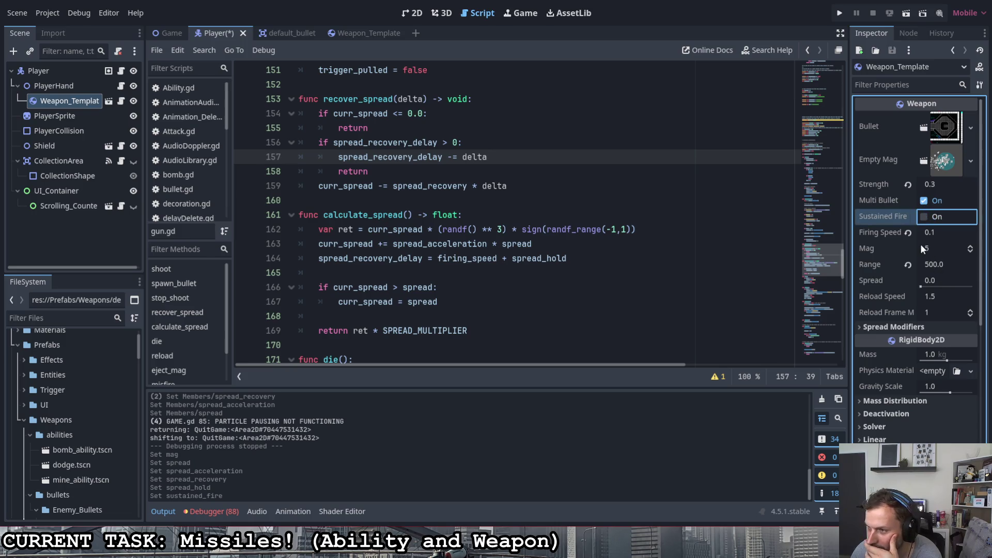
click(945, 232)
text(0.2)
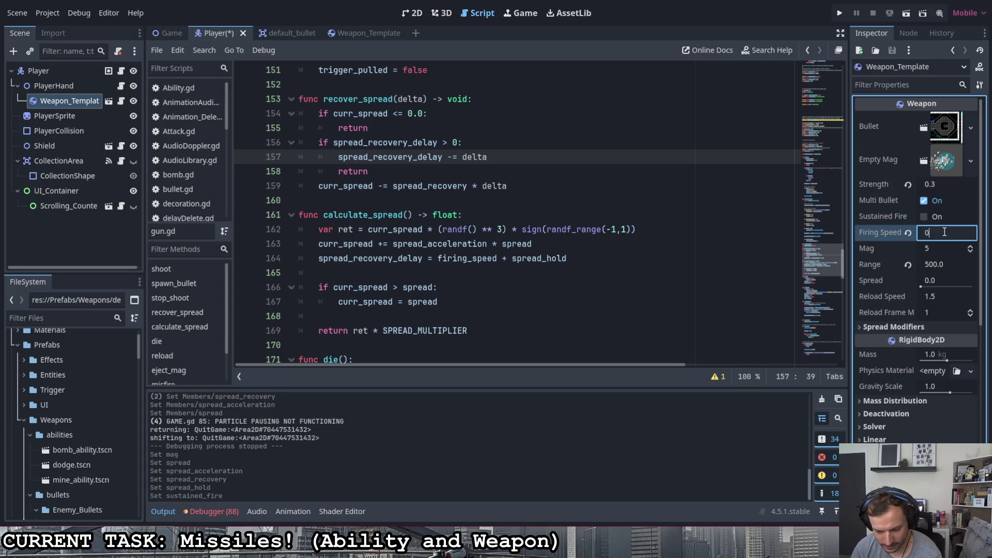
key(Return)
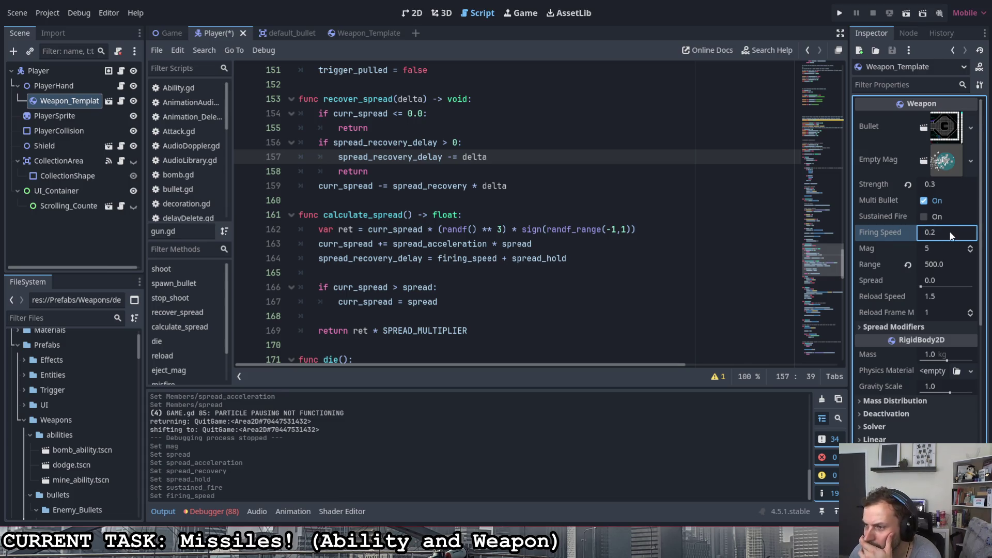
click(908, 184)
key(F5)
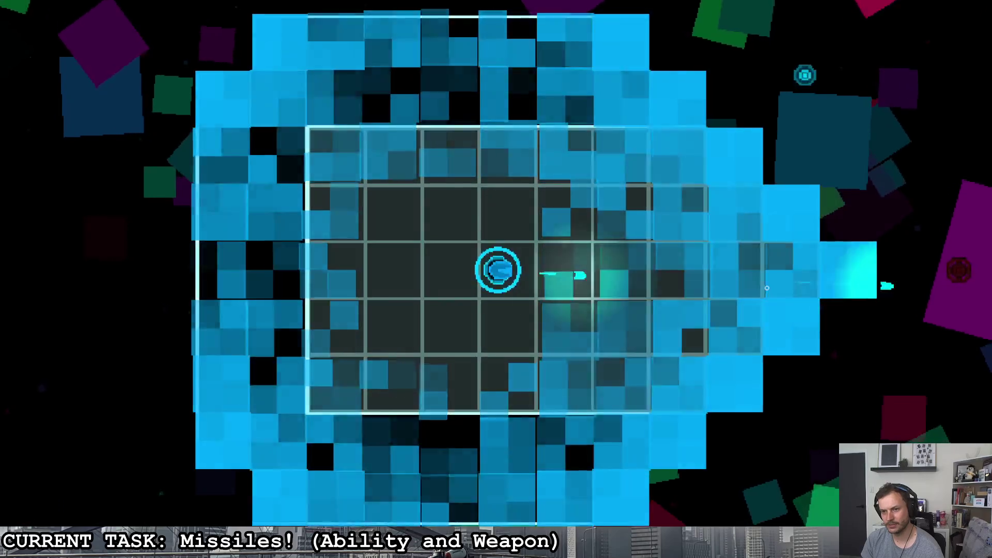
- Test-fire the weapon, then lower its Firing Speed to 0.1
click(747, 222)
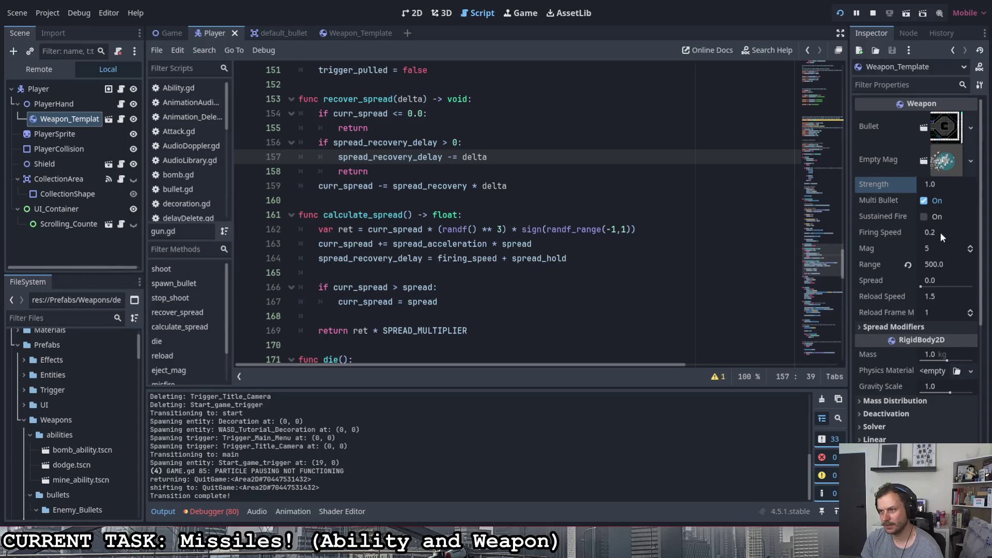
click(941, 233)
text(0.1)
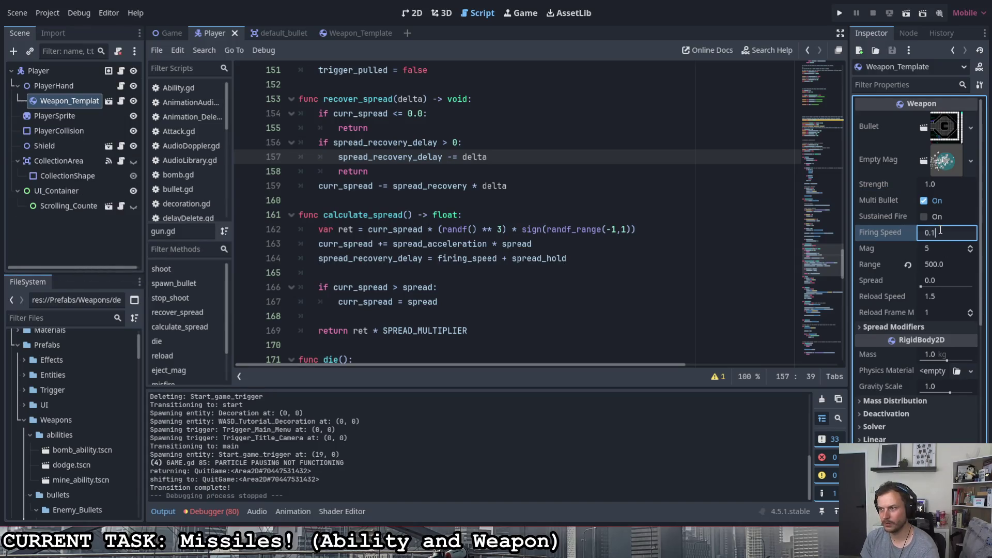
key(Return)
- Rerun the game, move the player left and right, and fire a shot at the left wall
click(841, 14)
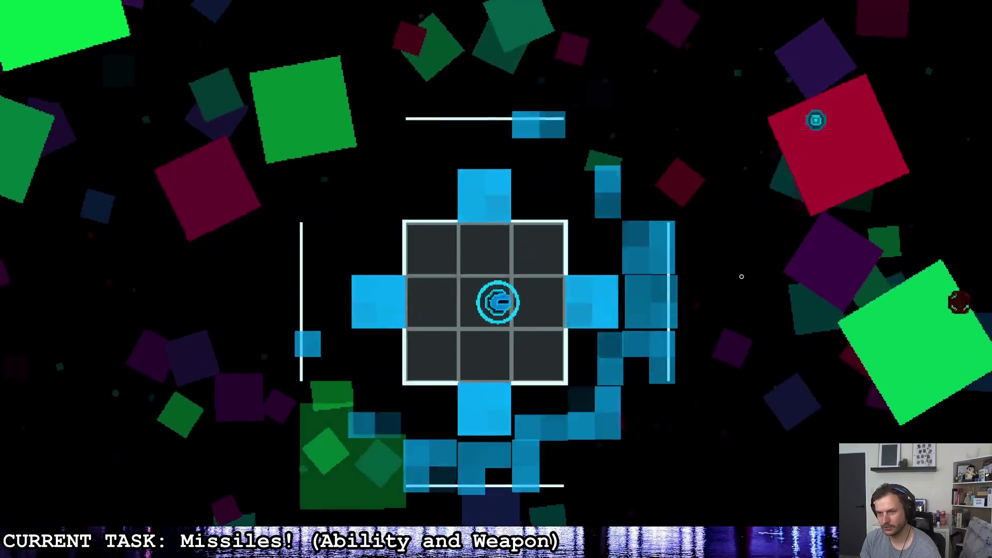
key(d)
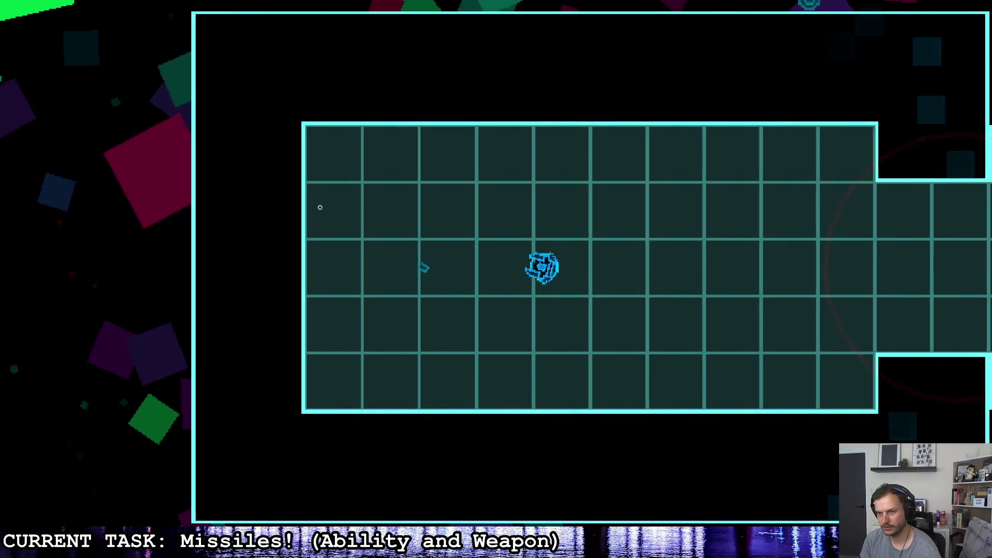
key(a)
key(d)
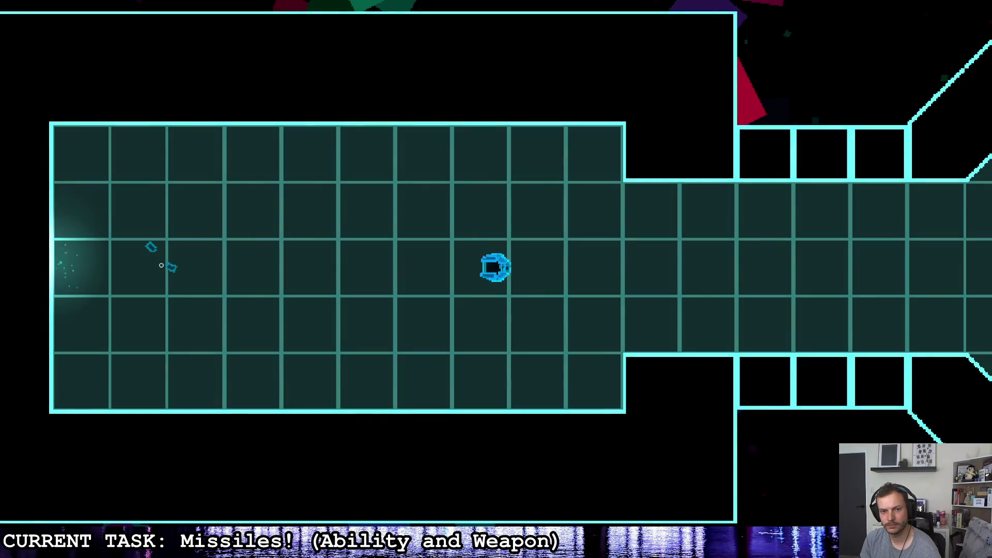
key(a)
key(a)
click(159, 277)
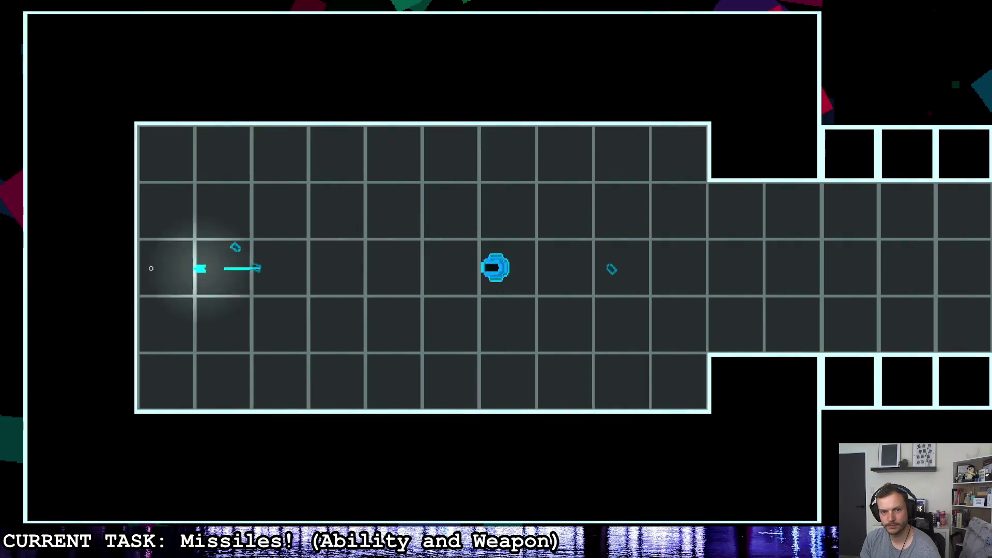
key(d)
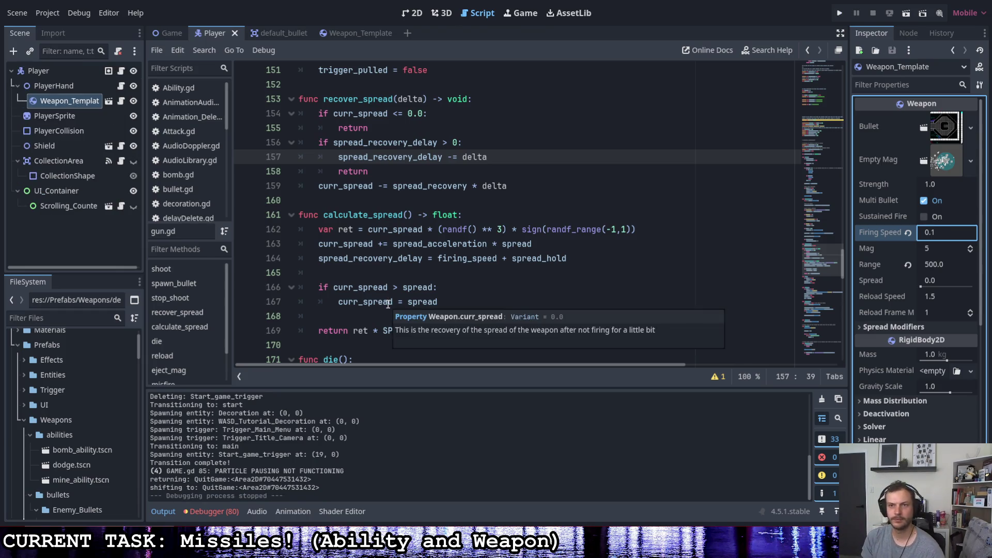
- Open bullet.gd from the Scripts/Weapons folder in the FileSystem dock
mouse_move(398, 34)
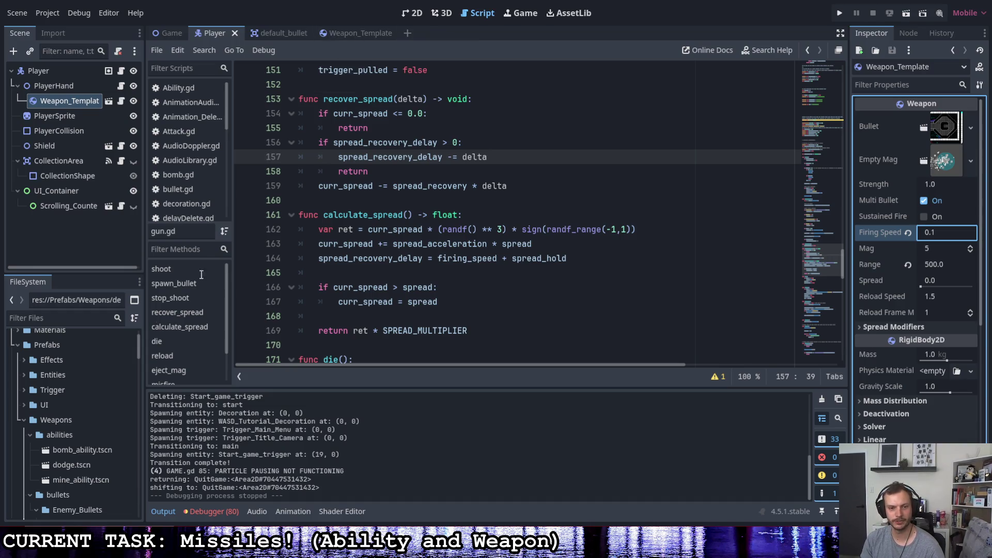
scroll(98, 408, down, 5)
scroll(98, 401, down, 10)
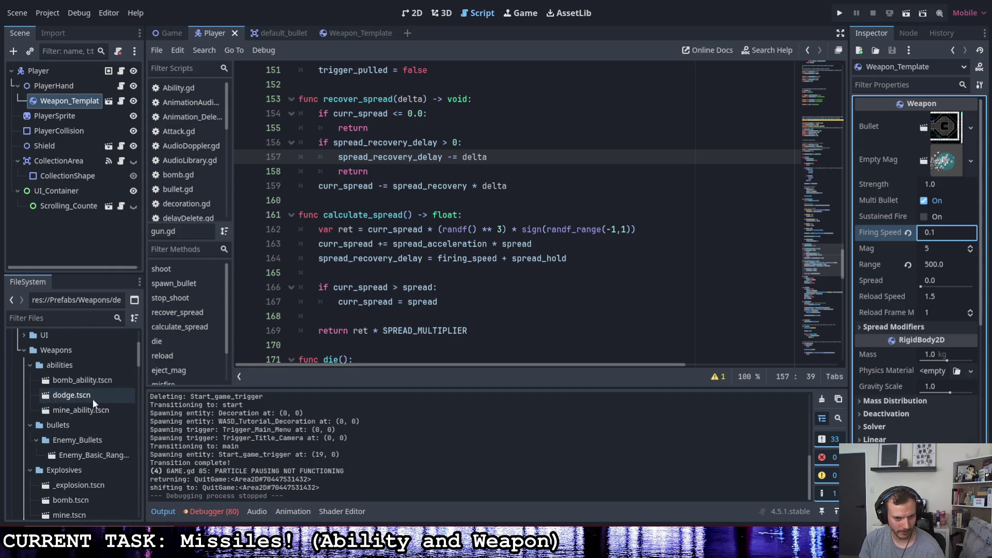
scroll(92, 396, down, 10)
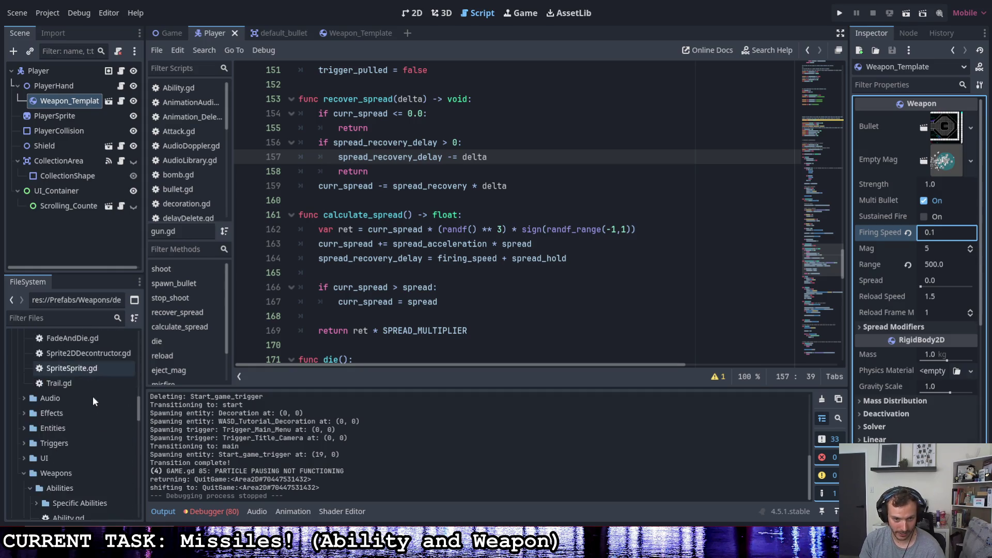
scroll(85, 407, down, 3)
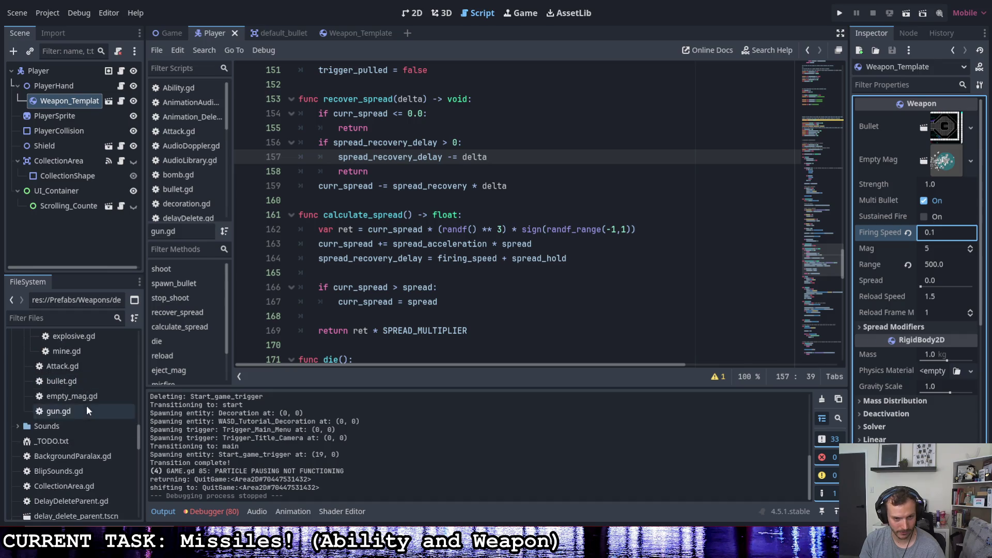
double_click(74, 382)
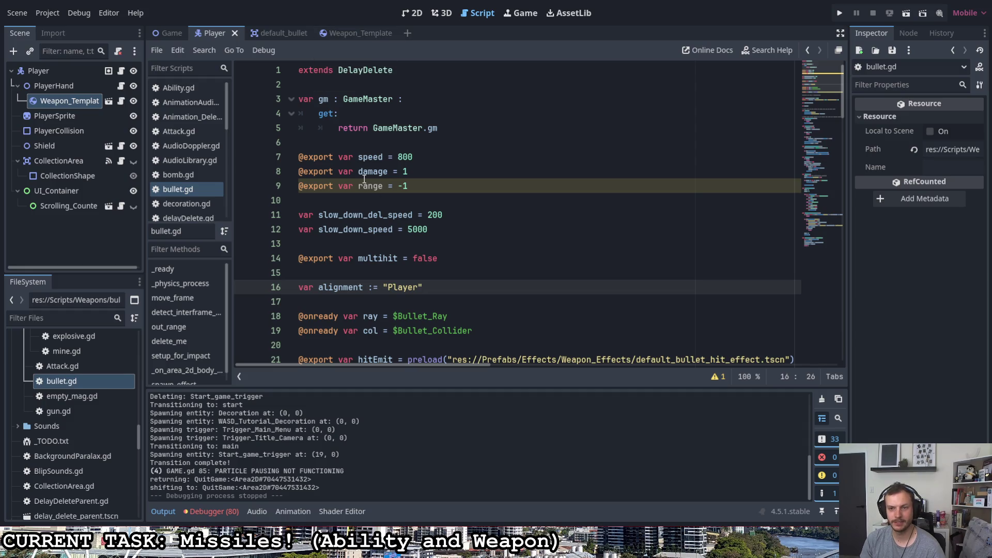
- Read through bullet.gd's range, slow_down_speed 5000, multihit and hitEmit impact handling
mouse_move(368, 187)
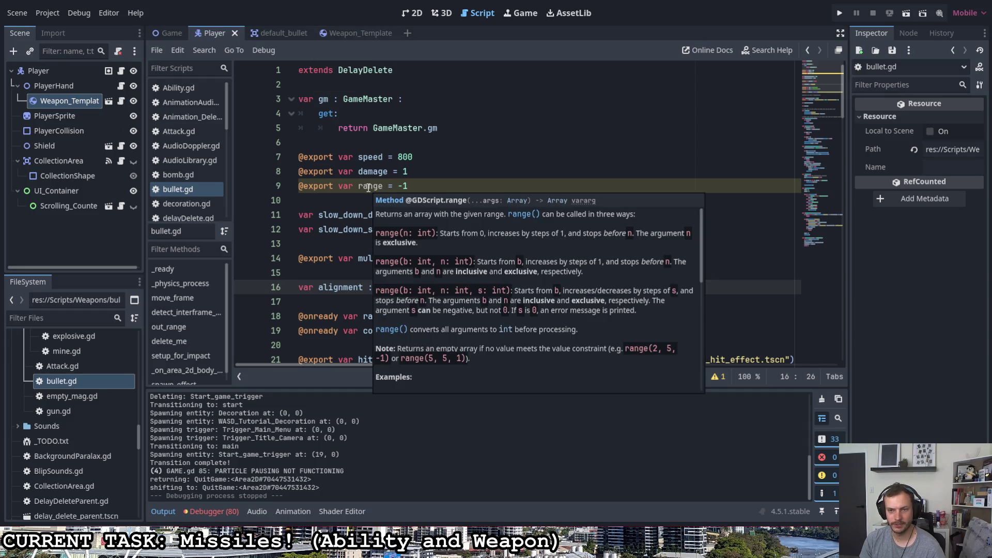
click(323, 186)
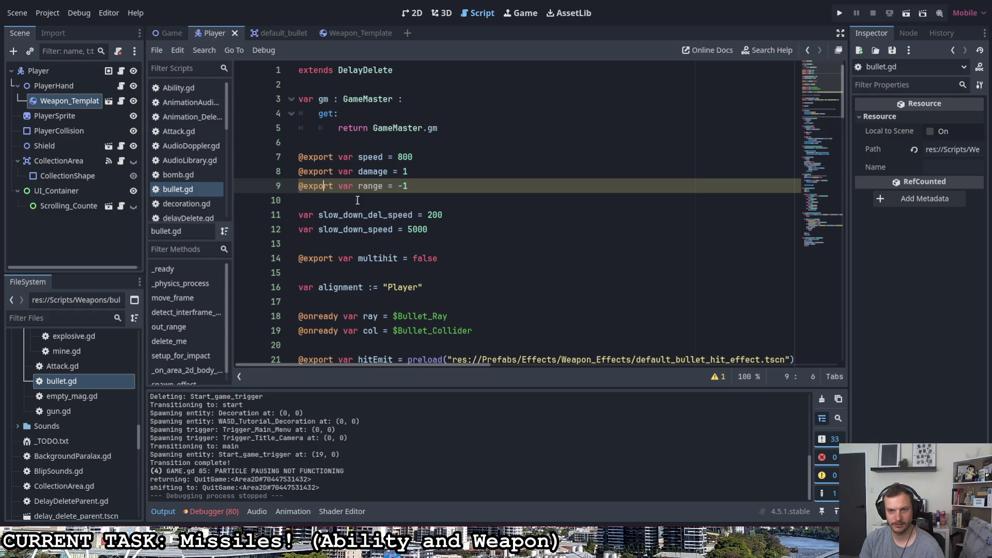
scroll(431, 189, down, 4)
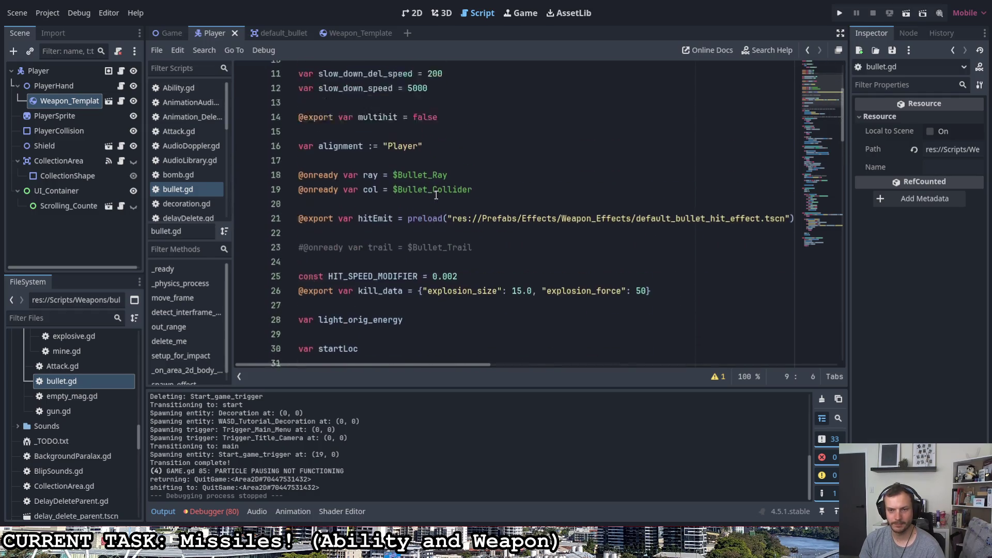
scroll(433, 192, up, 4)
scroll(433, 192, down, 15)
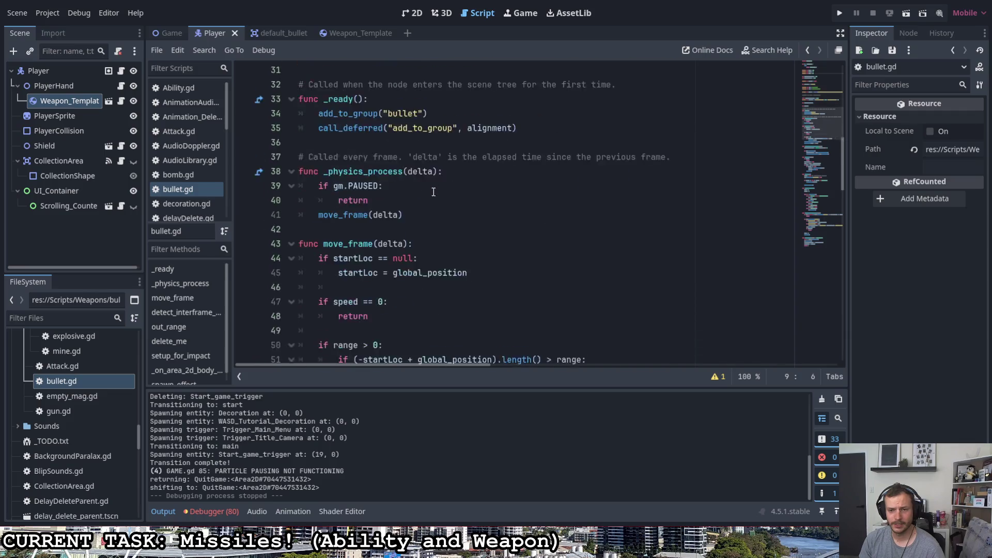
scroll(433, 193, down, 3)
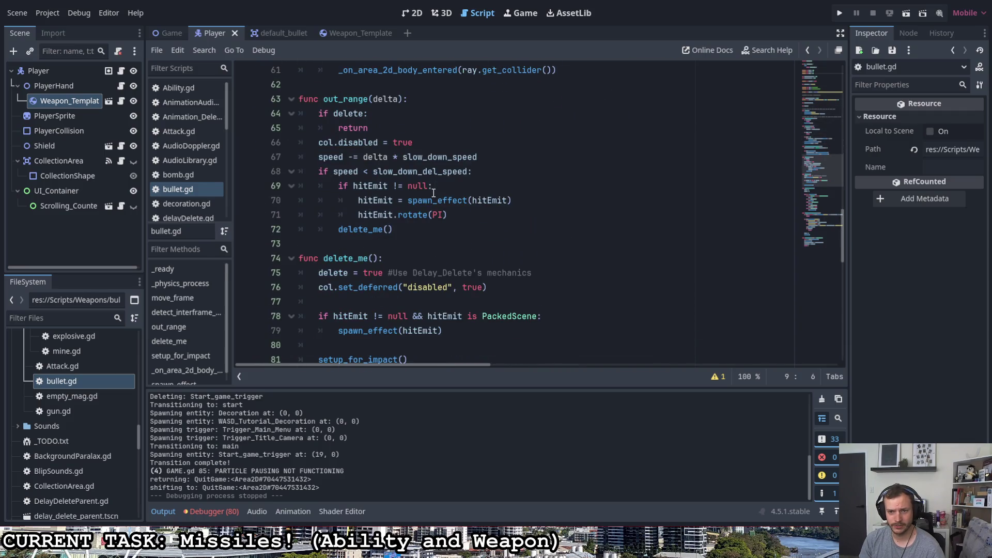
scroll(433, 193, down, 4)
scroll(434, 193, down, 6)
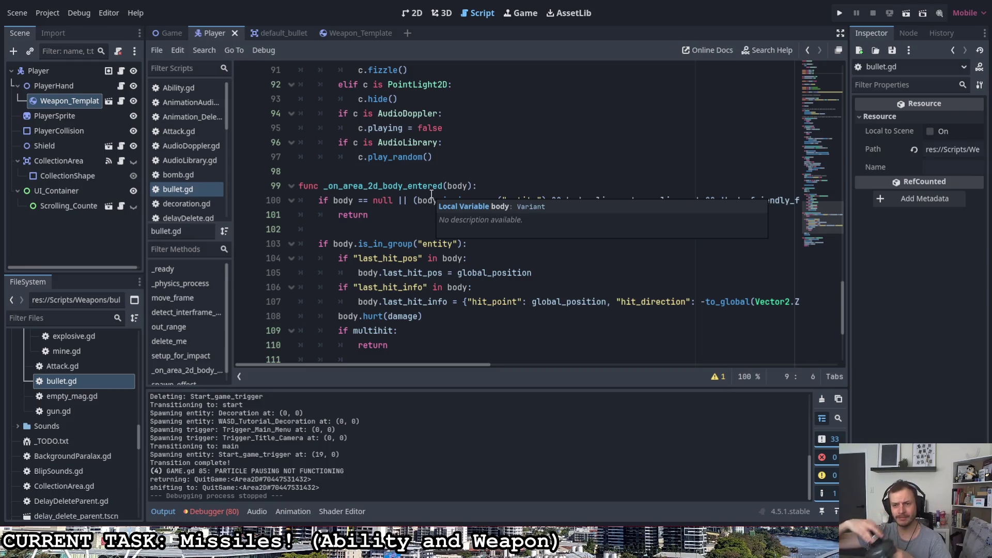
scroll(356, 261, up, 7)
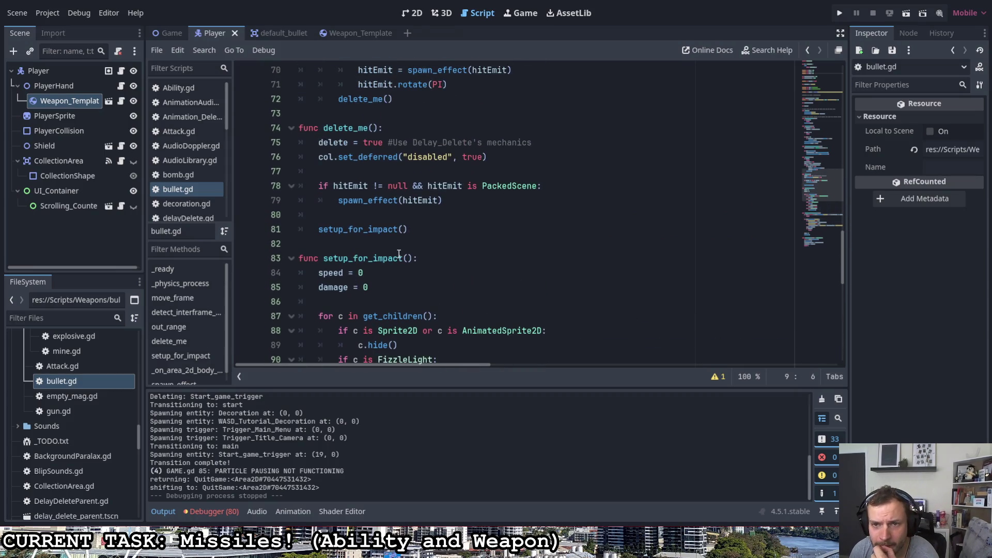
scroll(399, 254, up, 4)
scroll(400, 257, up, 1)
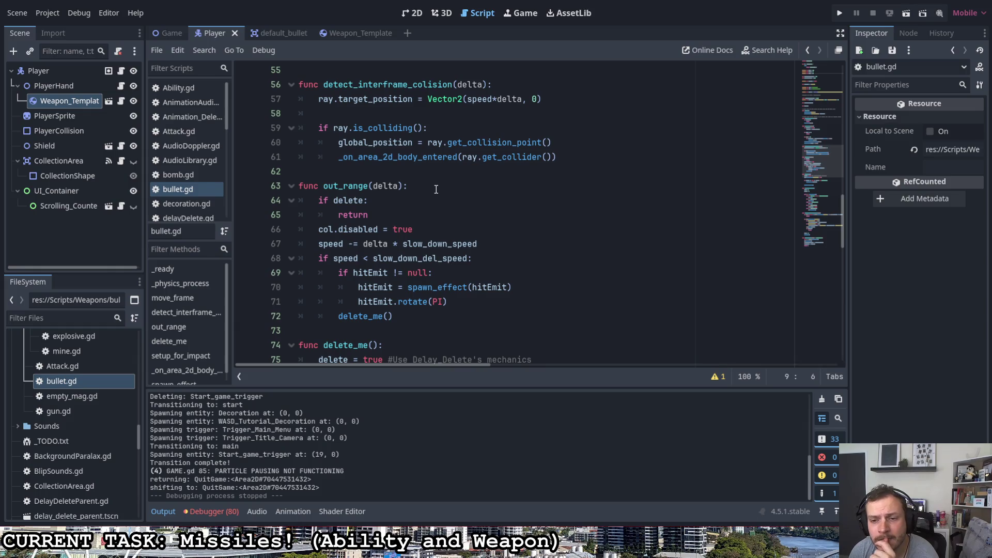
scroll(435, 207, up, 3)
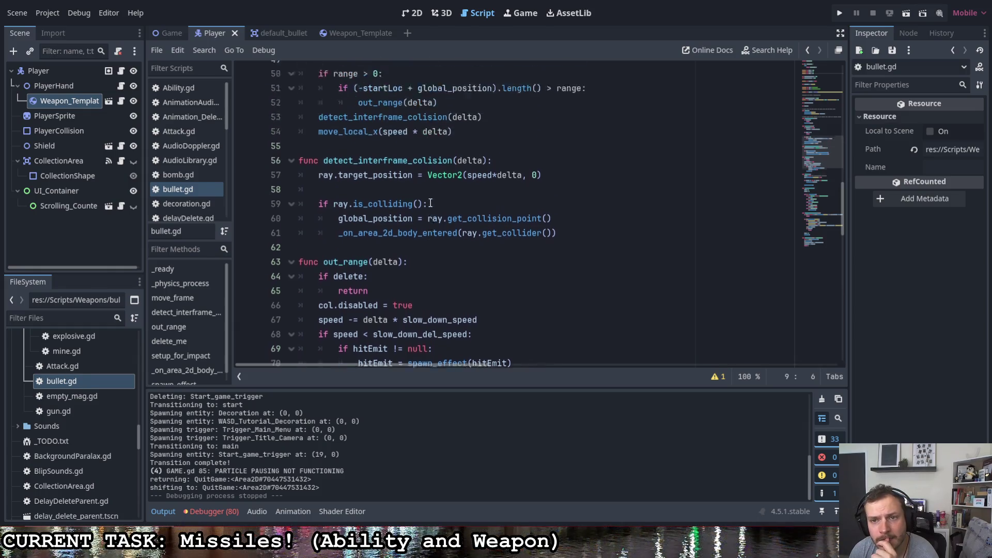
scroll(434, 229, up, 1)
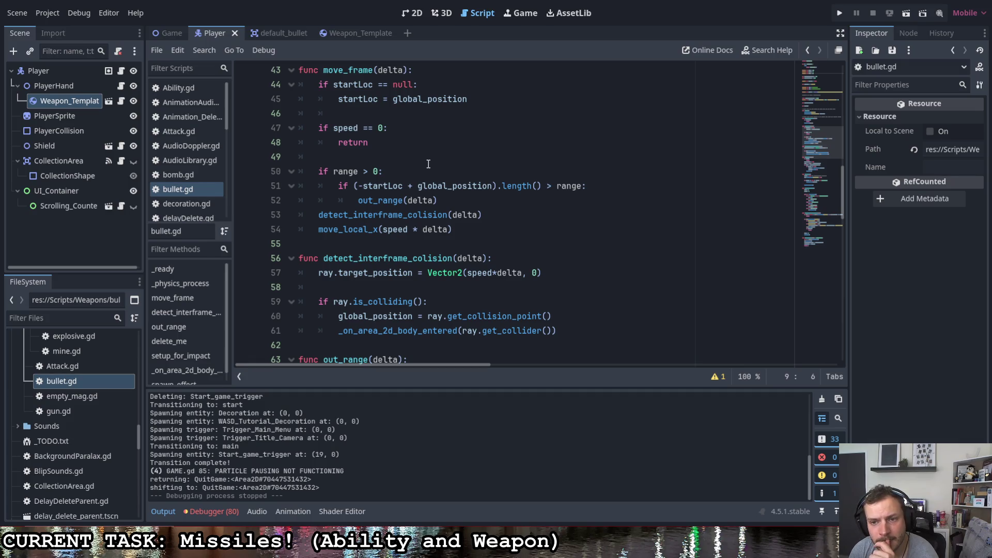
scroll(428, 164, down, 3)
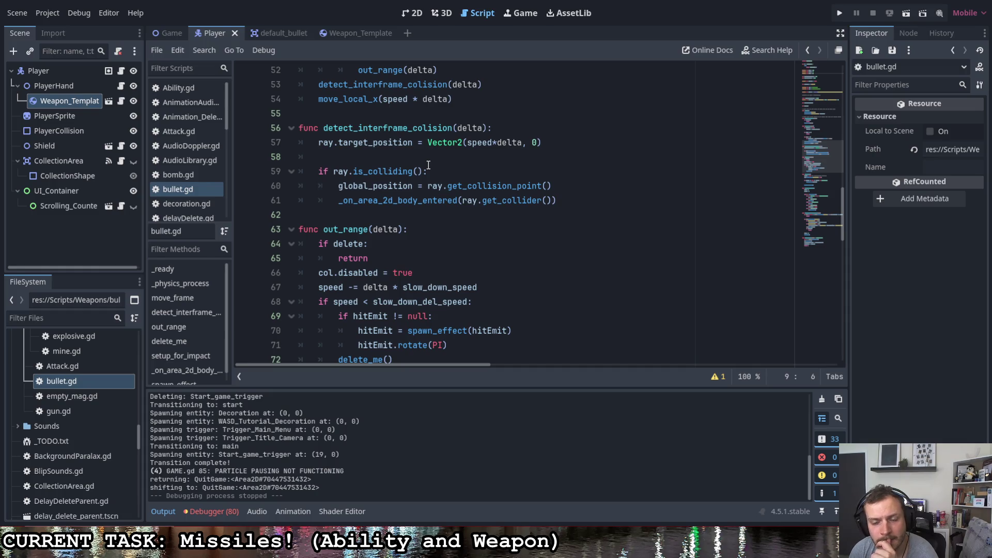
scroll(428, 165, down, 2)
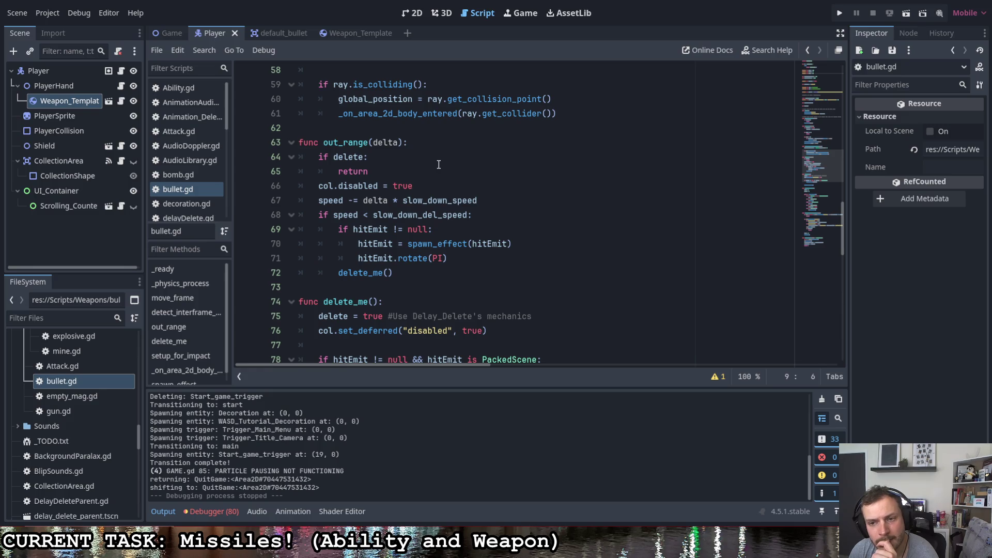
scroll(436, 170, up, 19)
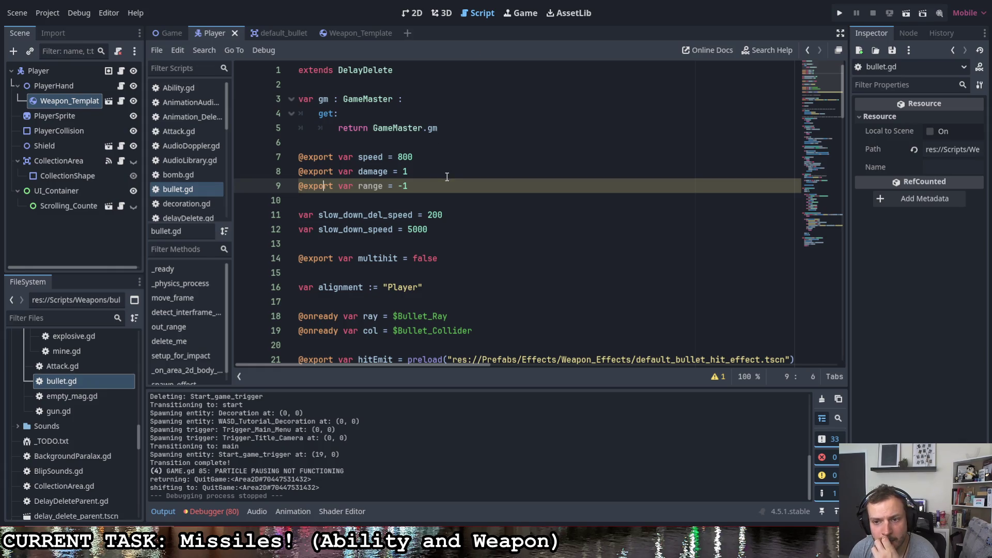
scroll(446, 178, down, 2)
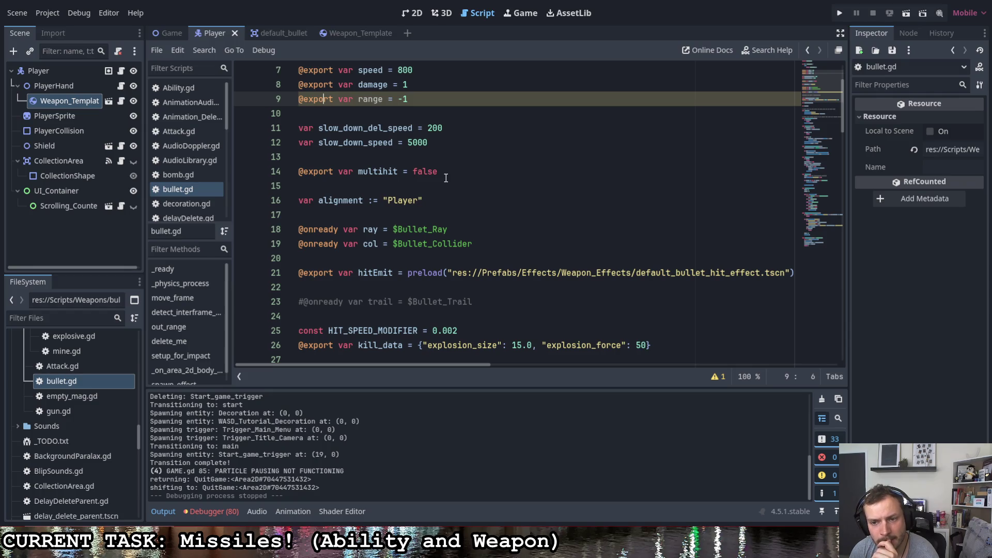
scroll(446, 178, down, 1)
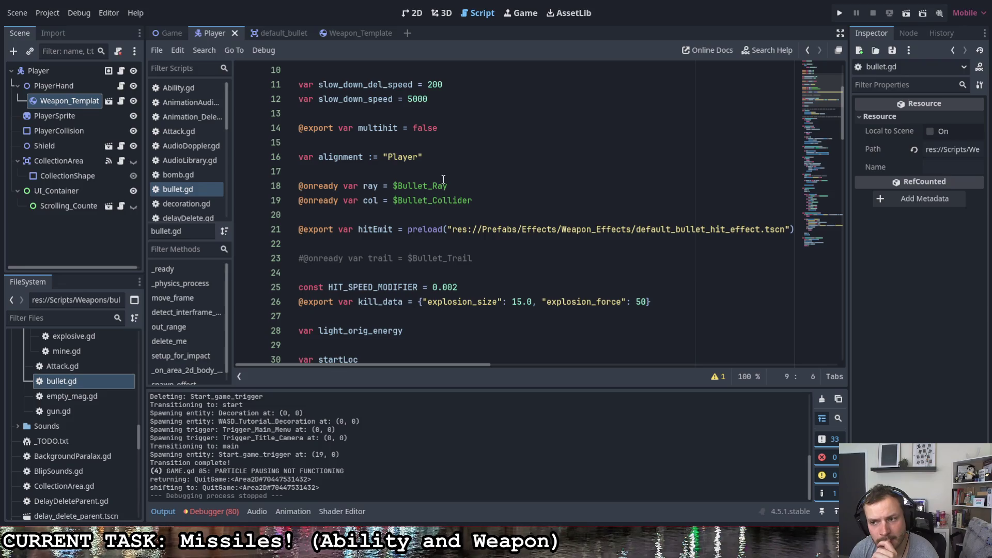
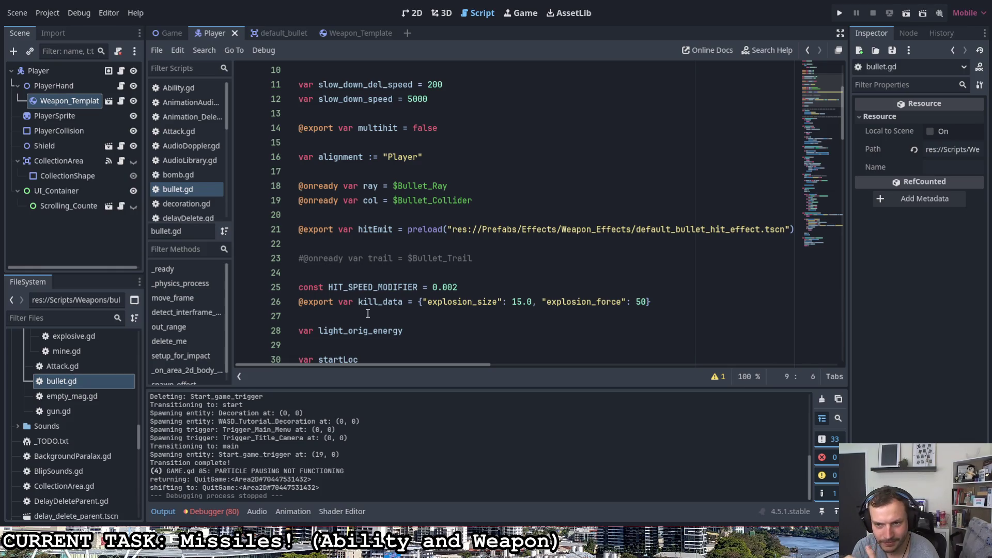
- Declare 'var r : RayCast2D' on a new line above the ray declaration
scroll(382, 260, up, 1)
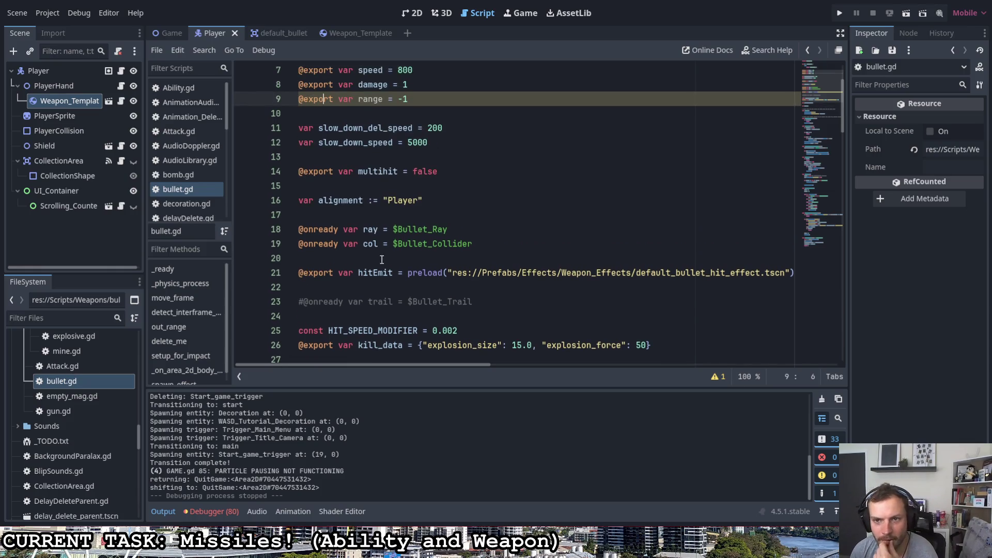
drag(448, 229, 393, 229)
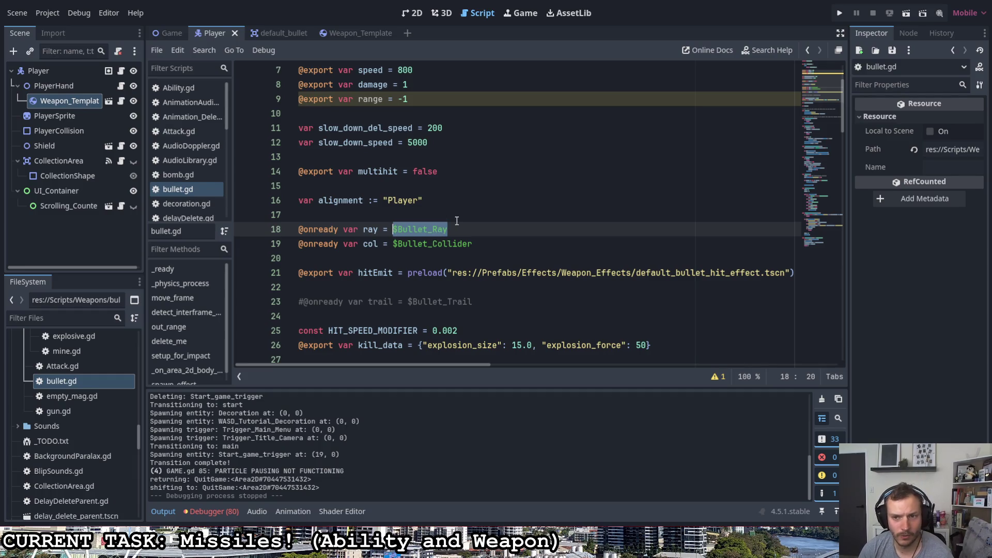
click(470, 232)
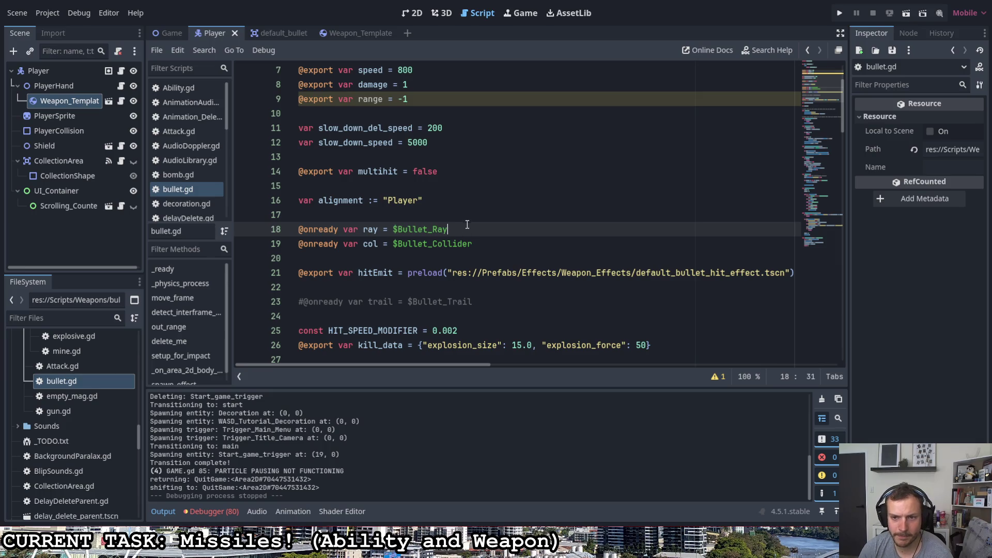
click(467, 221)
text(\)
key(BackSpace)
key(Return)
text(var r)
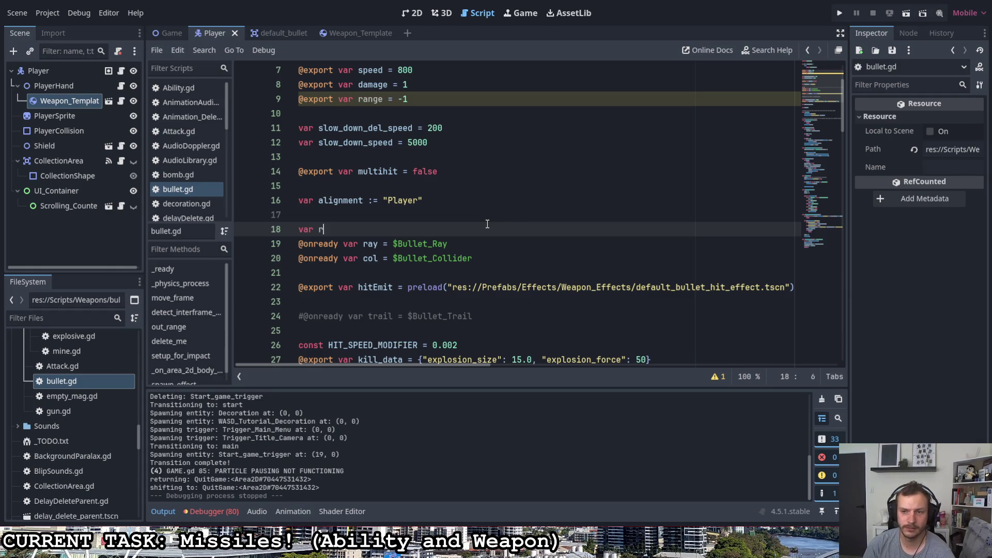
text( : )
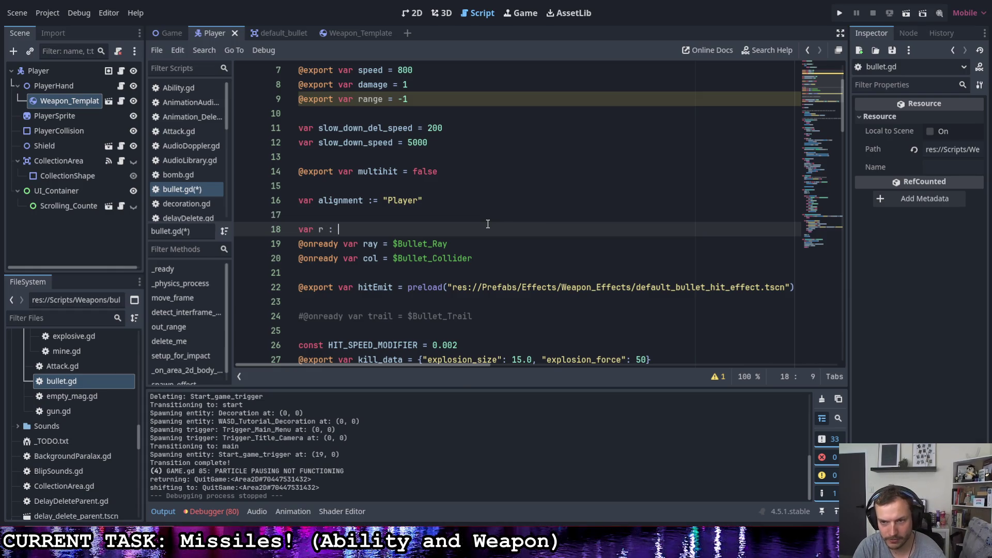
text(Ray)
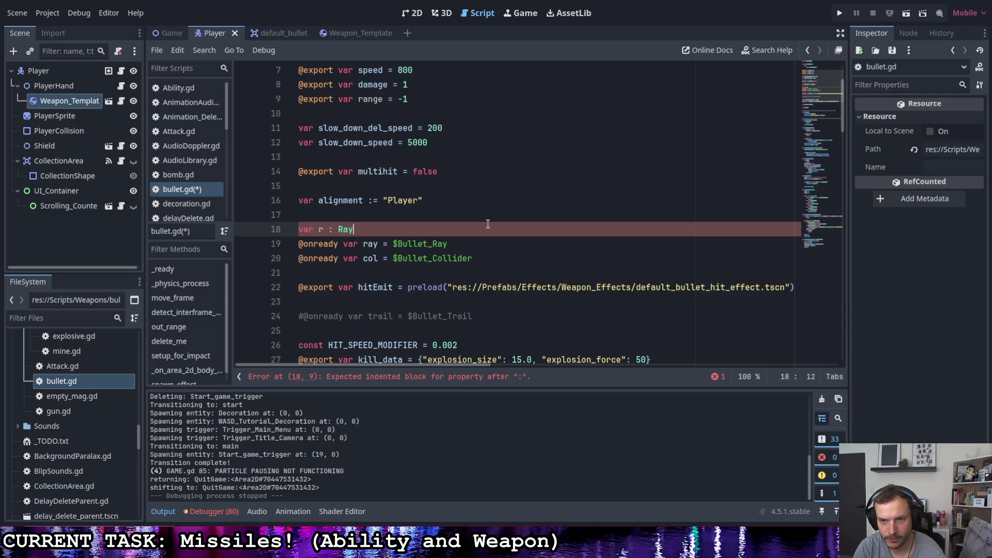
key(Return)
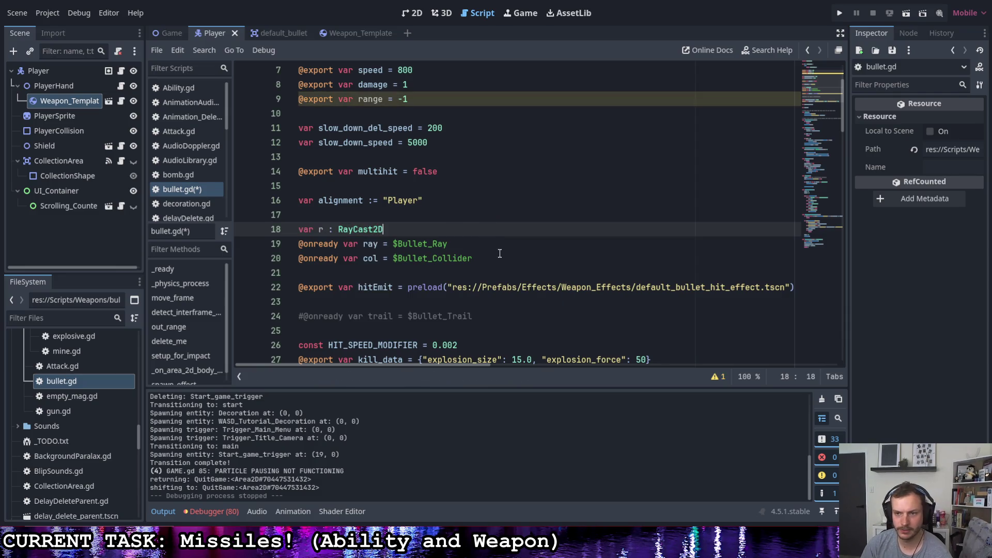
- Rename the col variable to collider
click(492, 249)
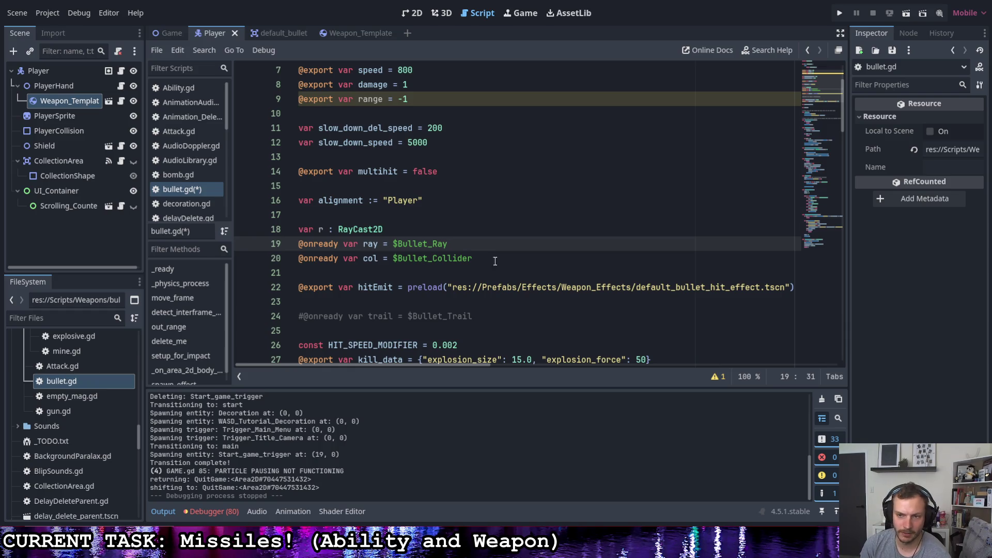
click(379, 259)
text(lider)
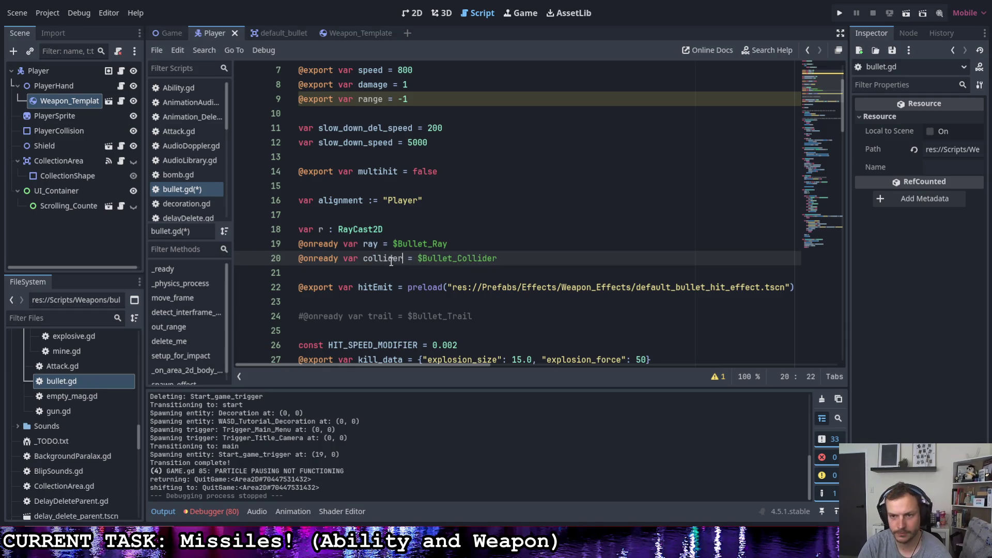
- Begin a new 'var col : Col' declaration and browse the type suggestions
click(469, 246)
key(Return)
key(Return)
text(var col : )
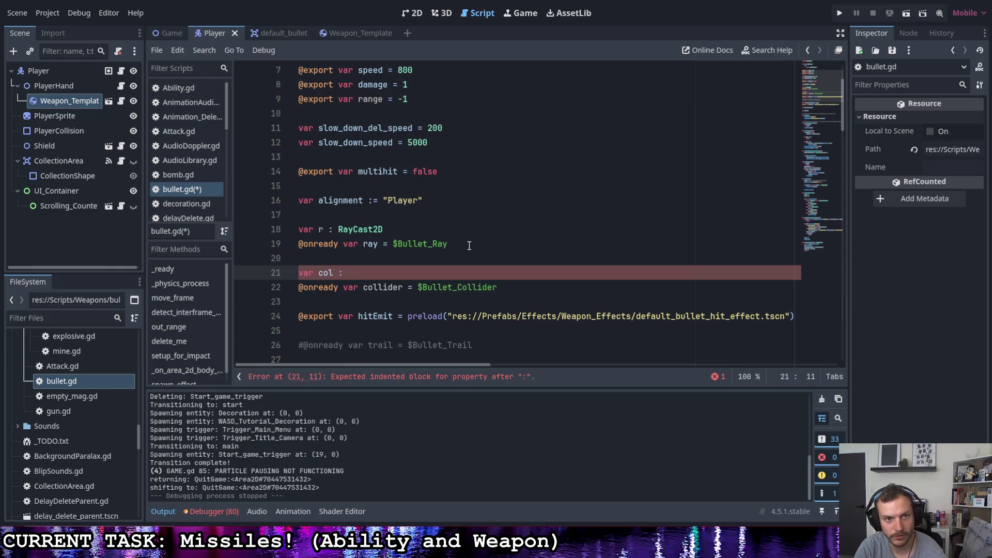
text(Col)
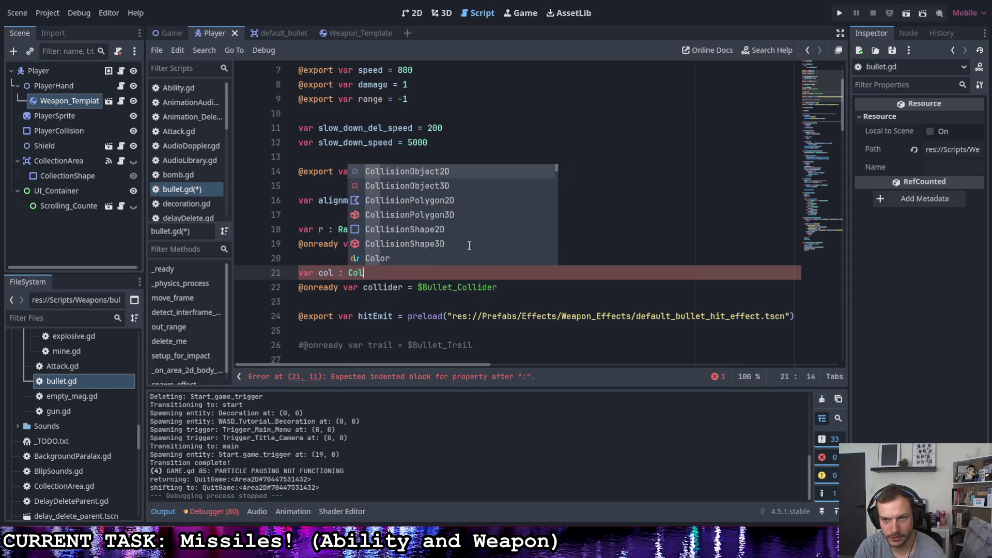
key(Down)
key(Down)
key(Down)
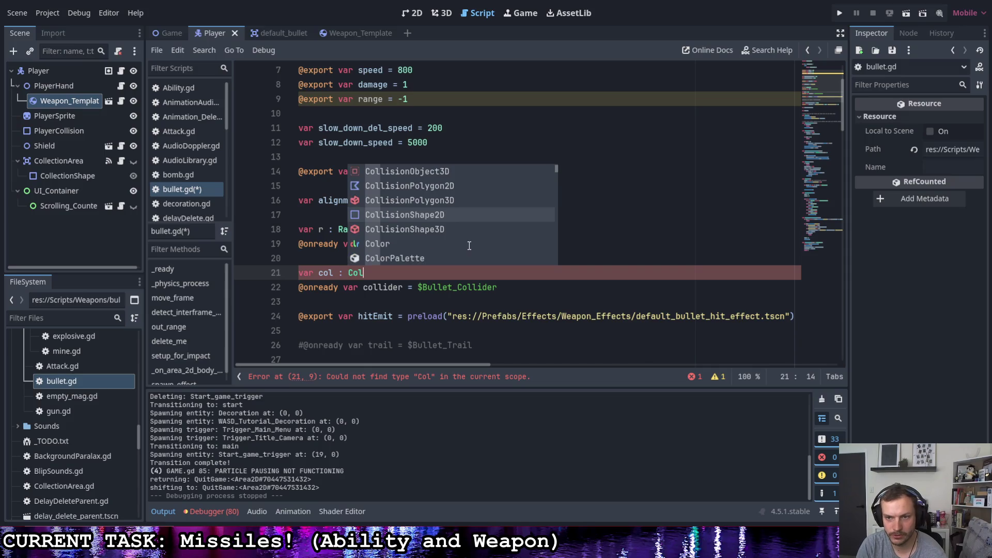
key(Down)
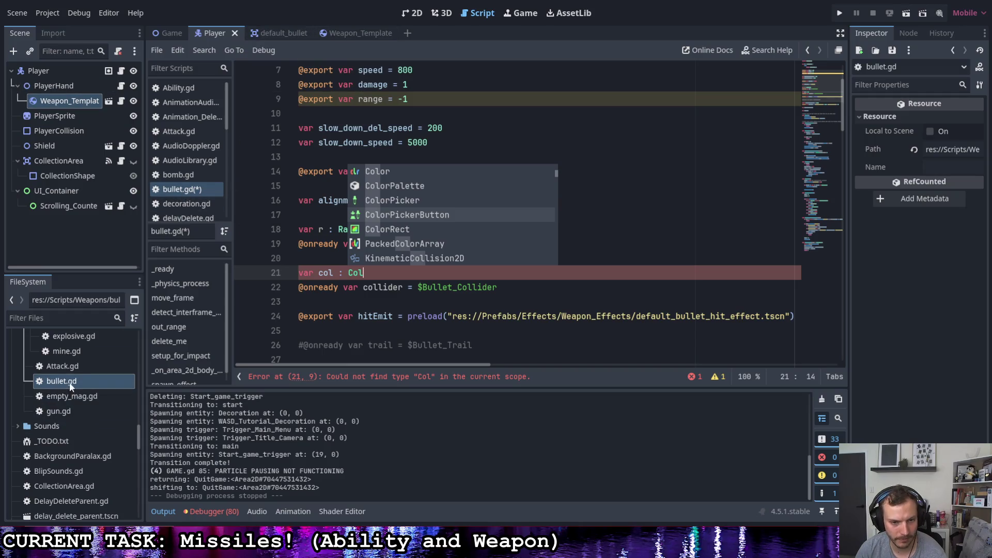
- Open the default_bullet.tscn scene to check its node types
scroll(68, 388, up, 2)
scroll(67, 389, up, 10)
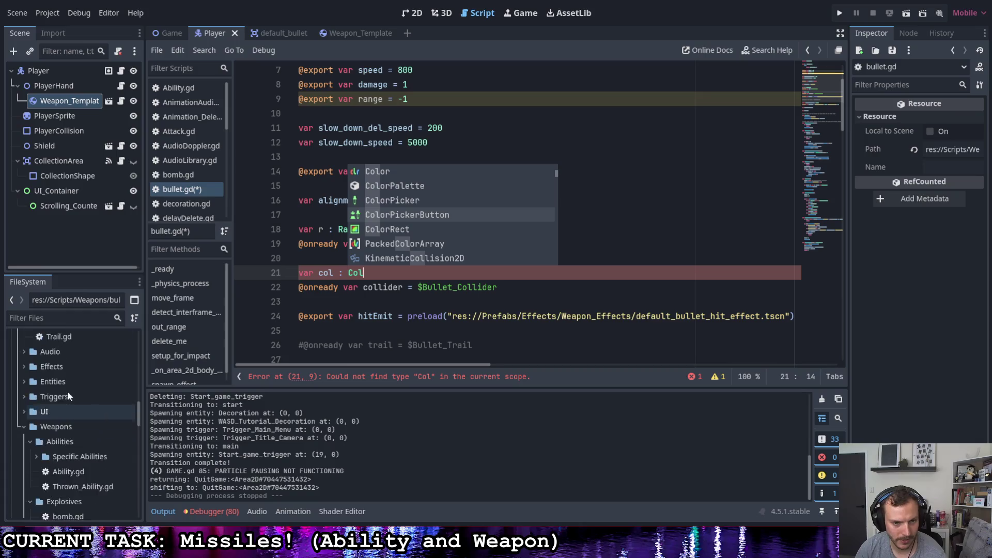
scroll(66, 389, up, 5)
click(79, 447)
double_click(79, 447)
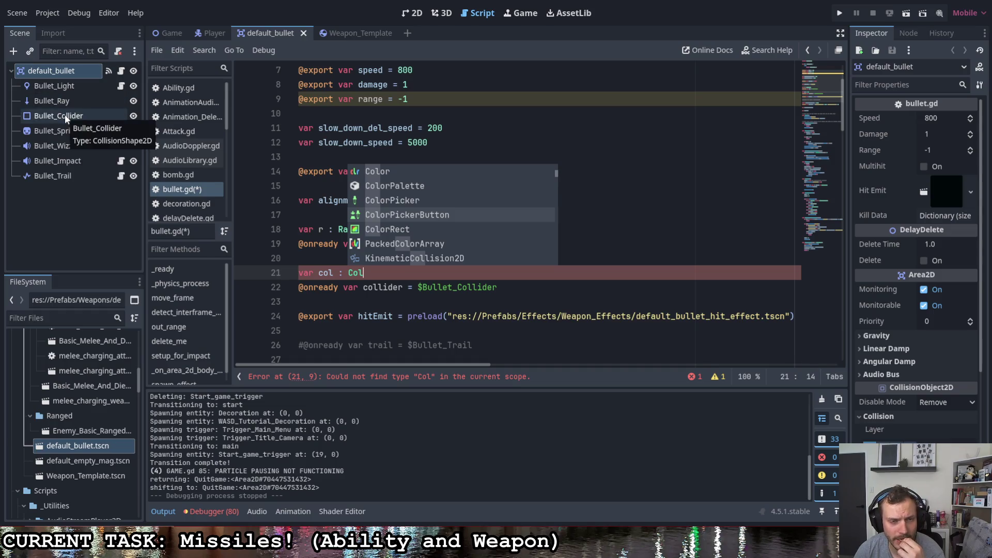
- Complete the col declaration with the CollisionShape2D type
key(Escape)
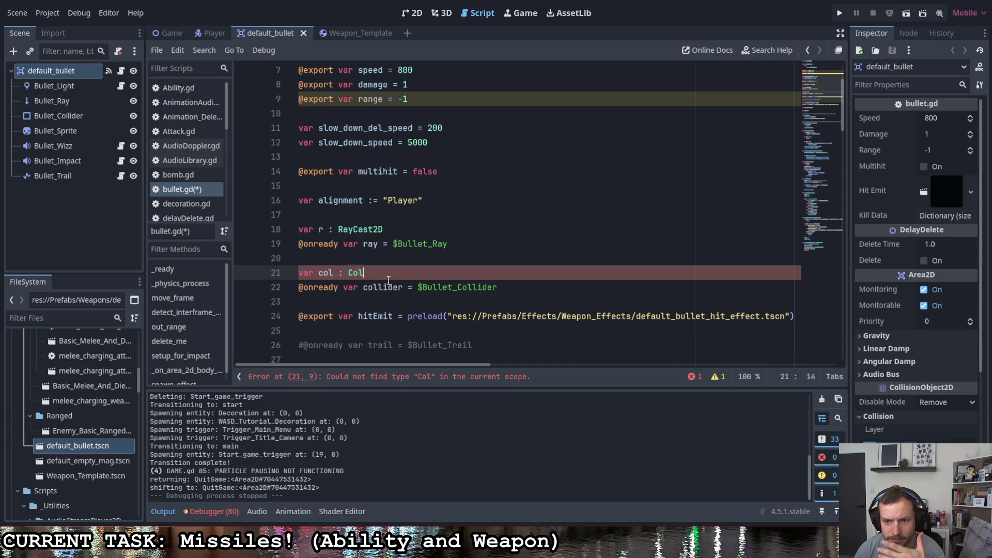
text(lis)
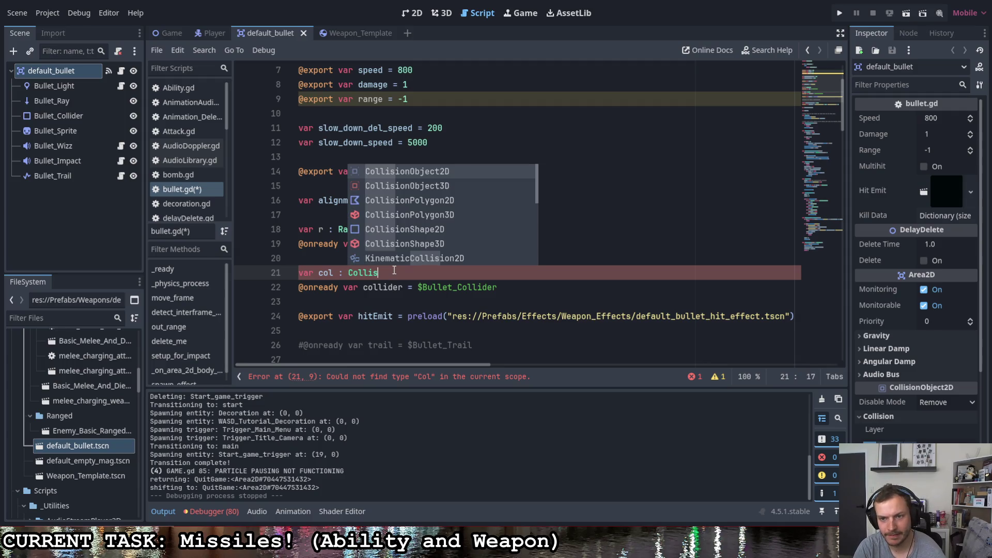
key(Down)
key(Down)
key(Down)
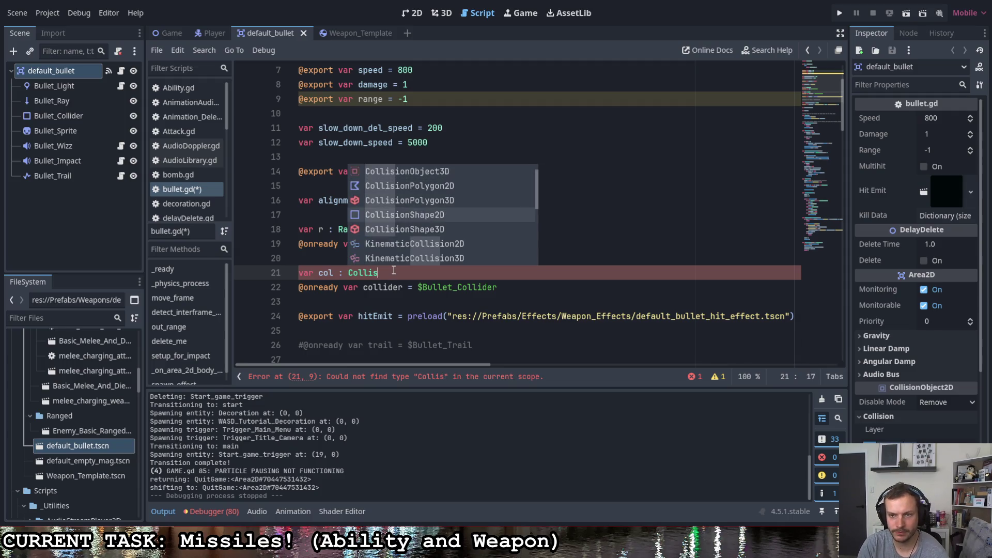
key(Return)
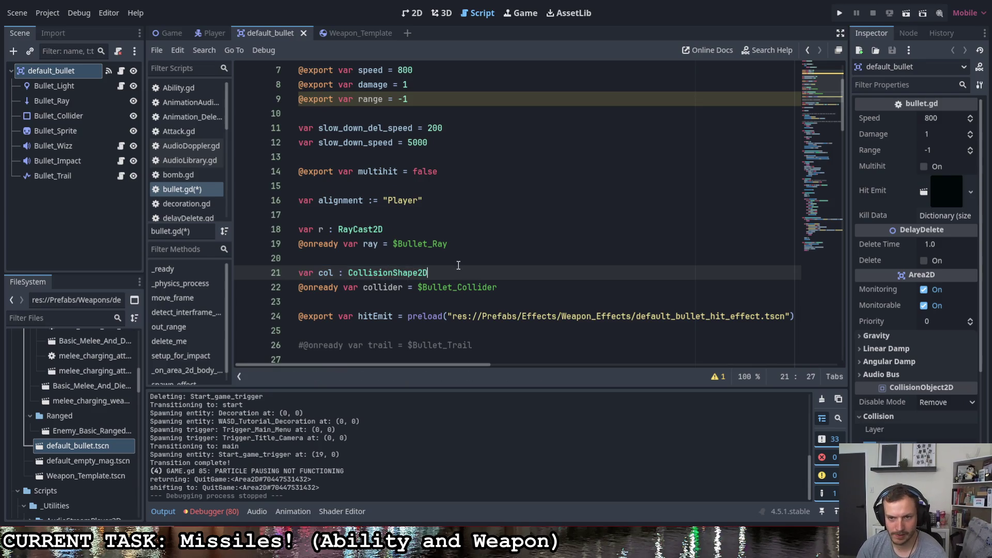
- Replace the $Bullet_Ray assignment with a getter starting 'if !is_instance_valid(r):'
drag(453, 244, 393, 243)
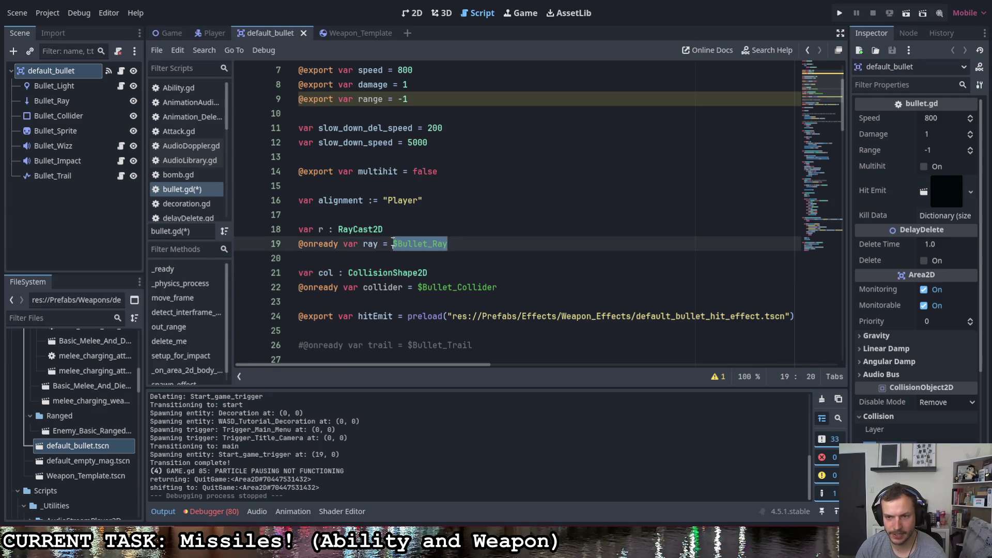
key(BackSpace)
key(BackSpace)
key(BackSpace)
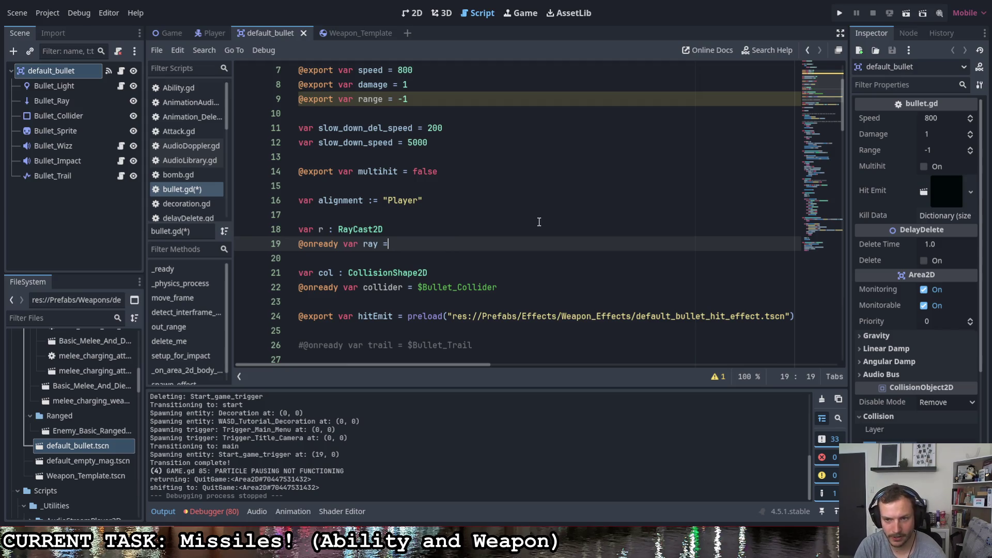
key(Return)
text(get:)
key(Return)
text(if)
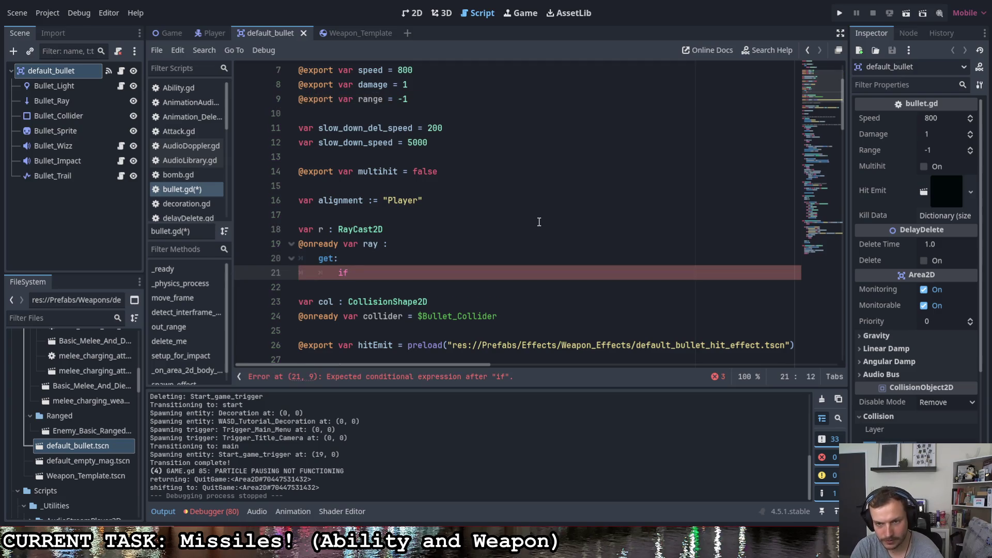
text(!is_instanc)
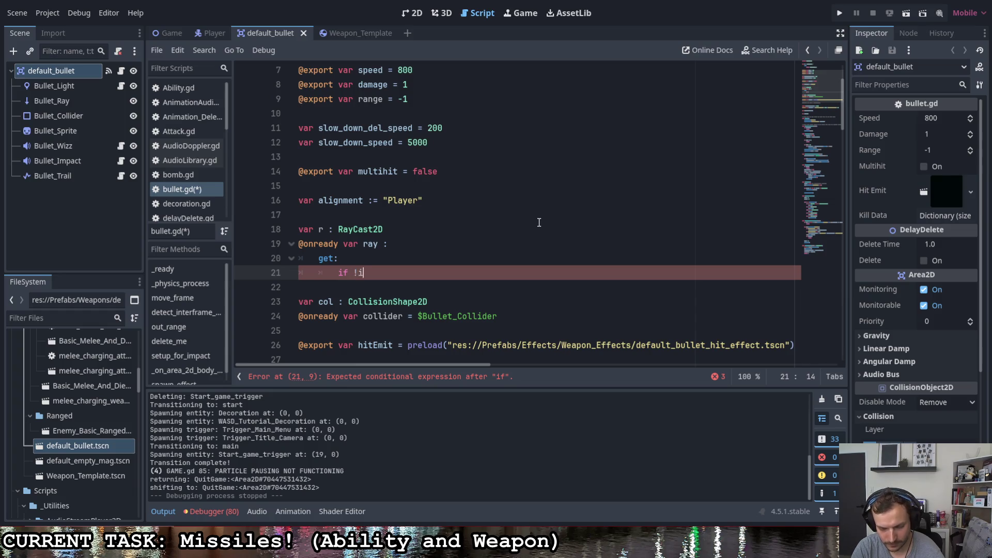
text(e_v)
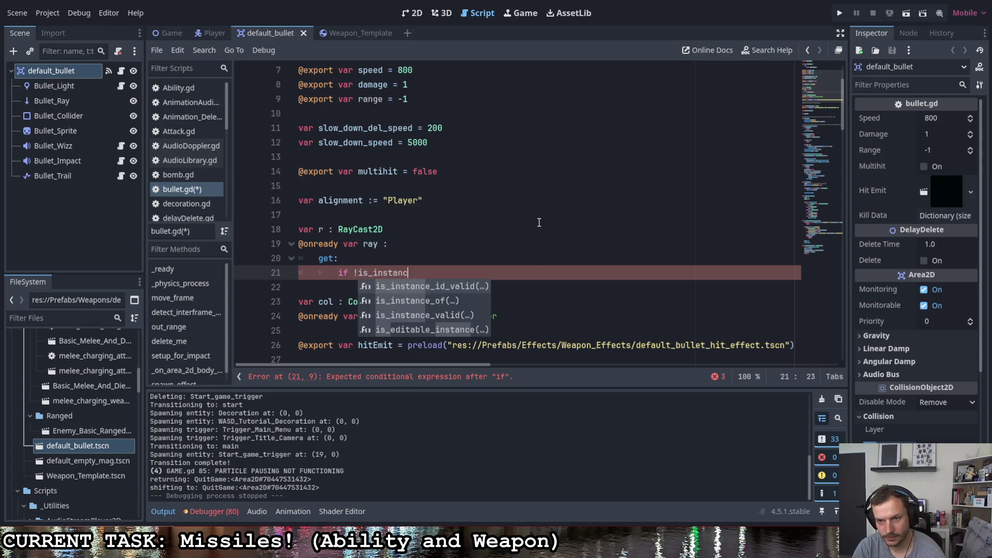
key(Return)
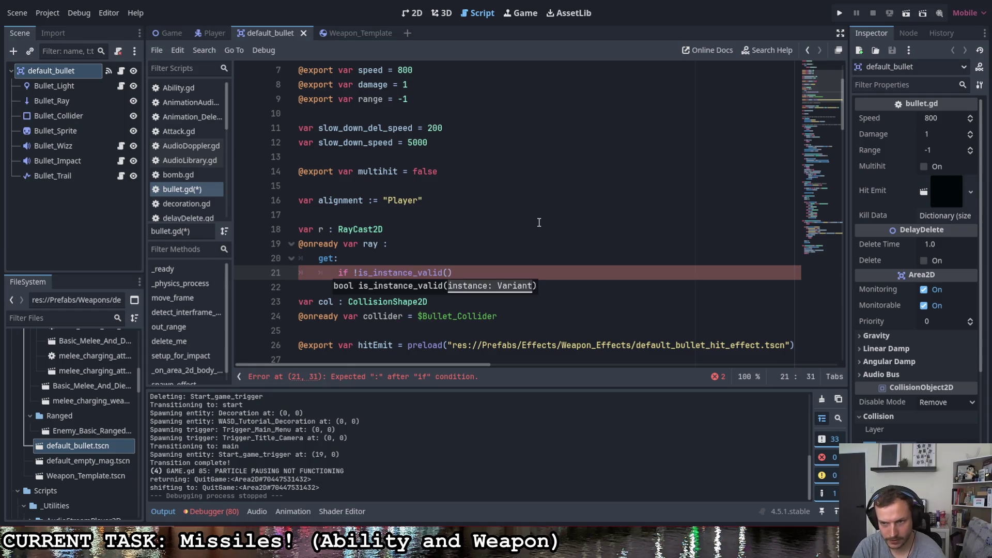
text(r))
key(Return)
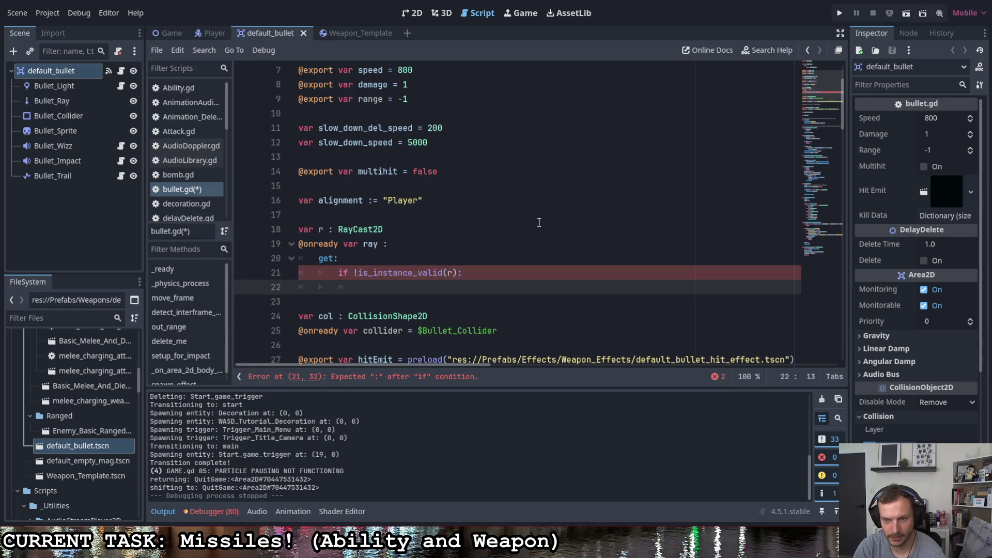
- Add the loop 'for c in get_children():' inside the validity check
text(for c in )
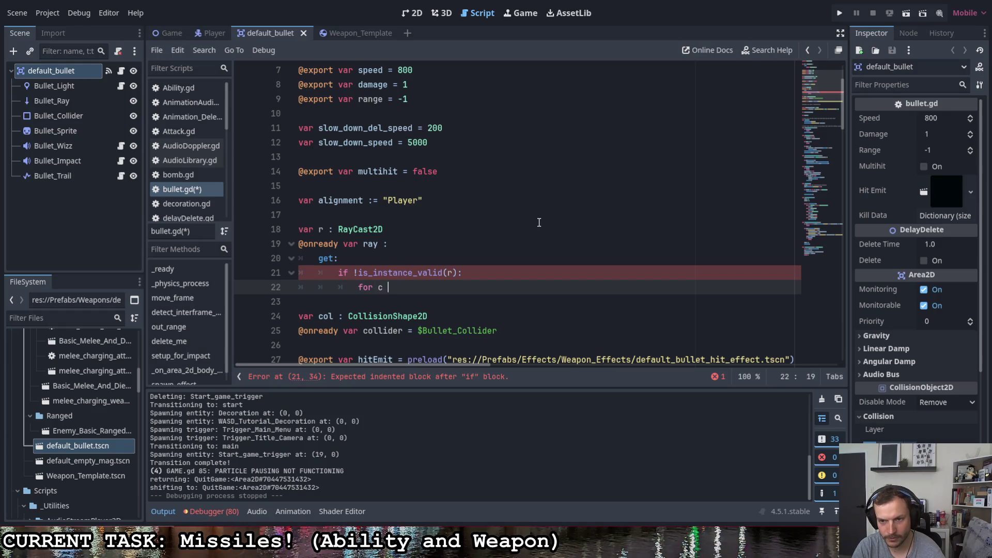
text(c)
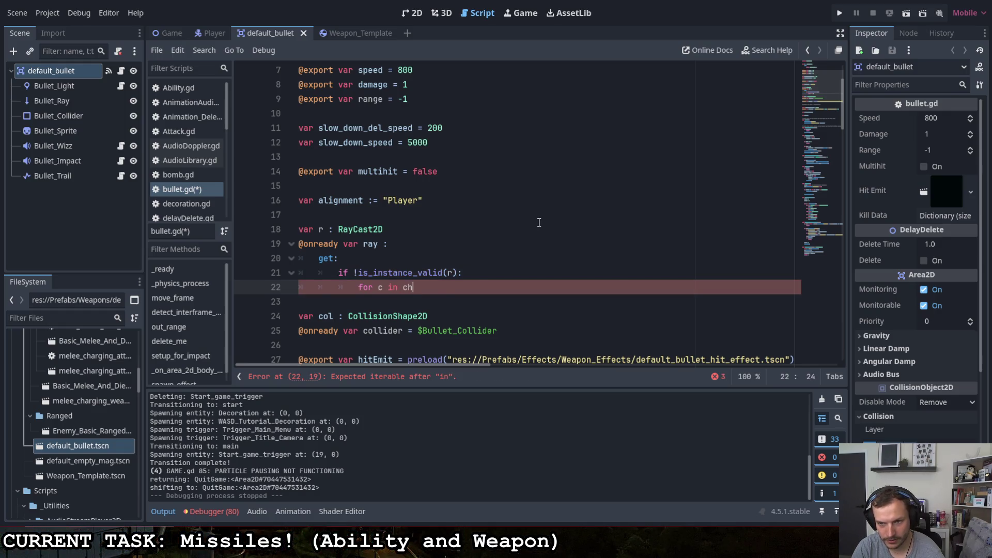
key(BackSpace)
text(get_chil)
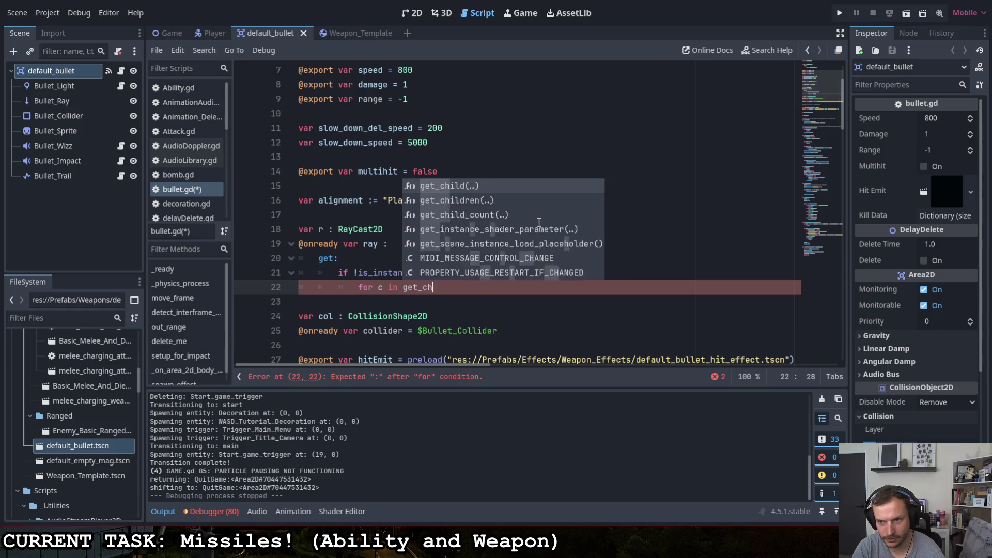
key(Down)
key(Return)
key(Right)
text(:)
key(Return)
- Add 'if c is CollisionShape2D:' with 'r = c', then 'return r' at getter level
text(if )
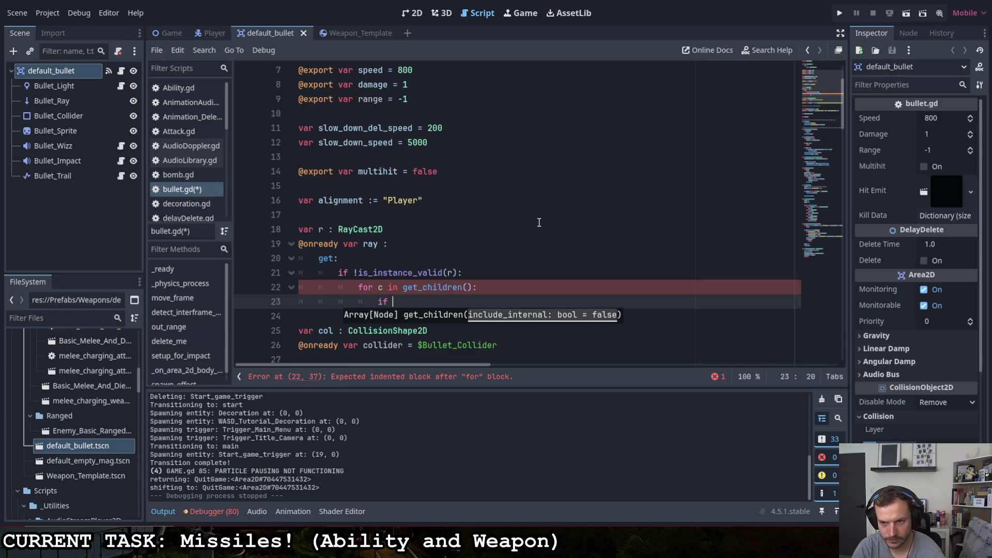
text(c is Colli)
key(Down)
key(Down)
key(Down)
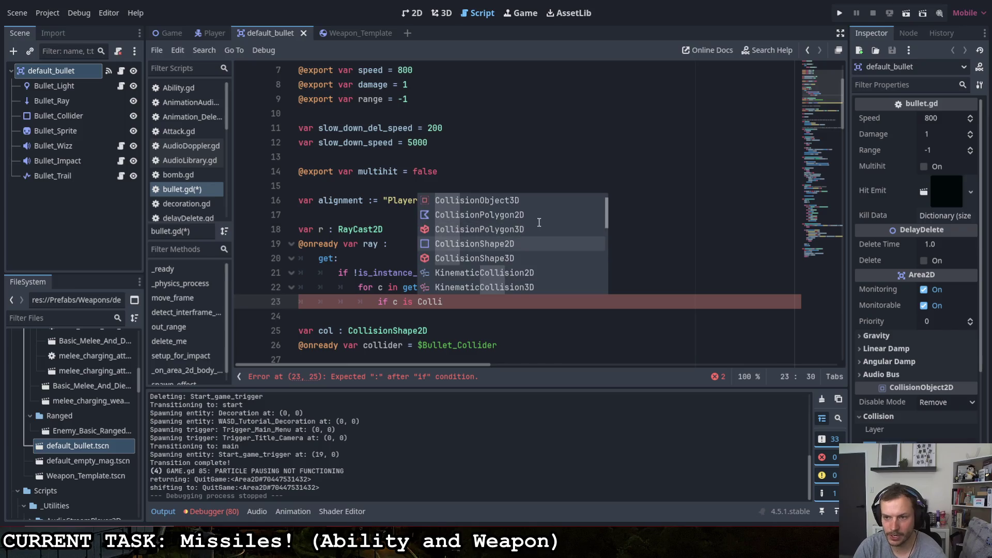
key(Return)
key(Return)
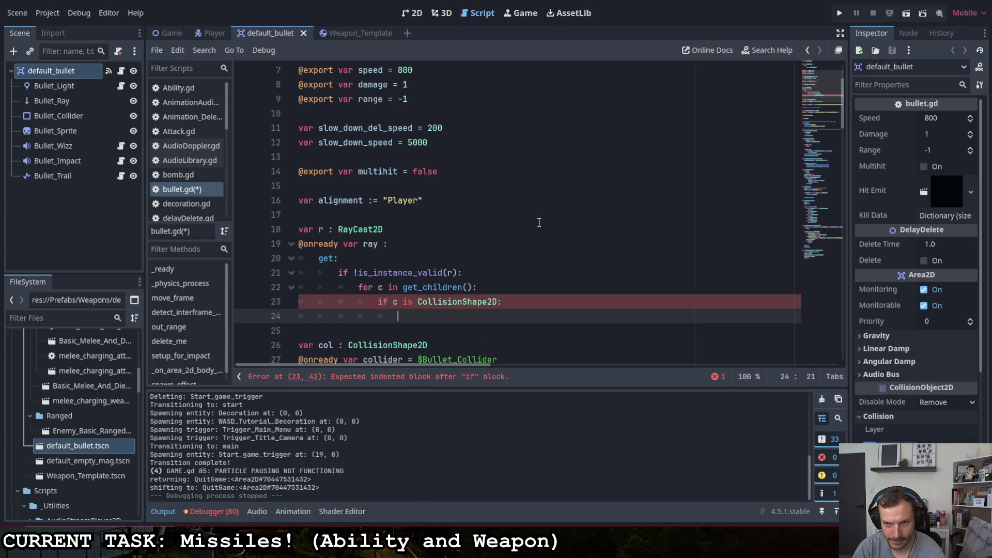
text(= c)
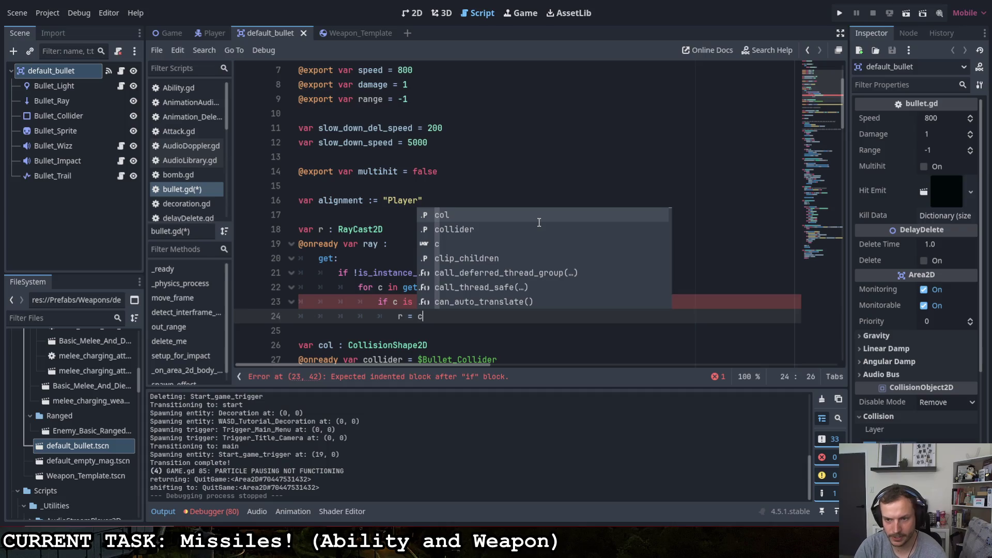
key(Escape)
key(Return)
key(BackSpace)
key(BackSpace)
key(BackSpace)
text(return r)
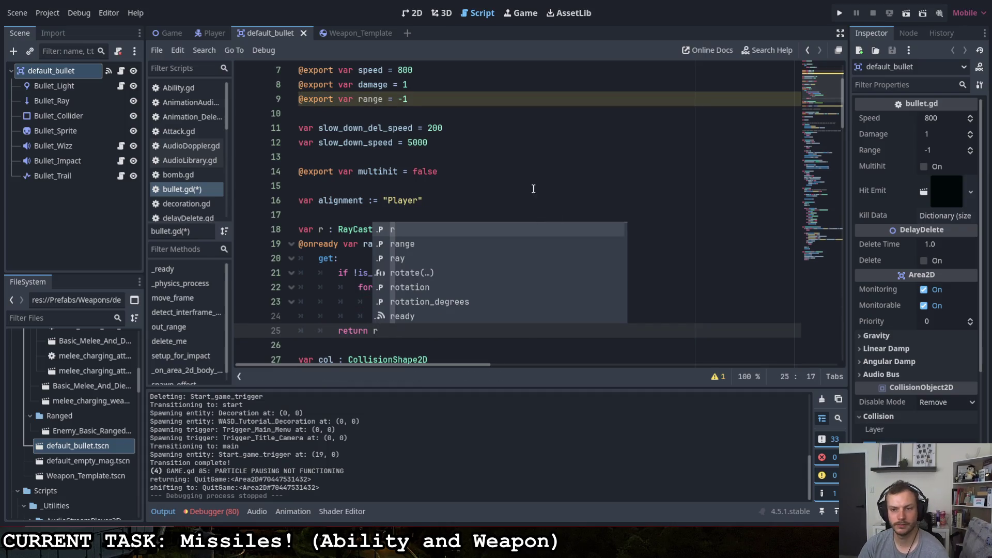
scroll(535, 188, down, 3)
click(437, 229)
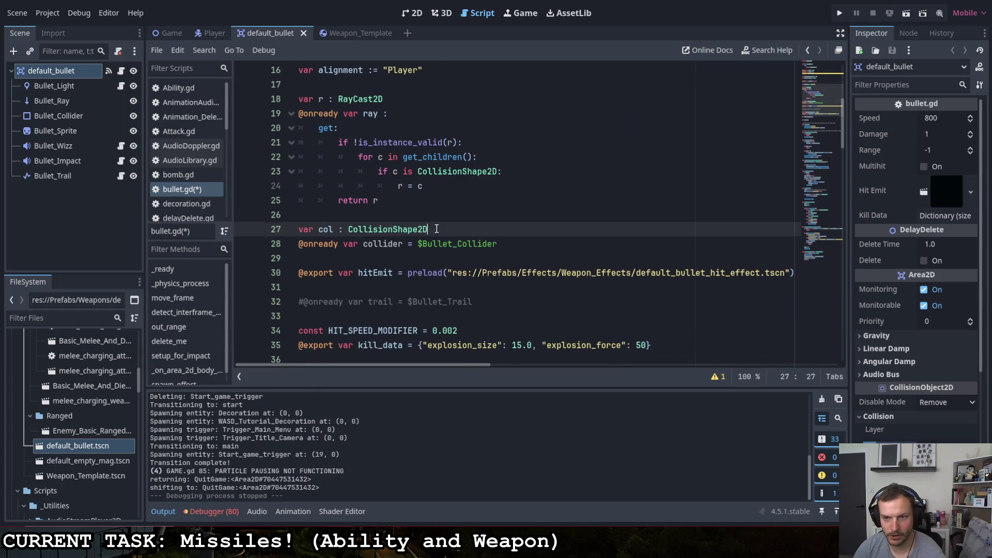
click(527, 244)
drag(334, 229, 318, 229)
scroll(447, 243, down, 9)
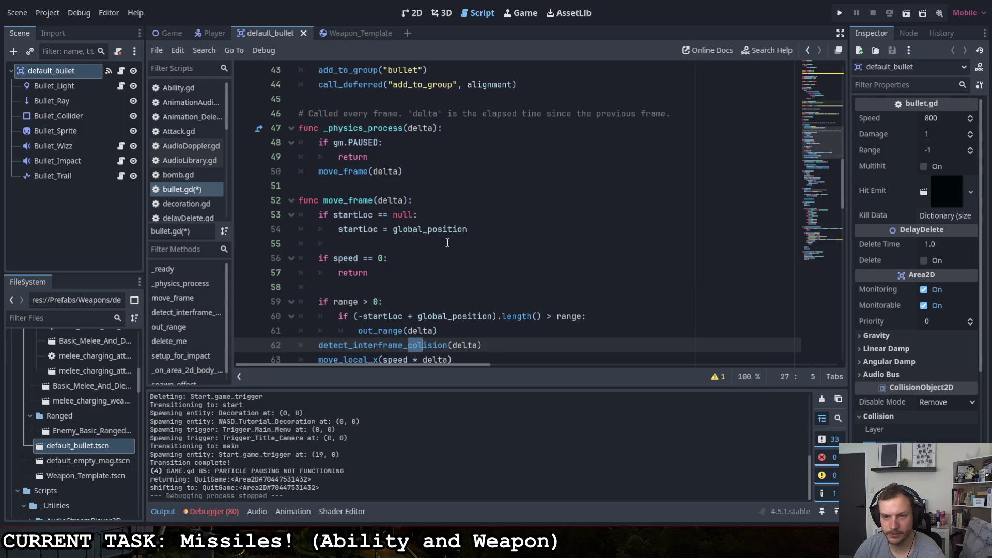
scroll(447, 243, down, 3)
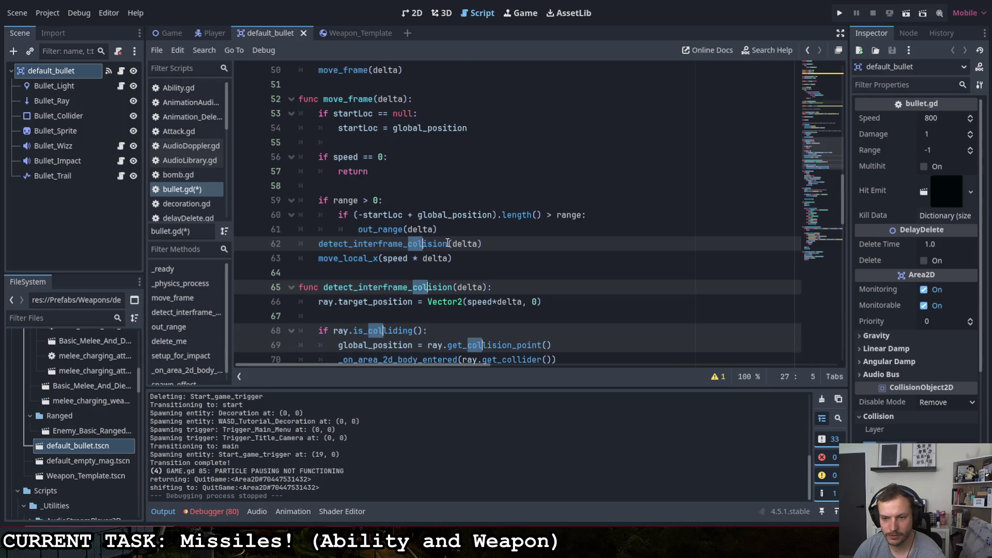
click(449, 273)
scroll(445, 345, up, 15)
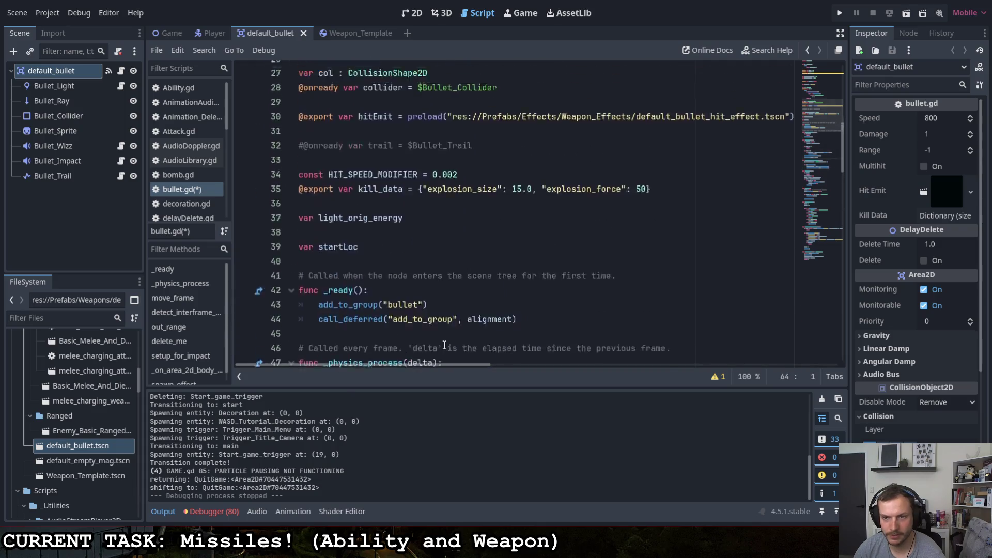
scroll(439, 331, down, 4)
scroll(415, 291, up, 4)
scroll(413, 290, down, 8)
scroll(396, 277, up, 2)
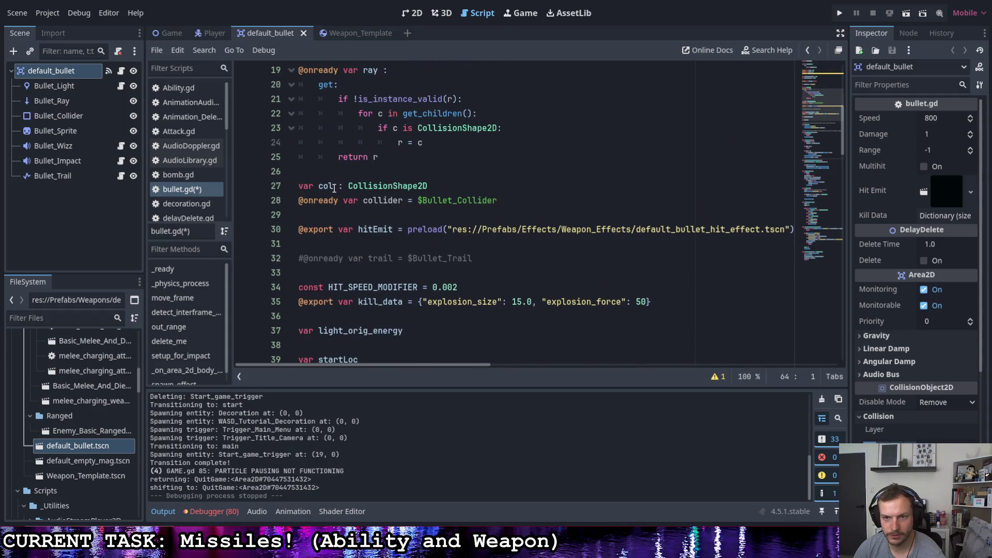
double_click(326, 186)
right_click(323, 188)
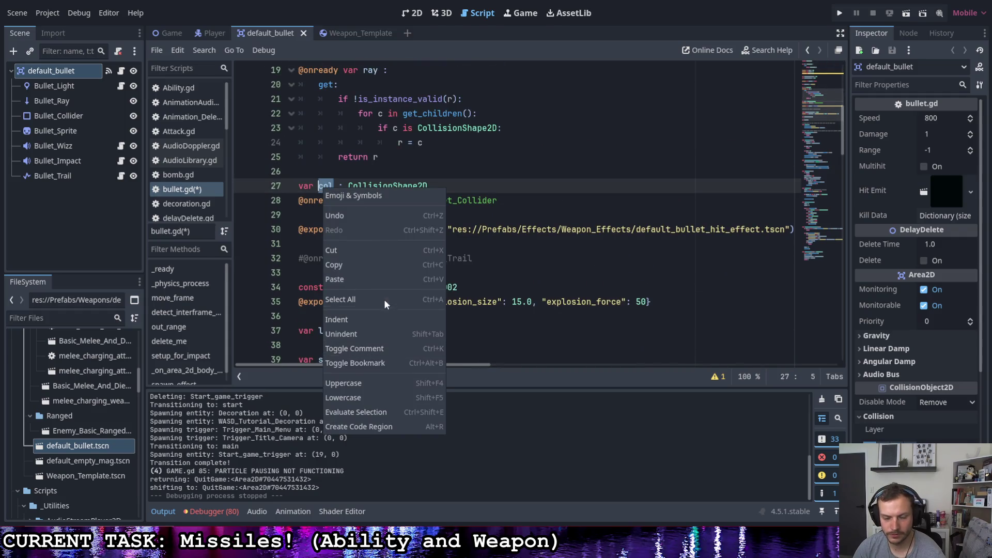
click(385, 302)
click(383, 302)
double_click(325, 186)
right_click(326, 188)
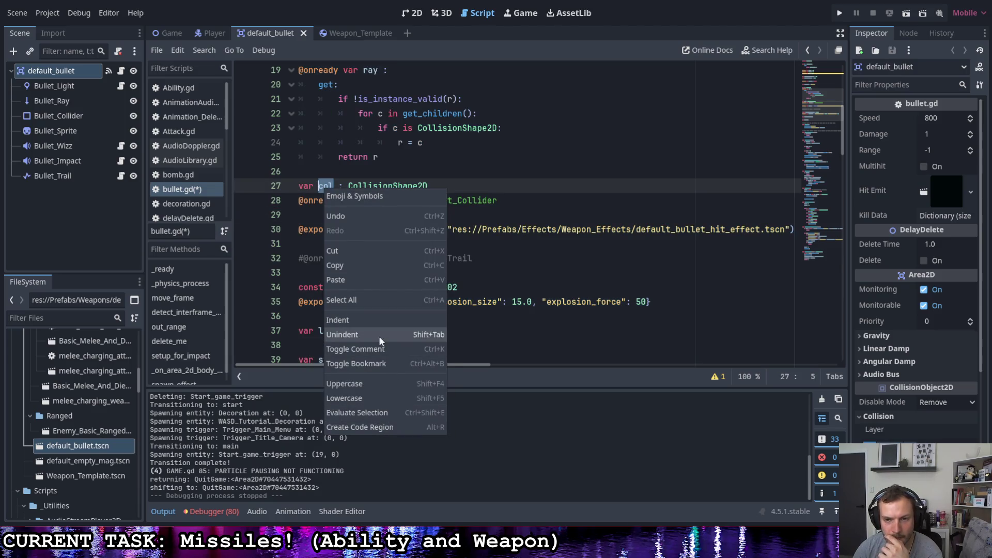
click(313, 187)
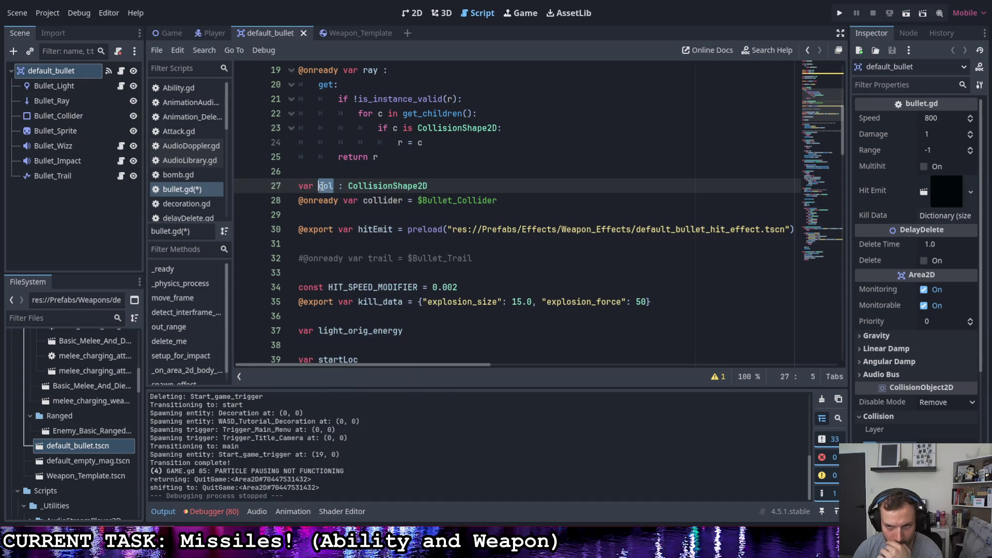
- Rename the col reference on line 85 to collider
drag(319, 186, 337, 188)
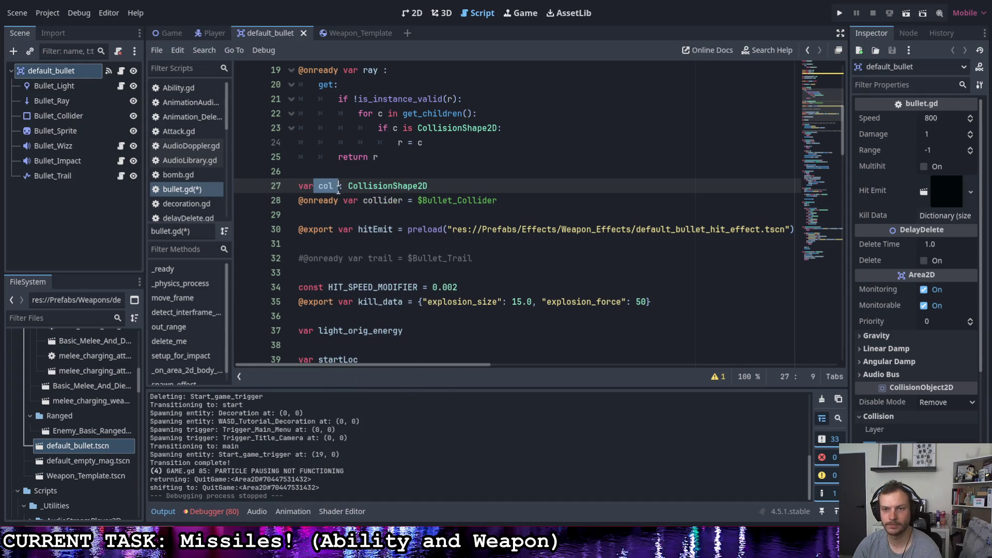
drag(313, 188, 334, 189)
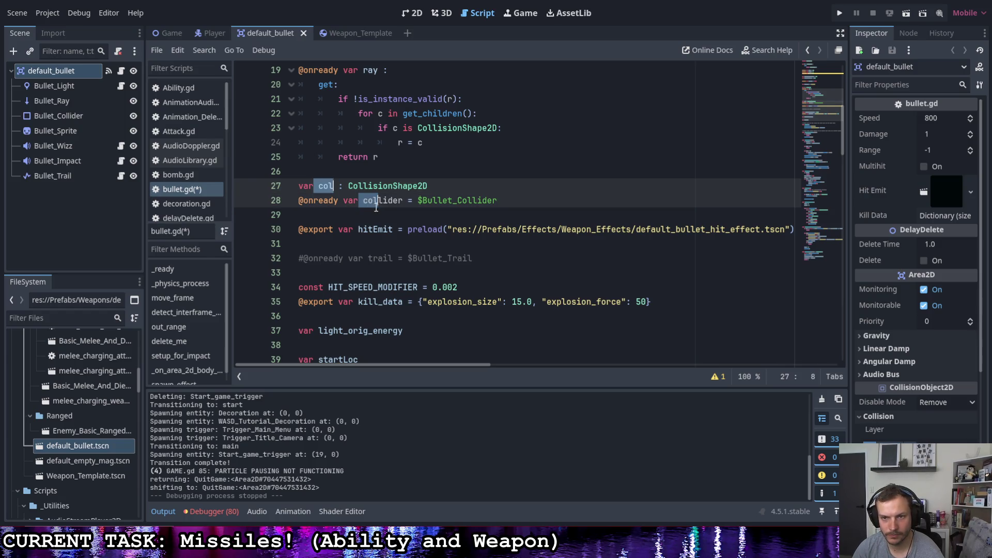
click(481, 257)
click(481, 199)
key(End)
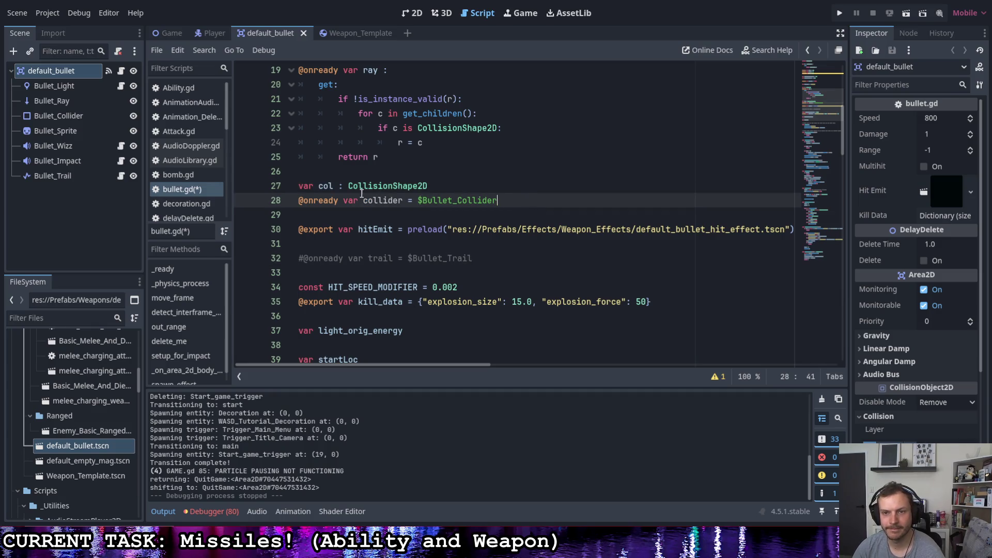
drag(336, 187, 319, 187)
scroll(384, 320, down, 5)
scroll(385, 320, down, 20)
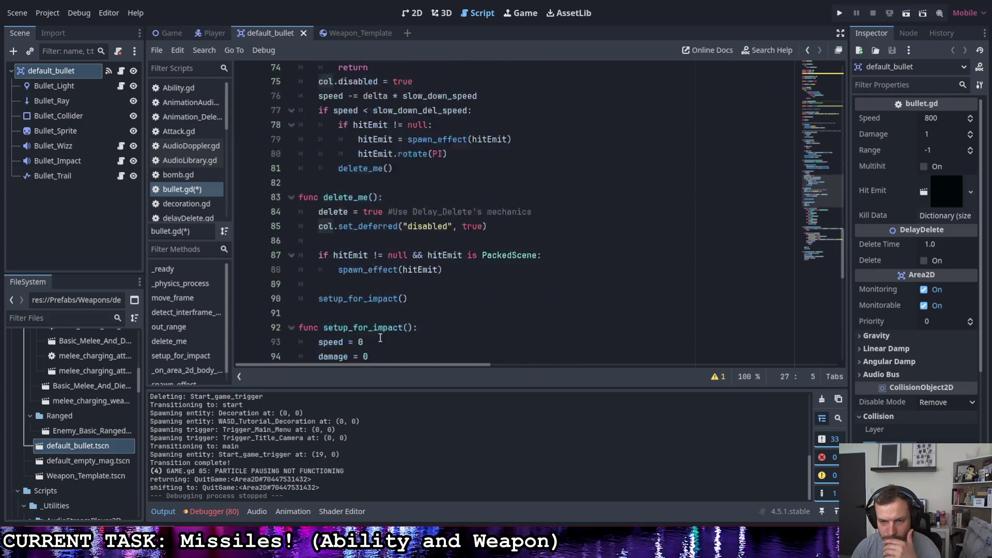
scroll(370, 324, up, 2)
scroll(370, 324, up, 6)
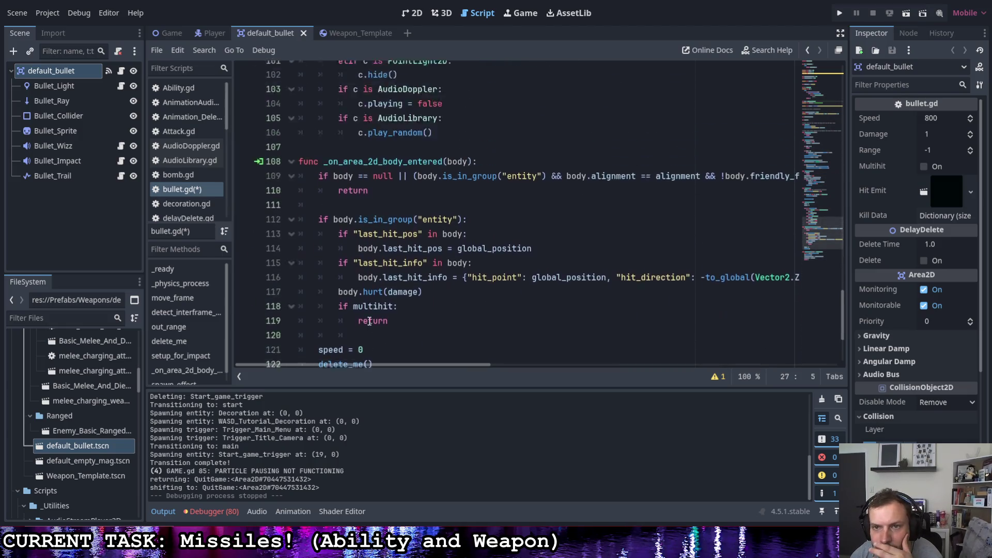
scroll(422, 322, up, 2)
scroll(422, 322, up, 2)
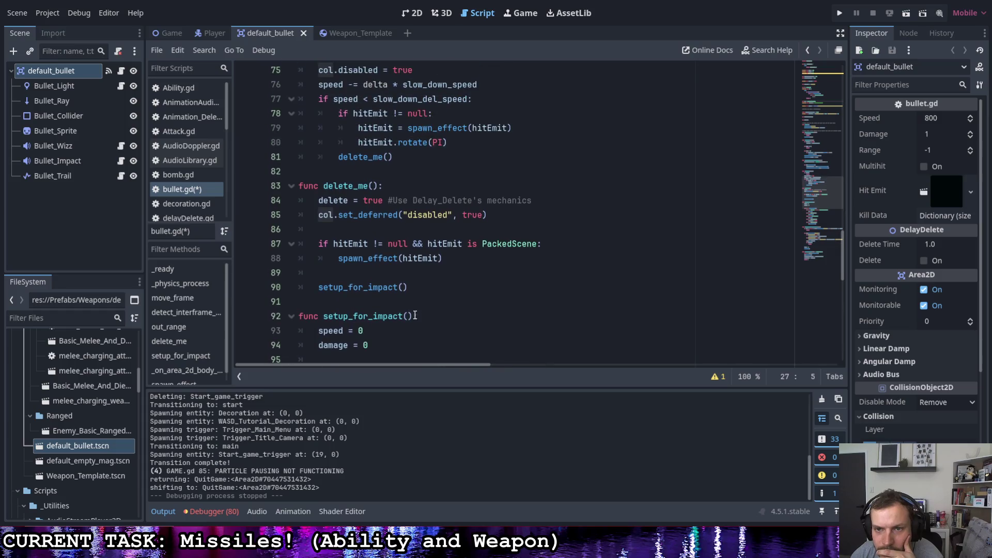
click(334, 216)
text(lider)
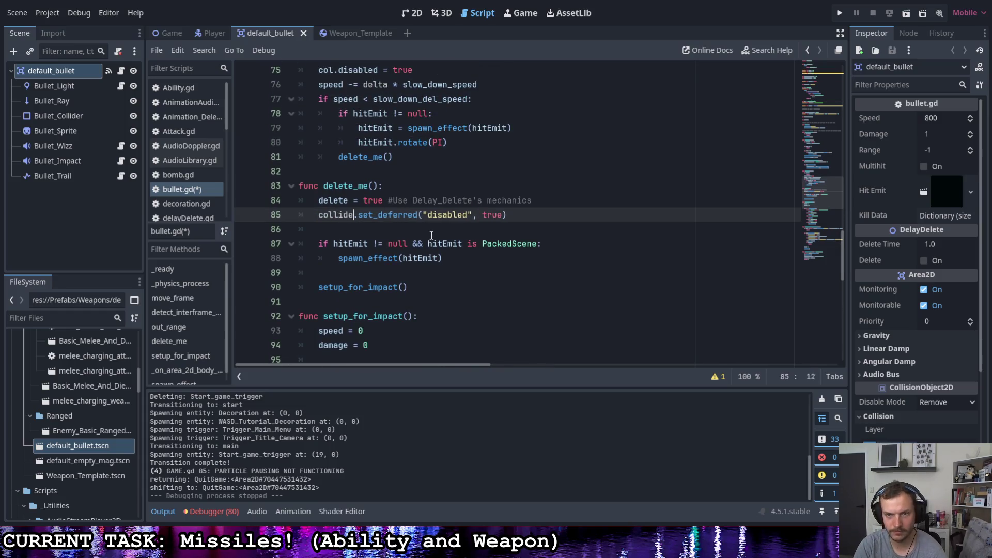
key(Escape)
- Edit the collider reference on line 85, retyping part of it as 'sel'
drag(359, 216, 317, 216)
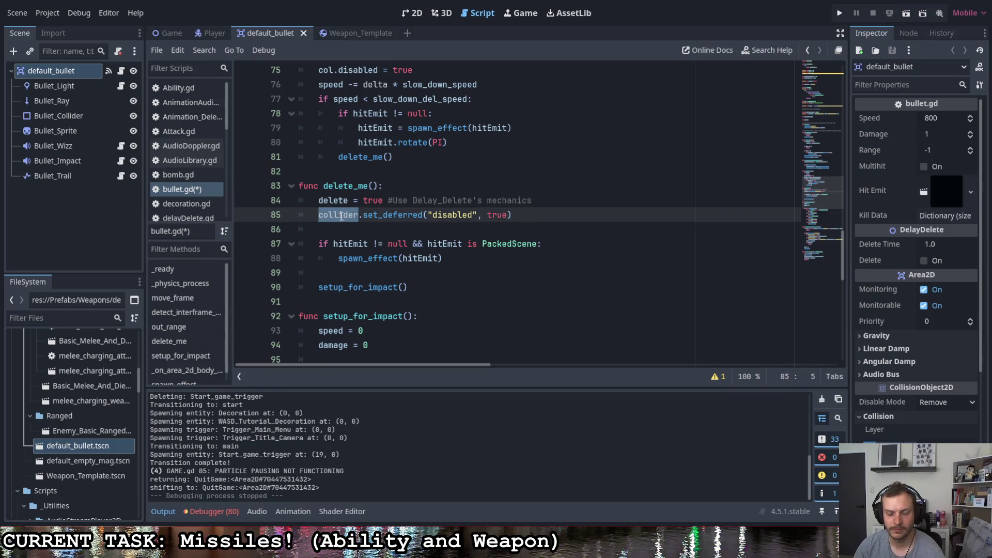
scroll(363, 272, up, 3)
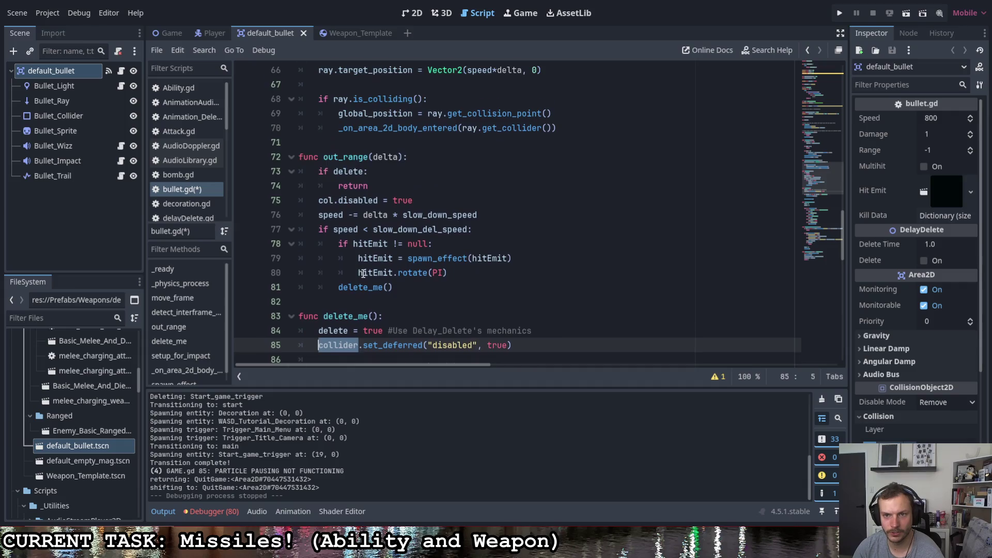
scroll(363, 273, down, 1)
click(362, 287)
drag(358, 302, 338, 303)
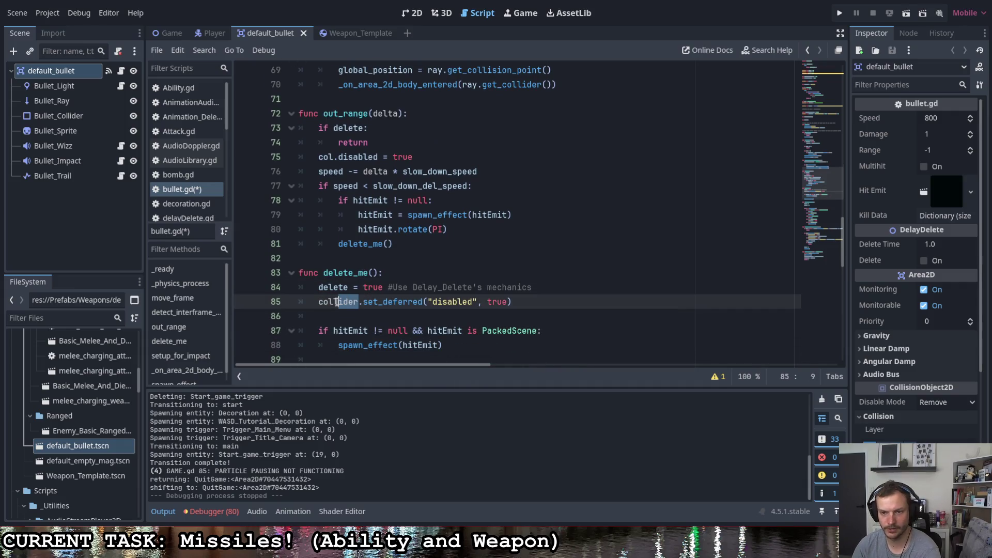
key(BackSpace)
key(shift+Left)
key(shift+Left)
key(shift+Left)
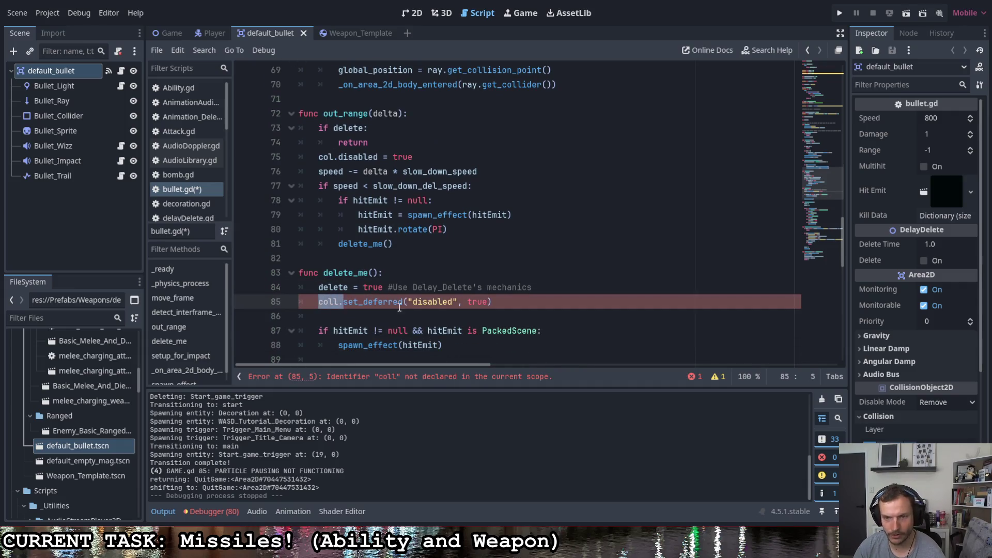
scroll(401, 307, up, 20)
scroll(373, 304, down, 20)
scroll(359, 310, up, 6)
text(sel)
scroll(362, 285, up, 10)
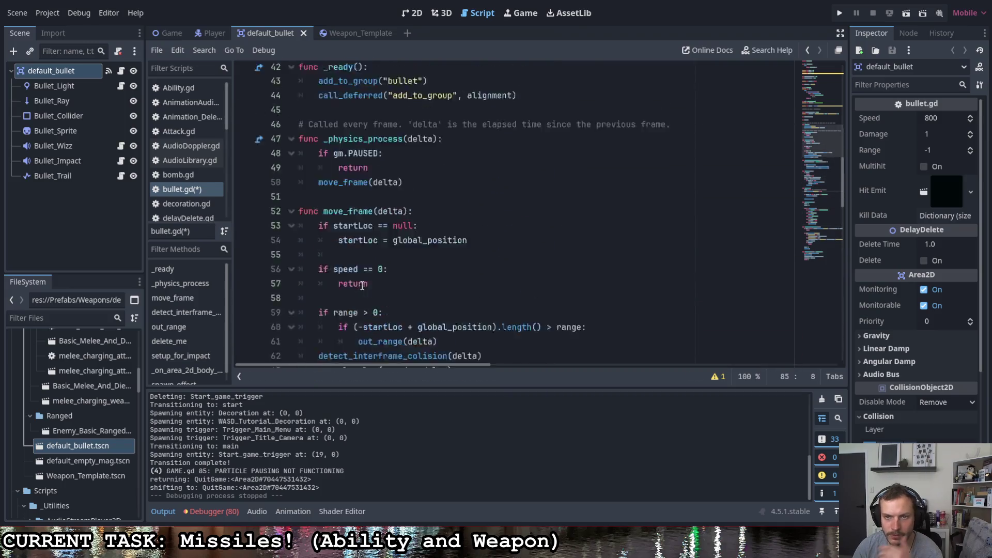
scroll(362, 286, up, 14)
scroll(348, 270, down, 1)
scroll(347, 269, up, 1)
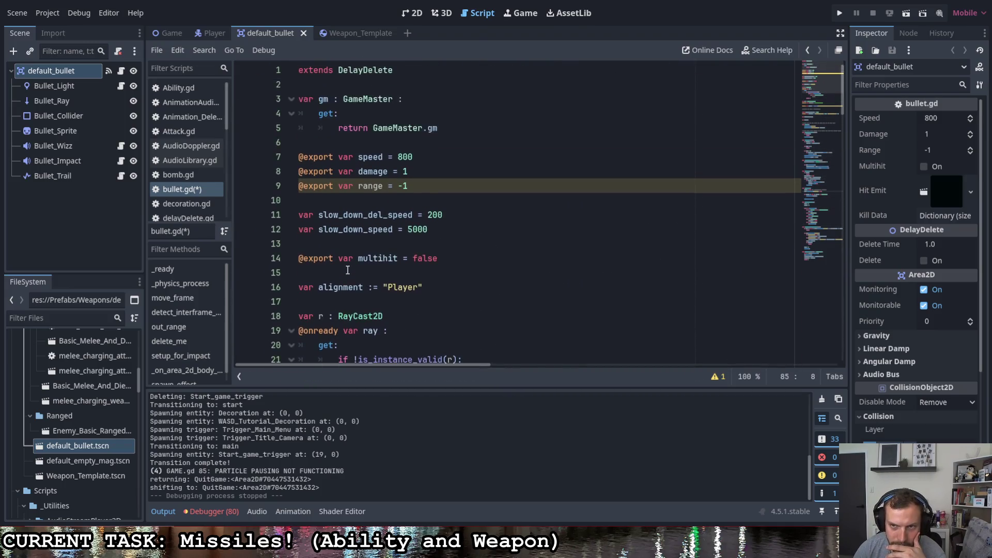
scroll(347, 270, down, 6)
scroll(346, 258, down, 1)
scroll(344, 233, up, 1)
- Remove the stray characters and period so line 27 reads 'var col : CollisionShape2D'
click(339, 186)
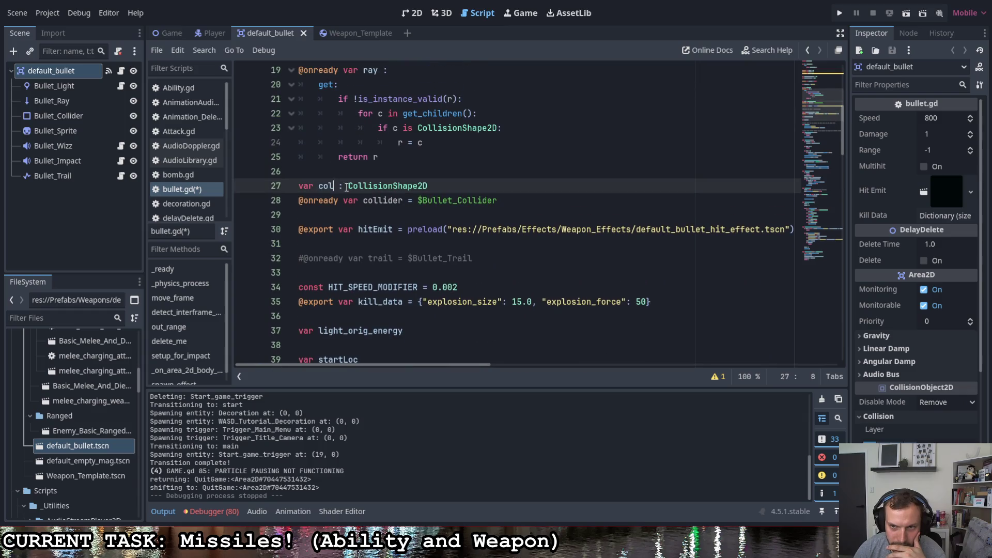
text(.)
key(shift+Left)
key(shift+Left)
key(shift+Left)
key(shift+Left)
key(ctrl+d)
key(ctrl+d)
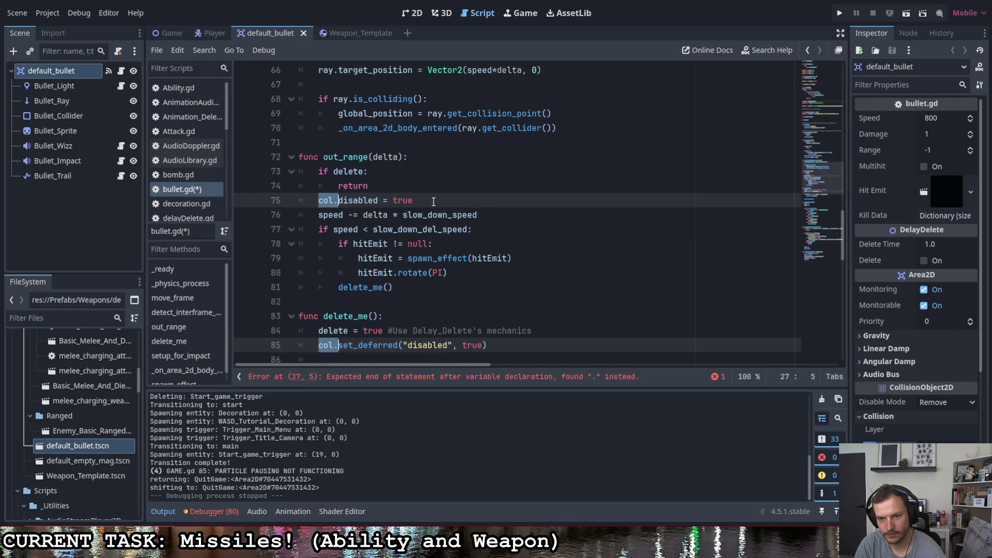
key(Right)
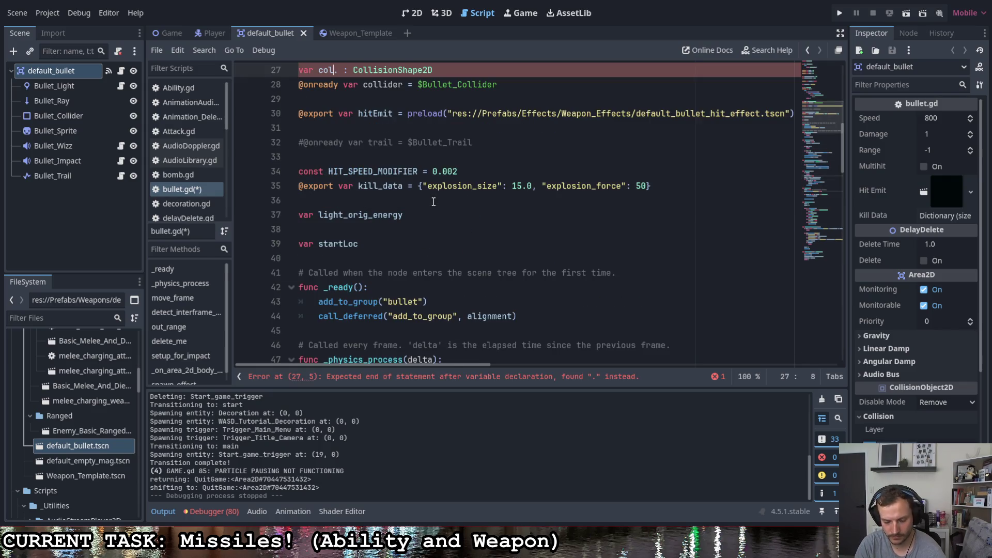
text(lider)
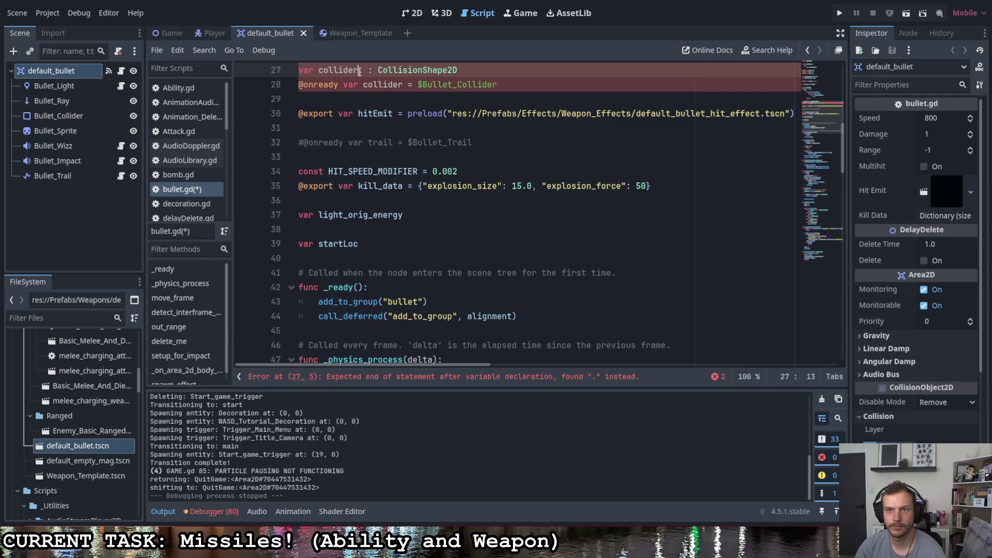
key(BackSpace)
key(BackSpace)
key(BackSpace)
key(BackSpace)
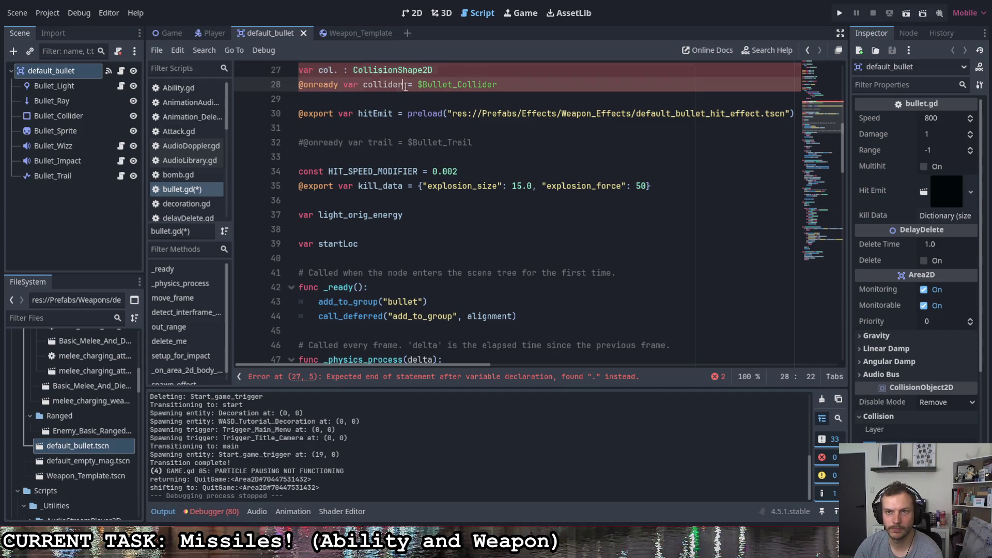
key(Delete)
click(341, 128)
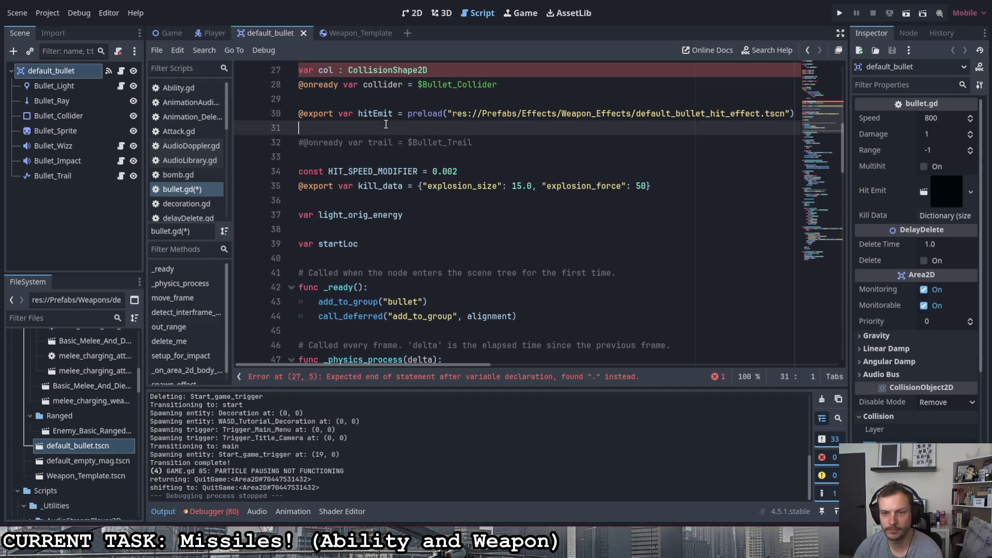
scroll(376, 249, down, 15)
scroll(377, 249, down, 5)
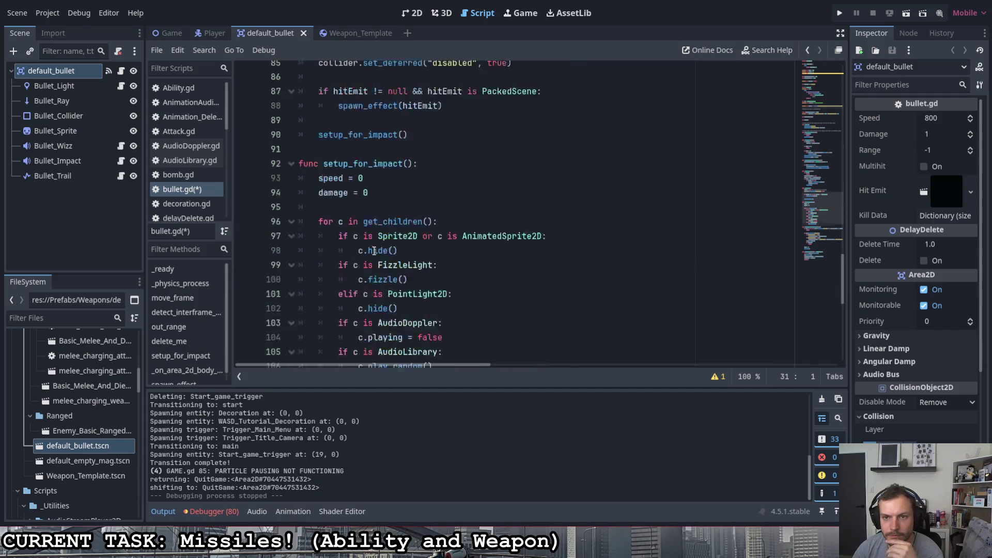
scroll(368, 250, up, 6)
scroll(367, 250, up, 5)
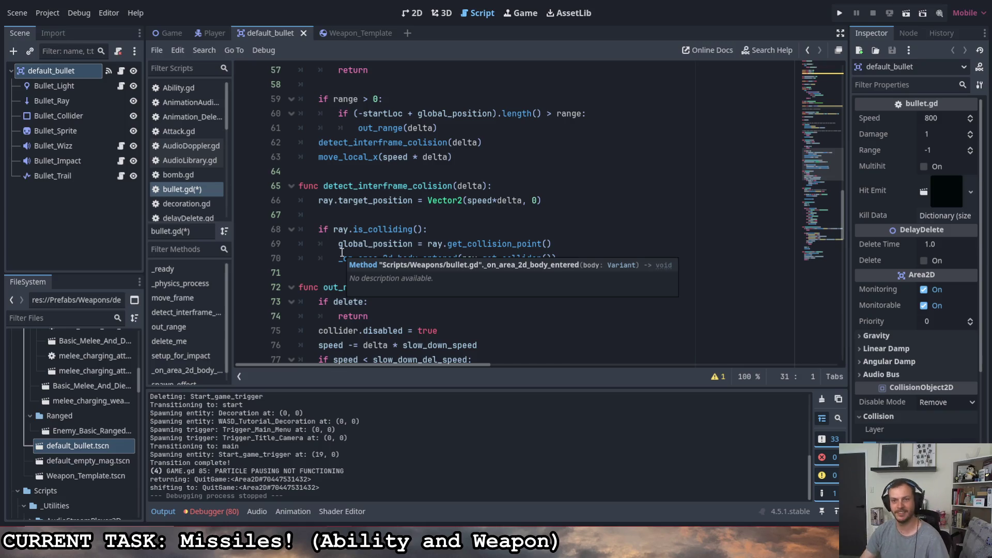
click(568, 203)
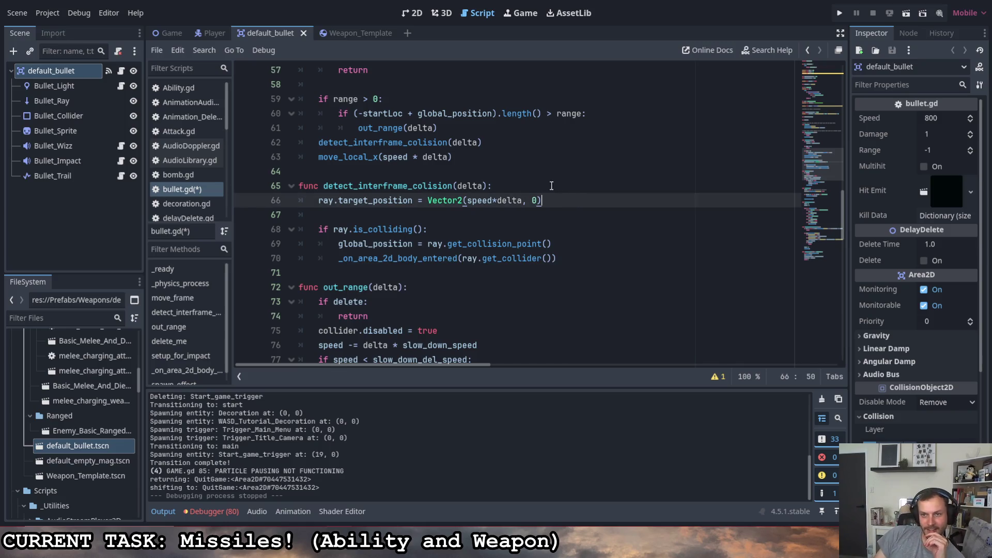
scroll(553, 189, up, 5)
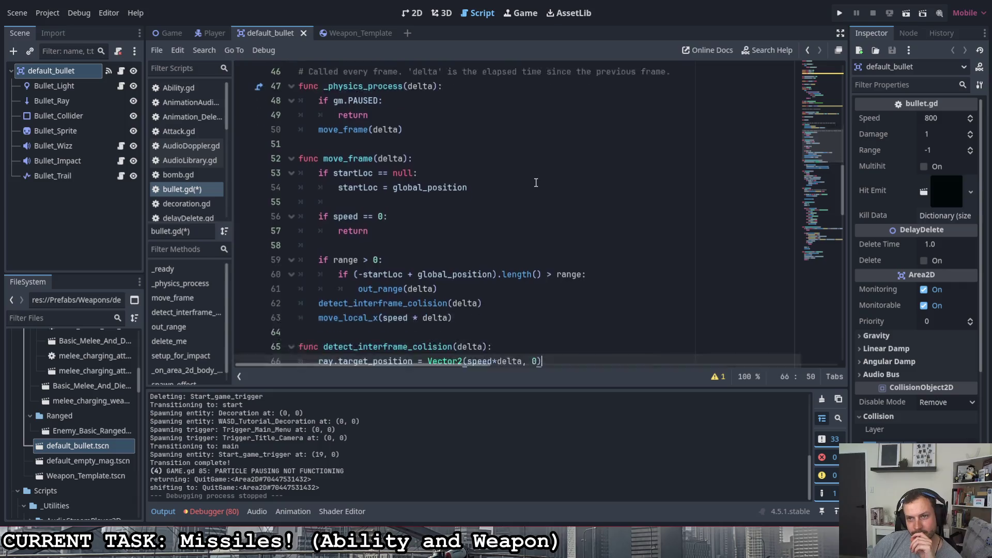
scroll(543, 192, down, 10)
scroll(522, 182, down, 4)
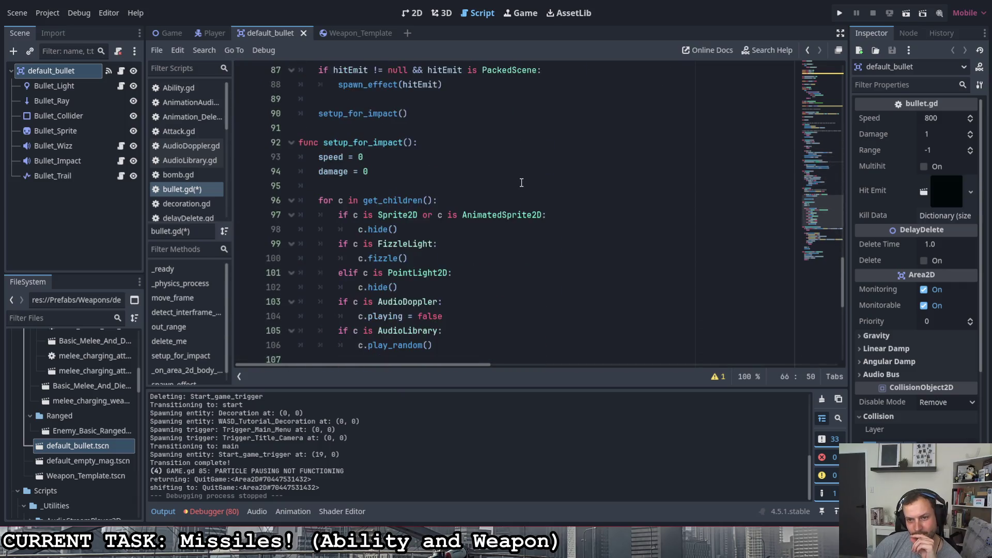
scroll(511, 185, up, 5)
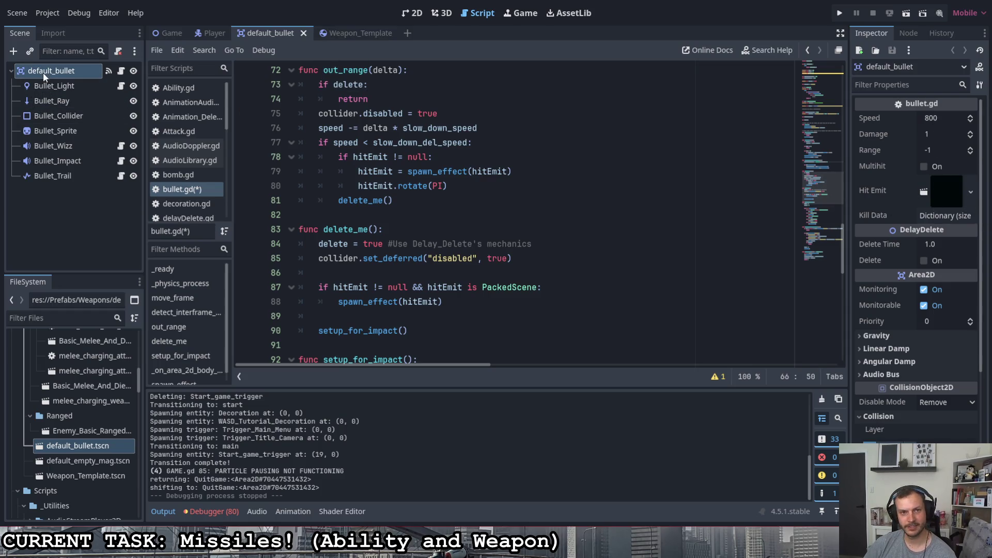
scroll(403, 253, up, 20)
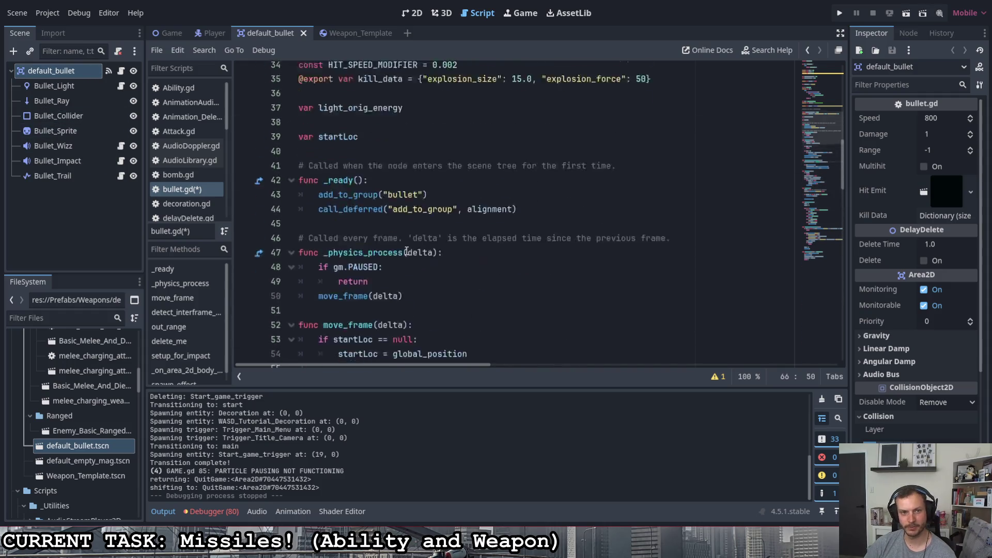
scroll(402, 253, down, 6)
scroll(474, 224, up, 2)
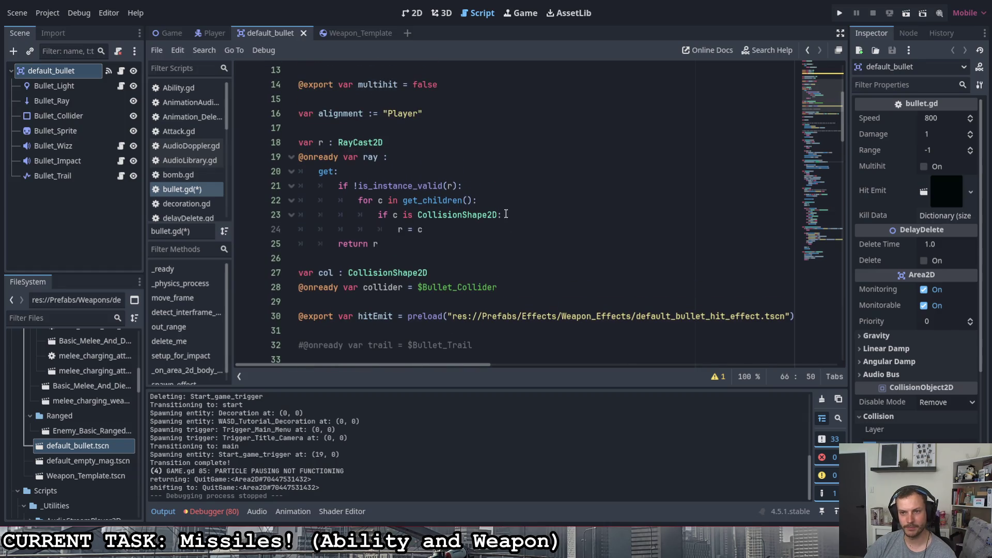
- Add 'return r' right after 'r = c' inside the getter loop
click(509, 215)
click(587, 233)
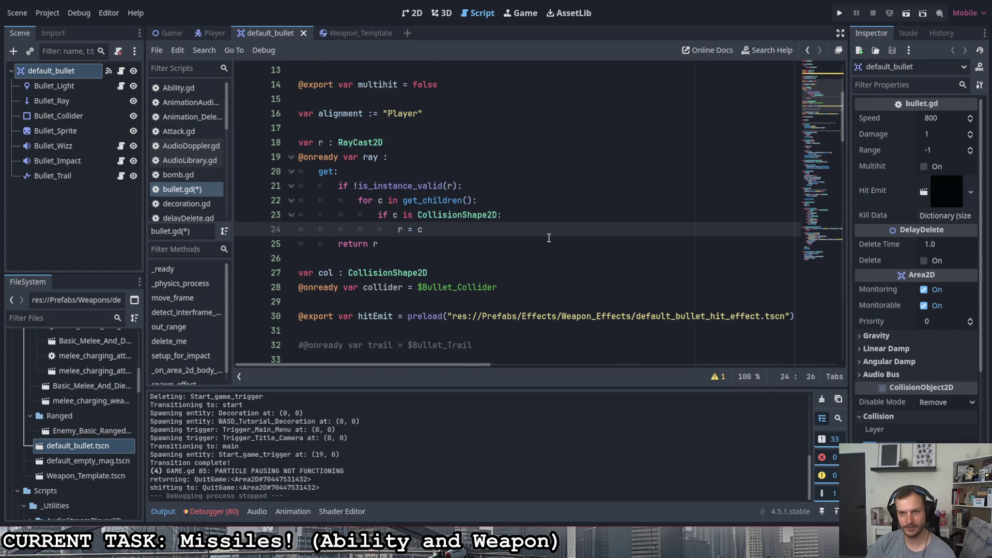
key(Return)
text(break)
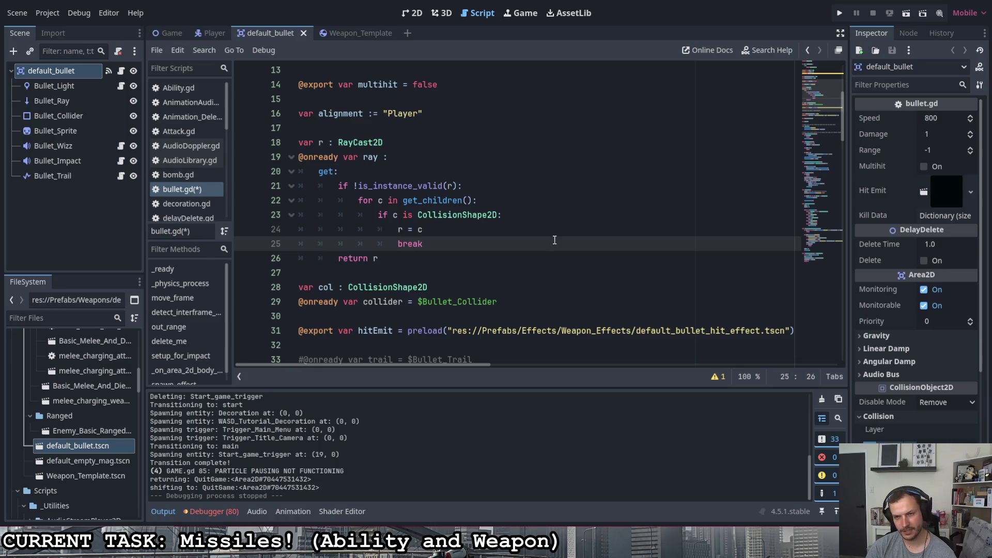
key(Return)
key(BackSpace)
key(BackSpace)
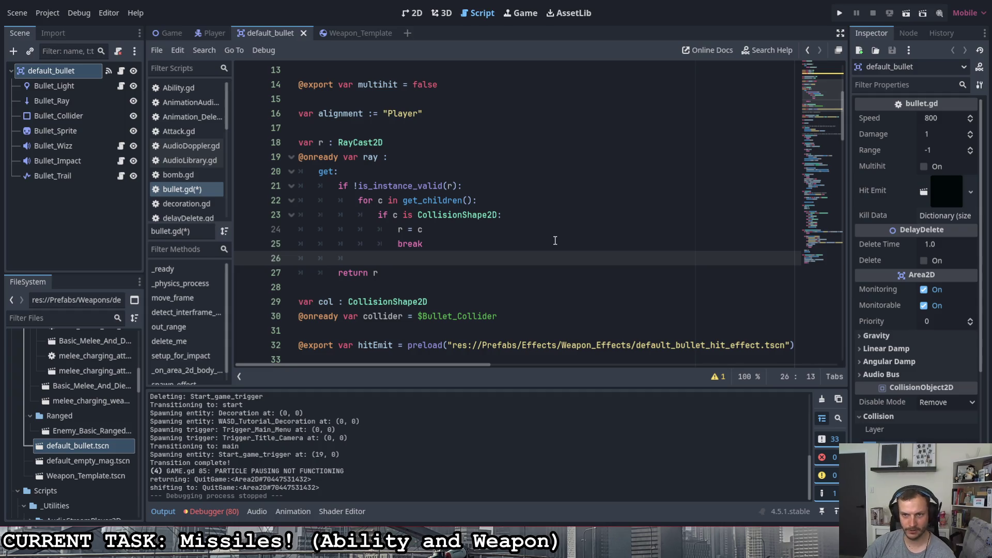
drag(432, 243, 399, 243)
text(return r)
key(Escape)
key(Down)
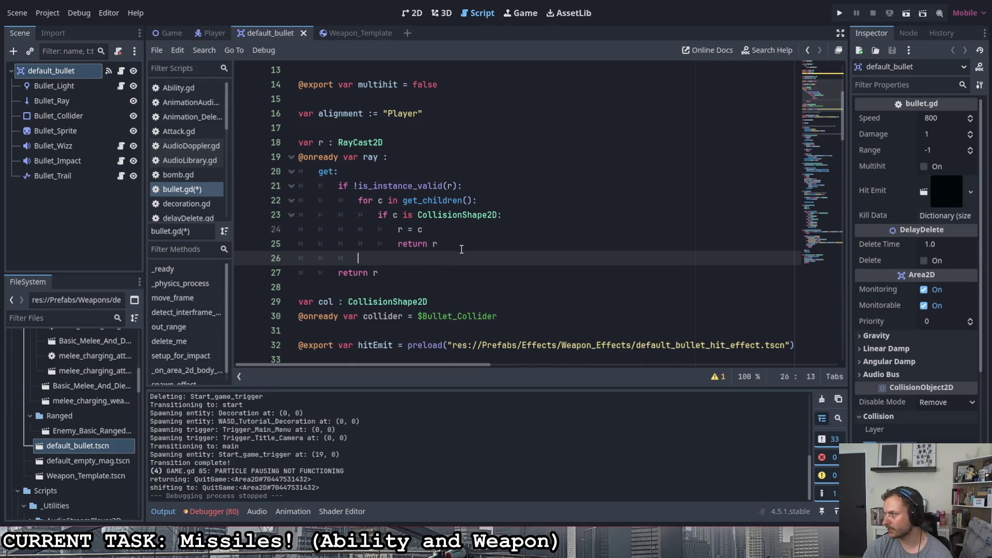
- Add push_error("BULLET: " + name + " DOES NOT HAVE A COLLISION SHAPE") below the loop
text(push)
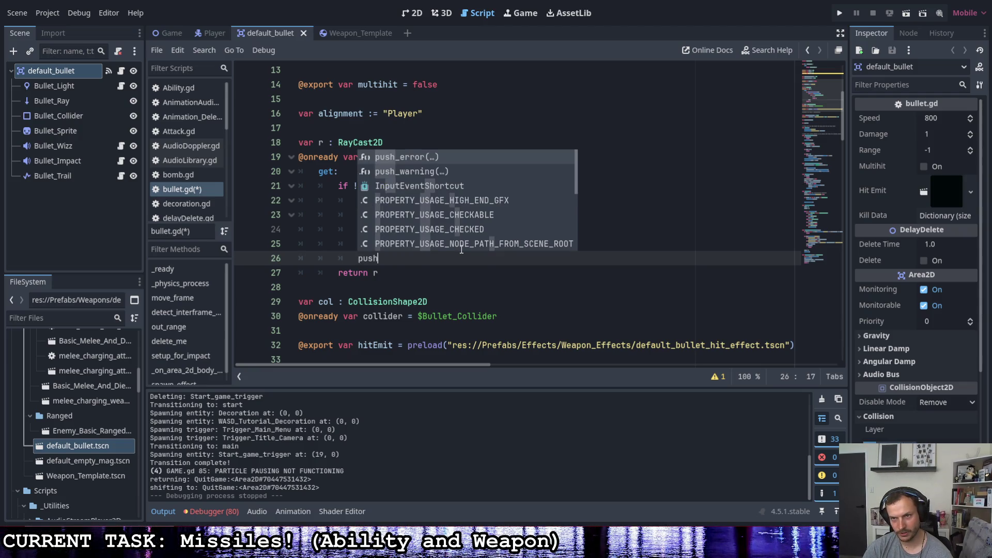
key(Return)
text(")
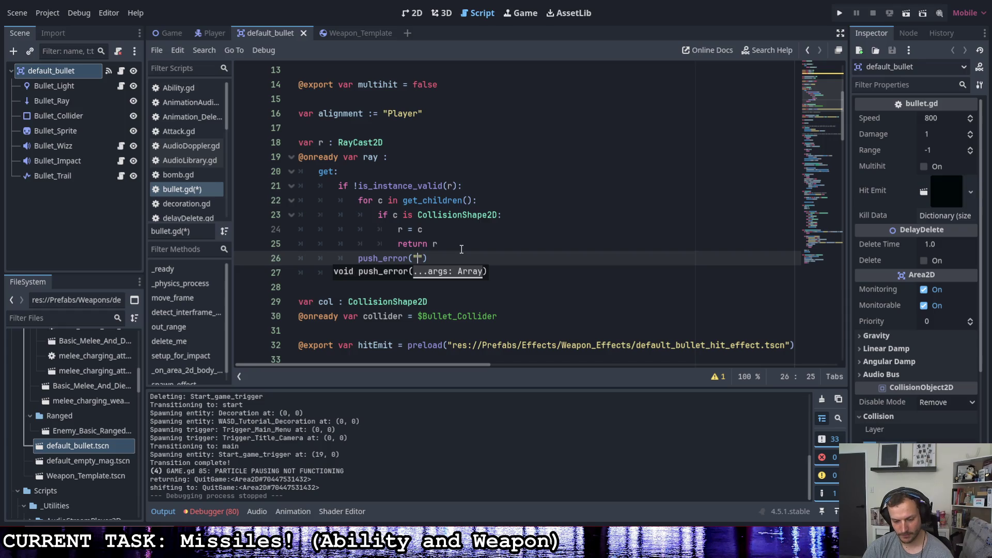
text(BULLET: ")
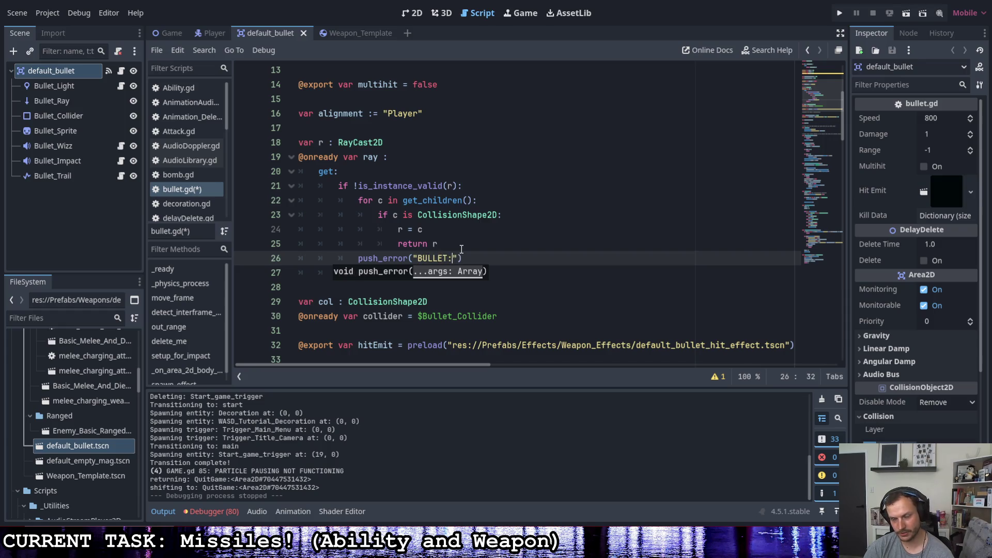
key(BackSpace)
key(BackSpace)
text(" + n)
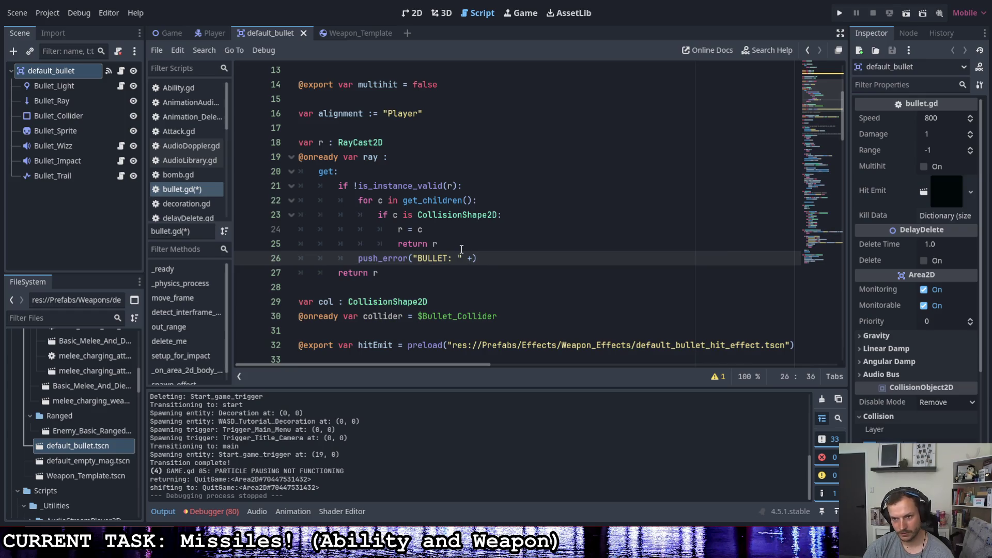
text(ame + :)
key(BackSpace)
text(" DOES NOT HAVE)
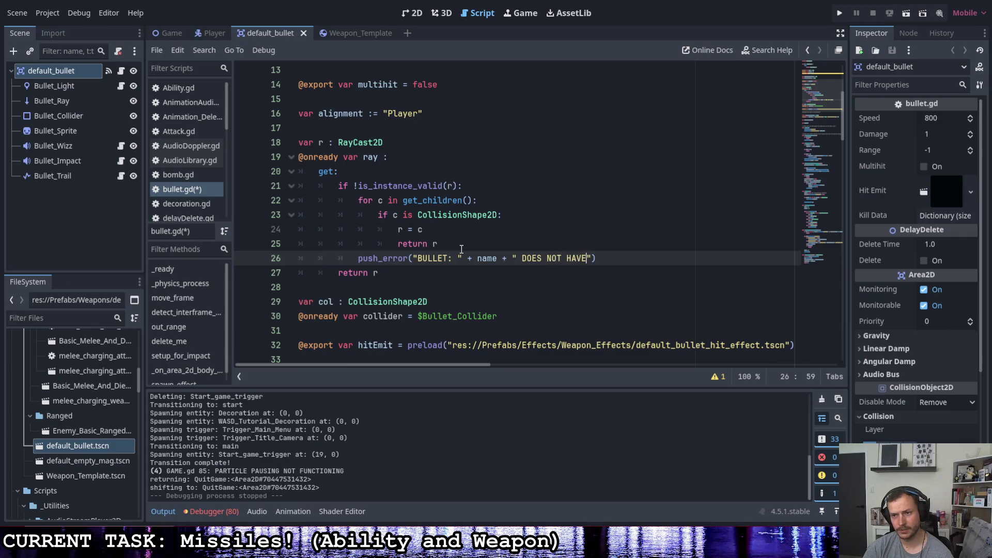
text( A COLLISSION)
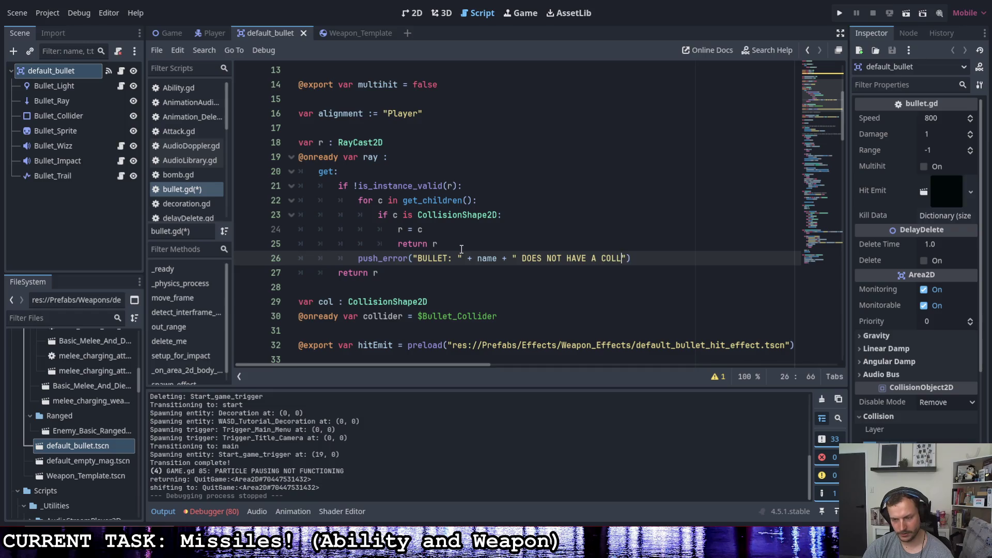
key(BackSpace)
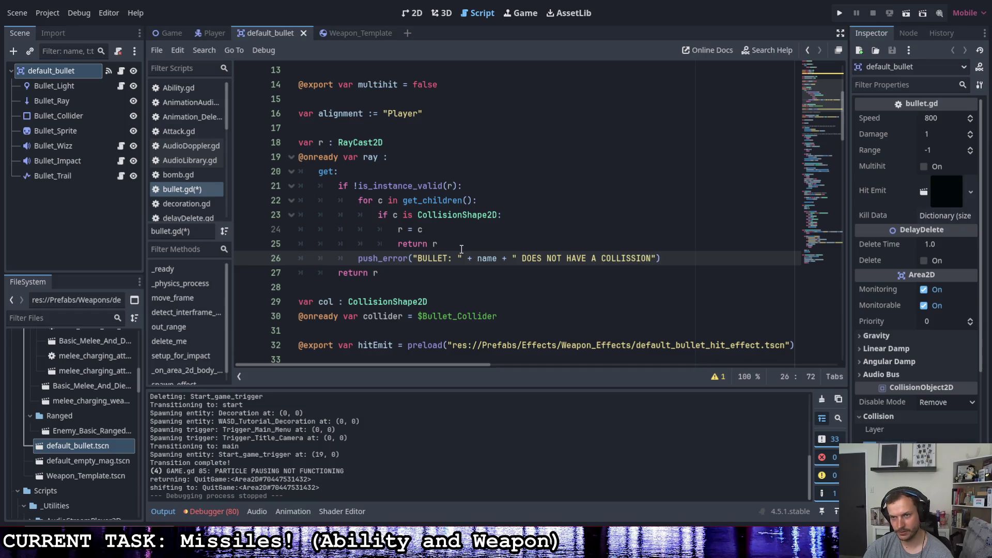
text(SHAPE)
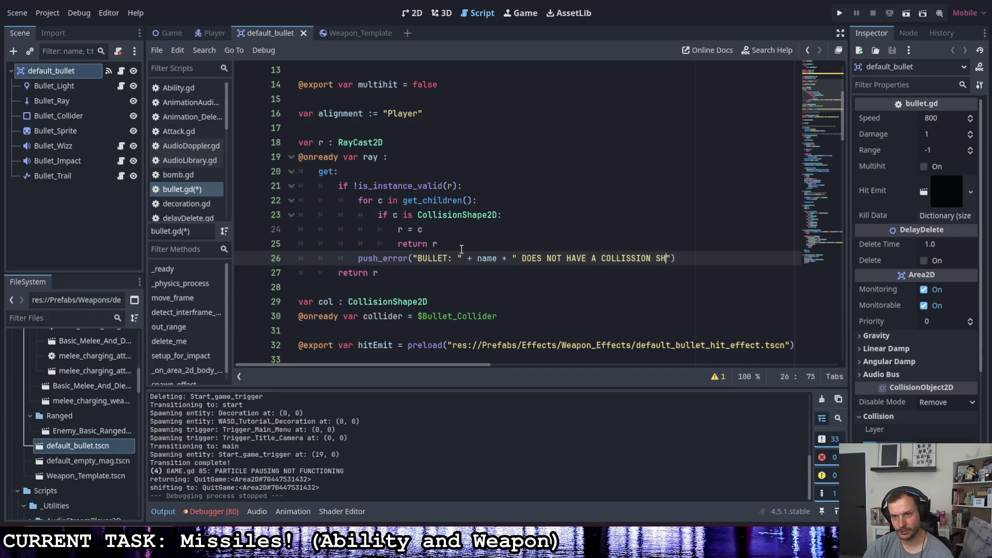
click(634, 259)
key(BackSpace)
click(703, 260)
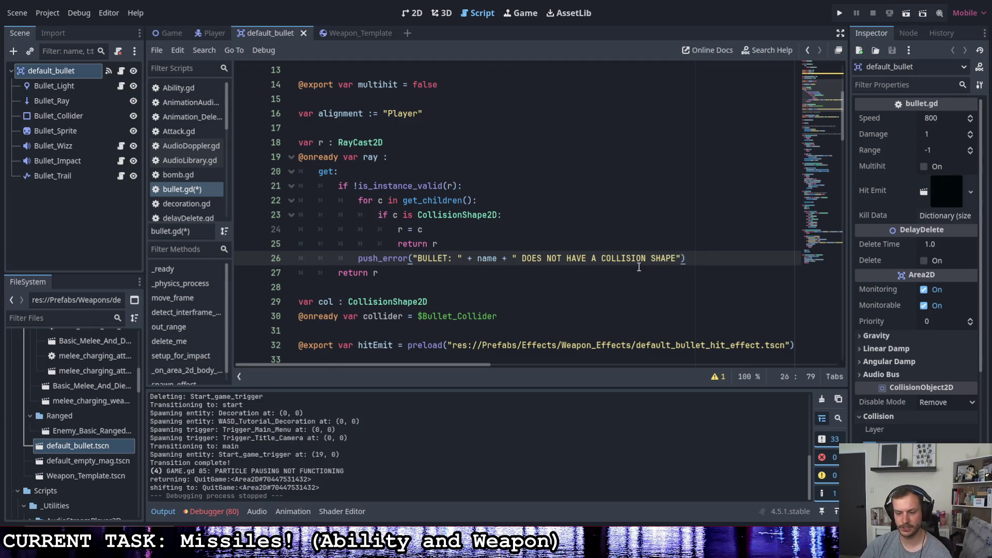
- Change the child type check on line 23 from CollisionShape2D to RayCast2D
mouse_move(384, 273)
mouse_down()
mouse_move(268, 205)
mouse_move(268, 171)
mouse_up()
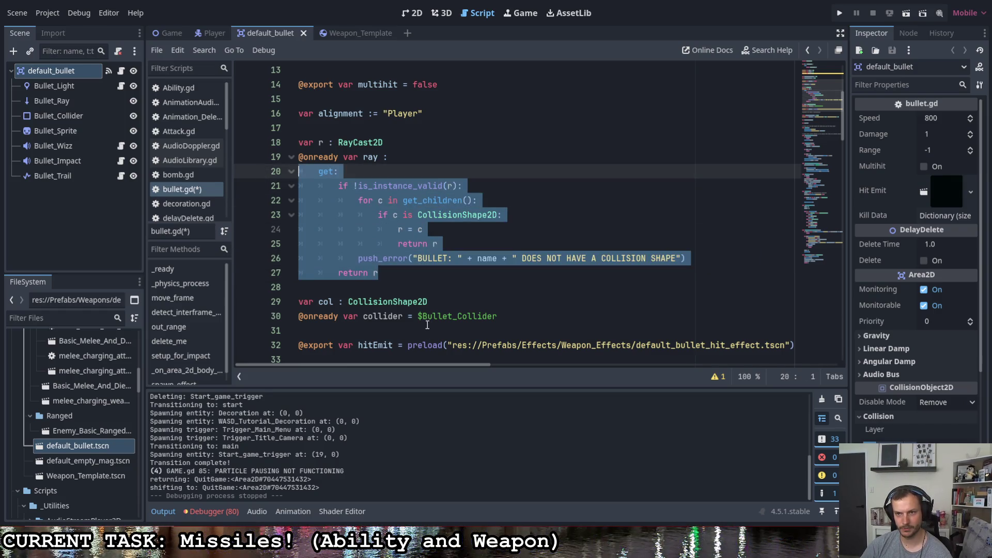
click(443, 203)
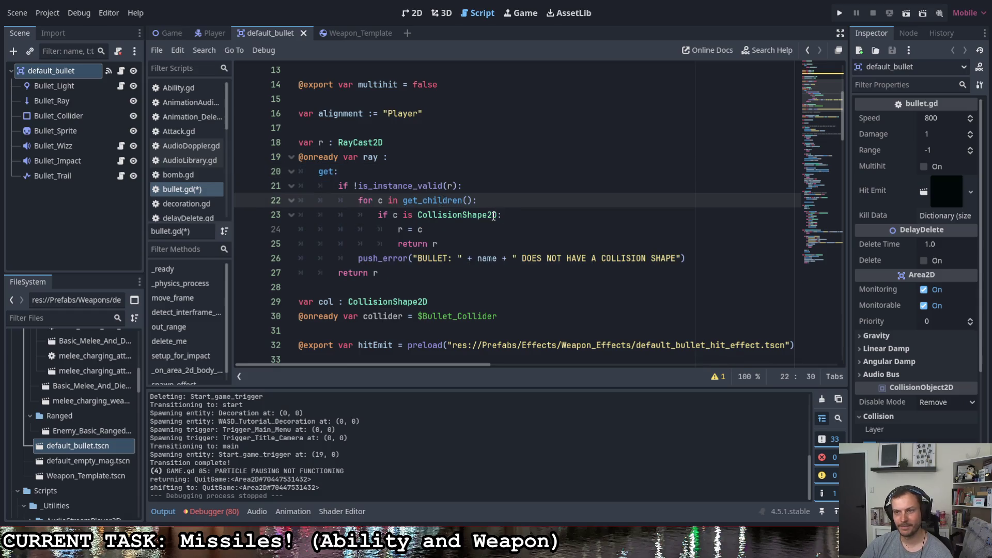
drag(417, 215, 489, 216)
text(RayCast)
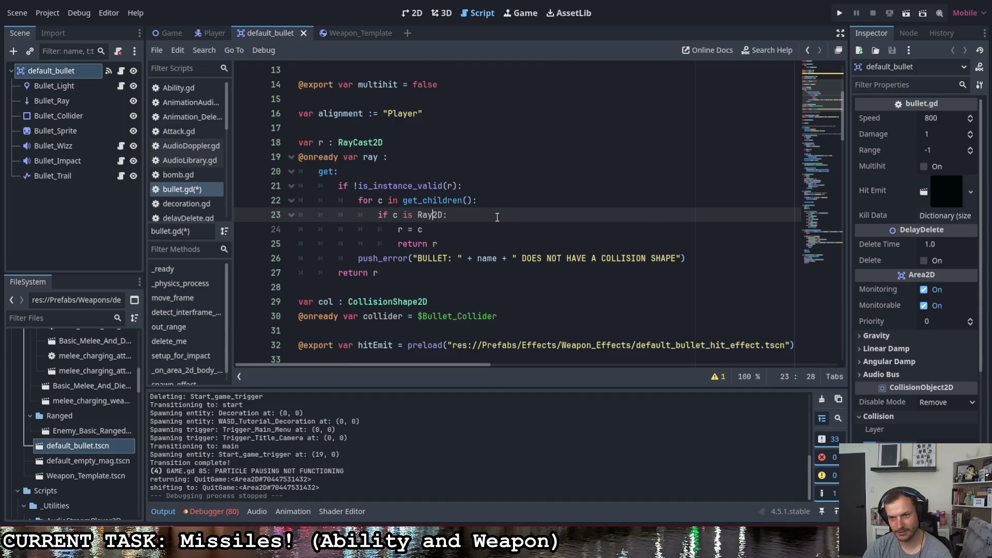
key(Return)
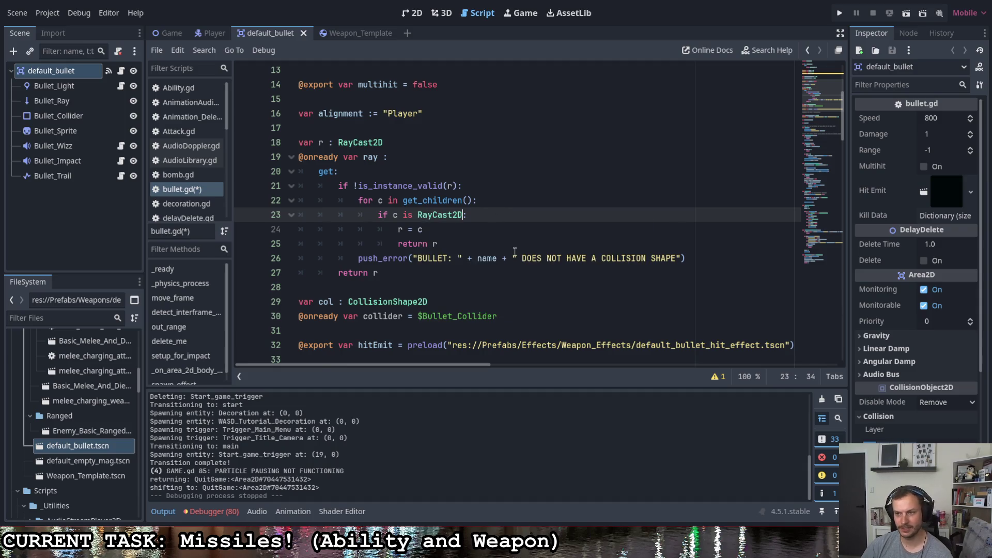
- Change the error text to 'RAY CAST' and select Bullet_Ray to view its properties
drag(602, 258, 687, 258)
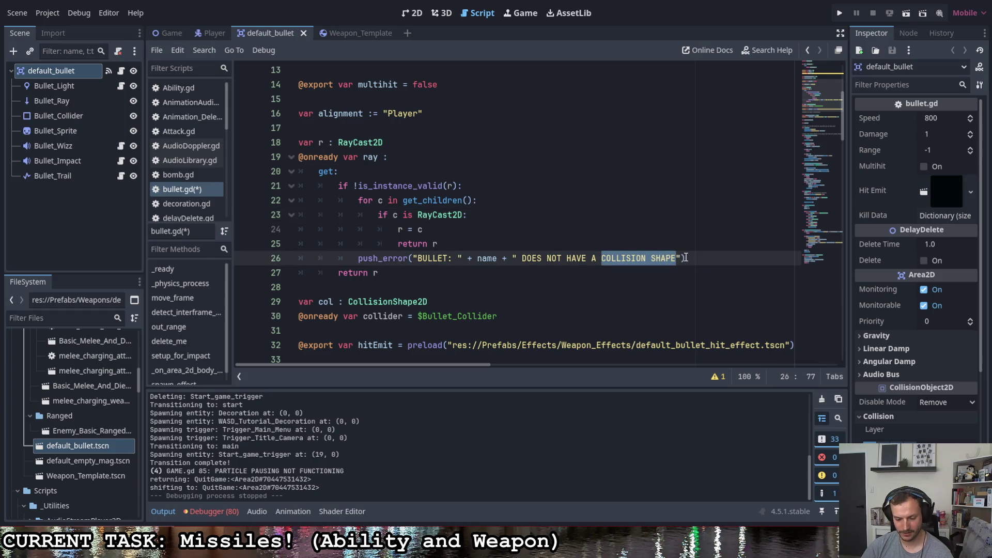
text(RAY)
text( CASE)
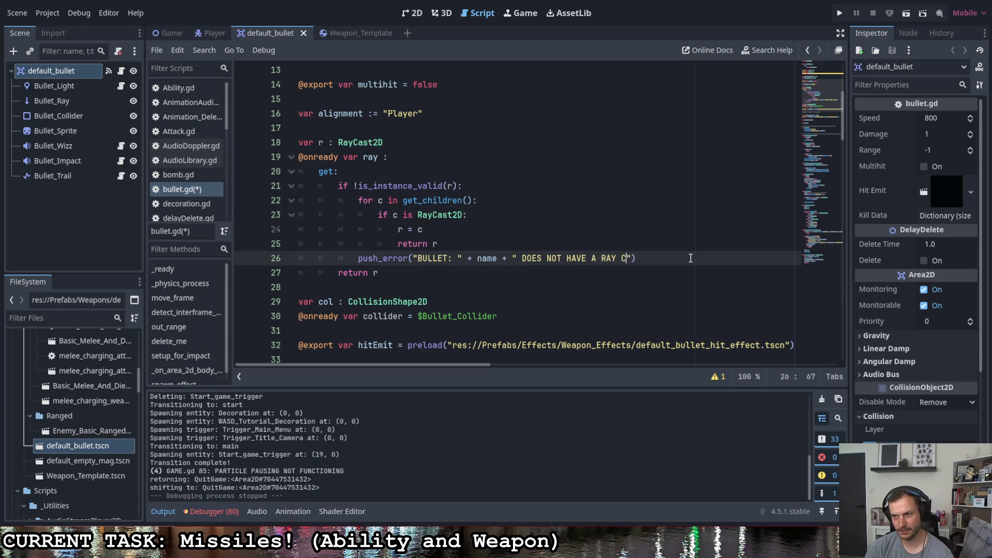
key(BackSpace)
text(T)
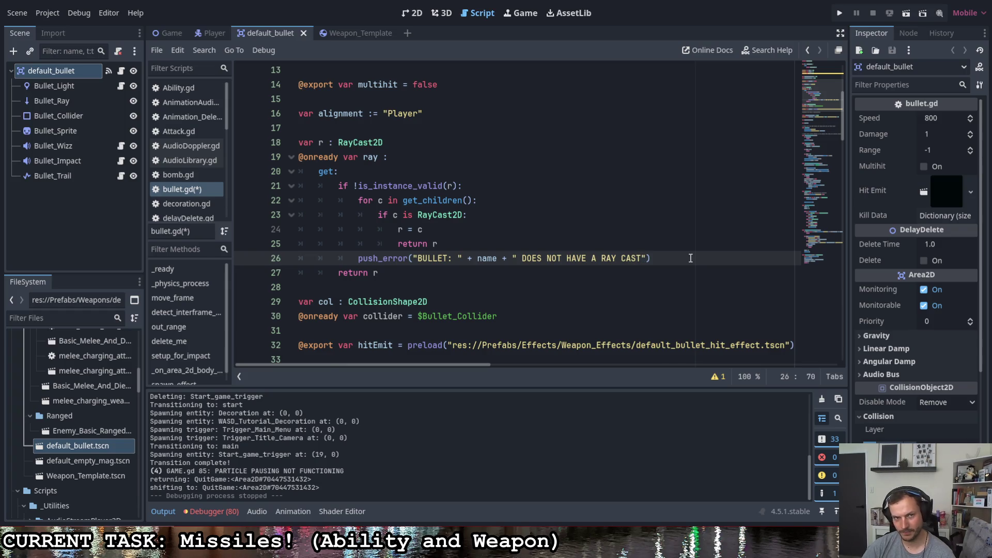
click(56, 101)
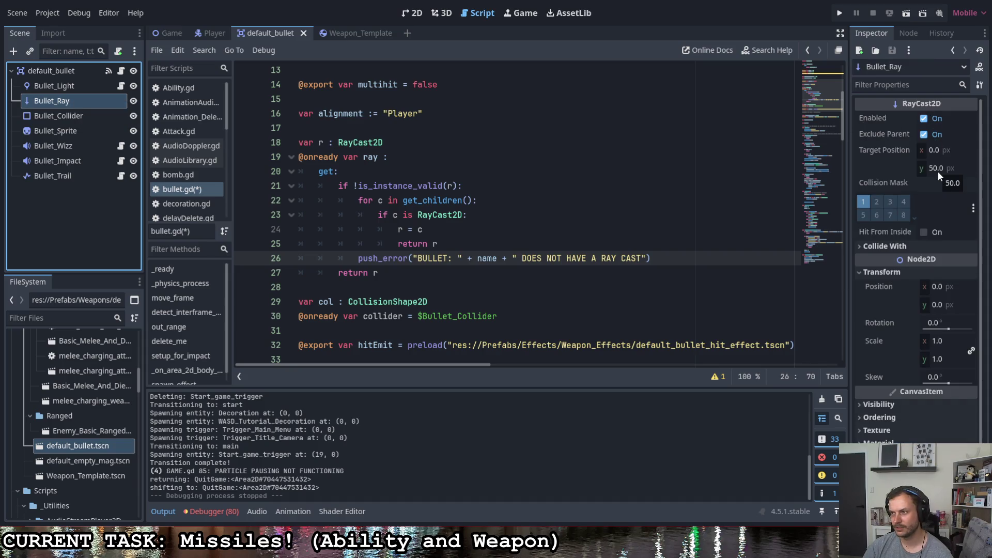
scroll(460, 283, down, 9)
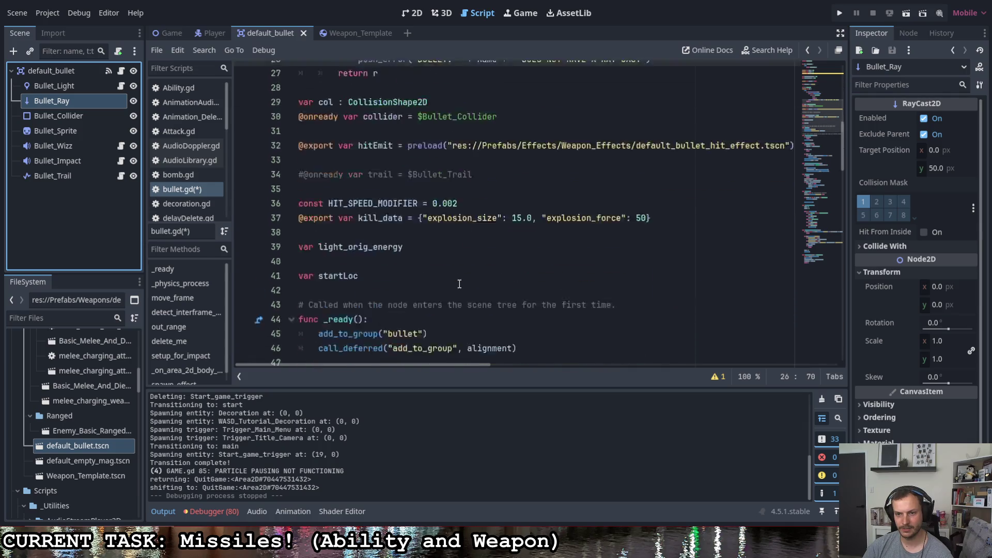
scroll(461, 283, down, 6)
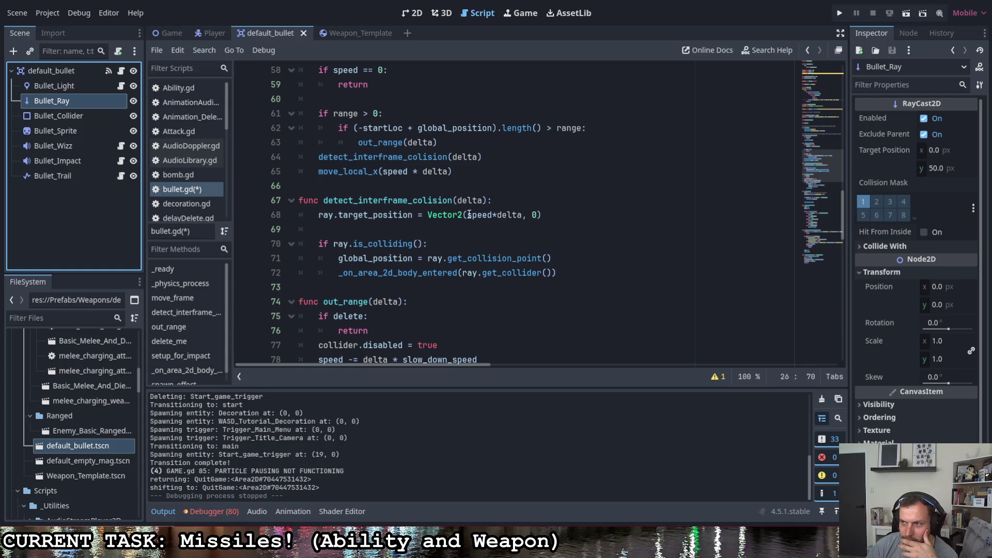
scroll(573, 253, up, 14)
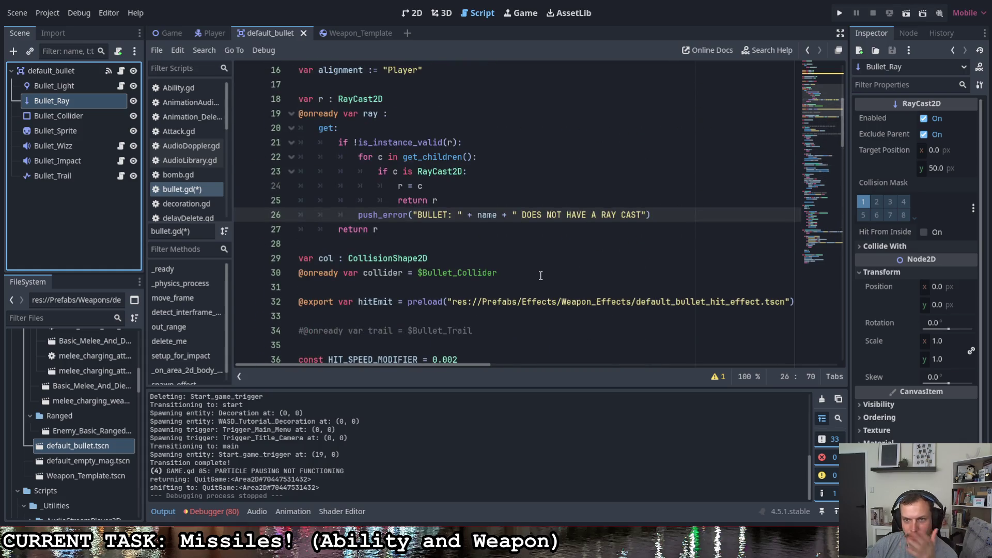
scroll(542, 276, up, 2)
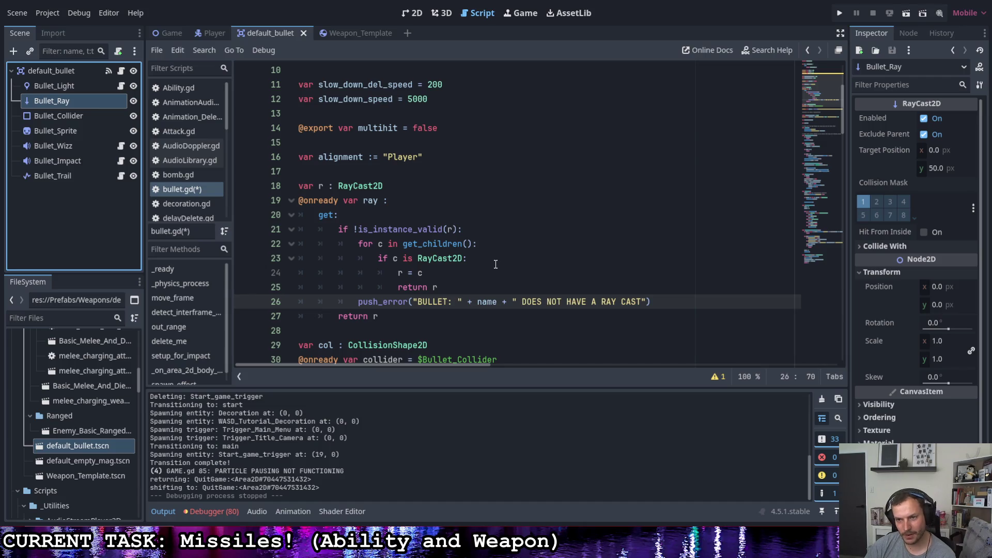
drag(655, 303, 360, 305)
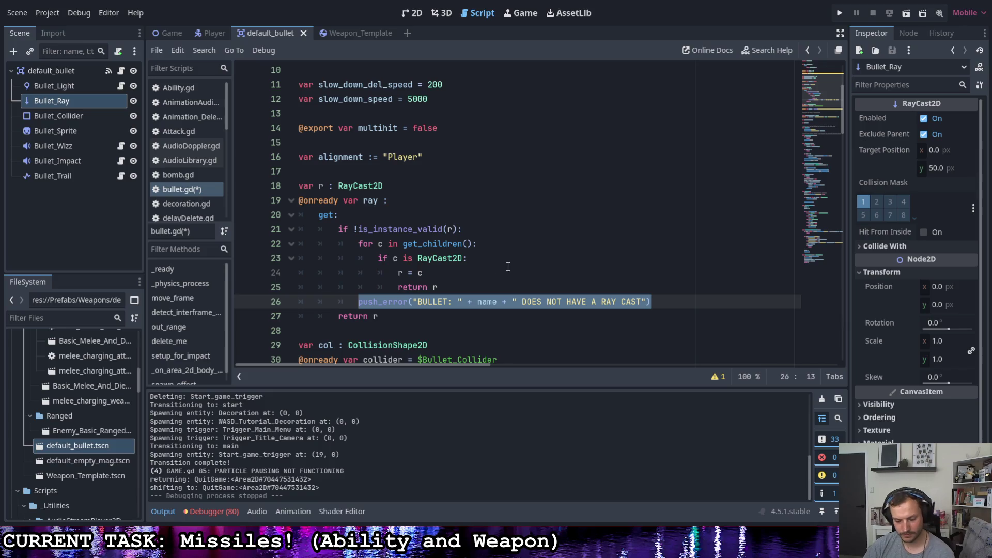
- Replace the push_error call with add_child(RayCast2D.new()) and prefix the line with 'r ='
key(BackSpace)
text(add)
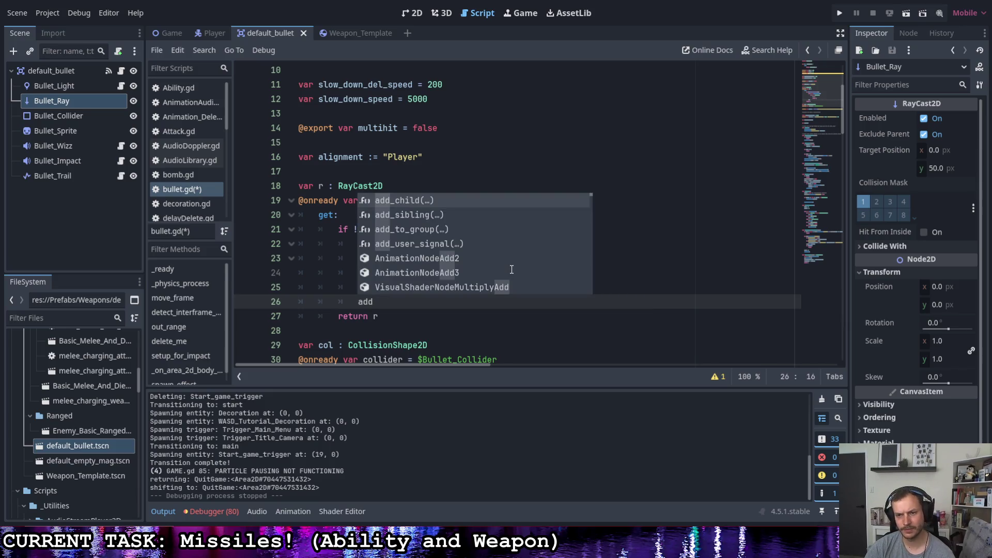
key(Return)
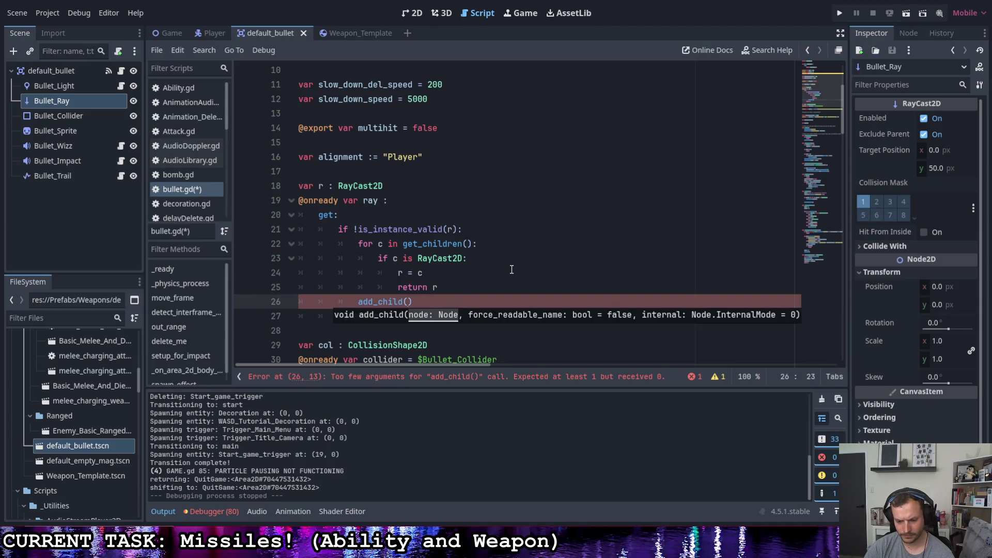
text(RayCast2D.)
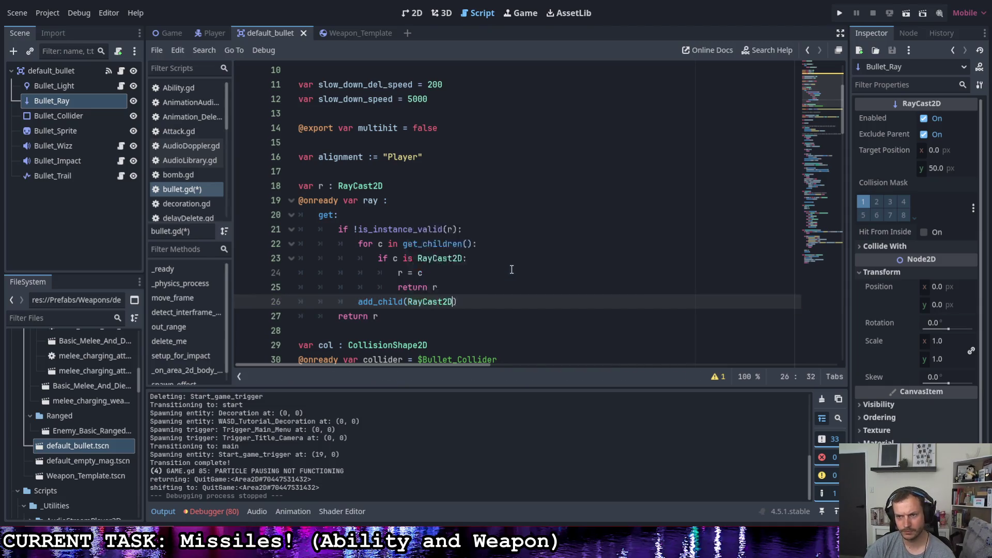
text(new)
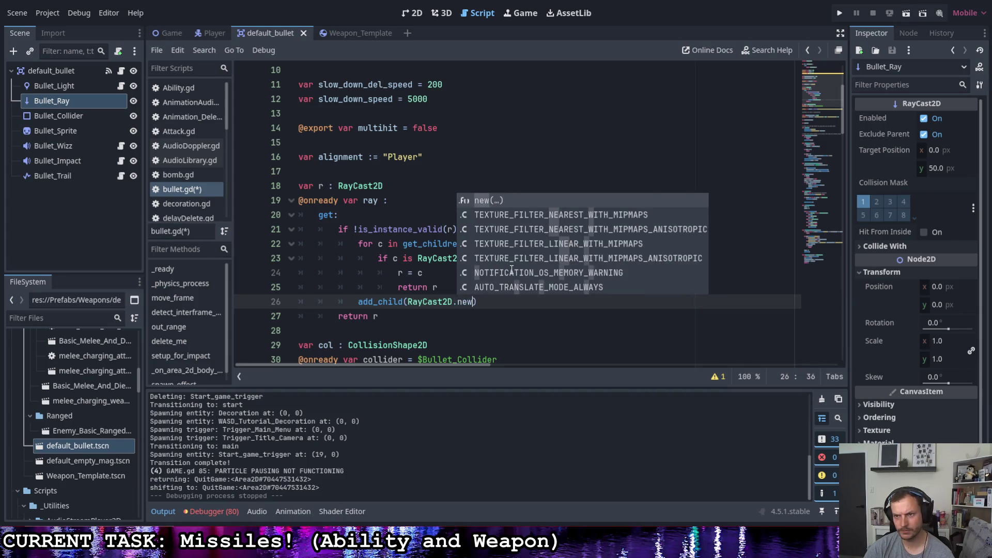
key(Return)
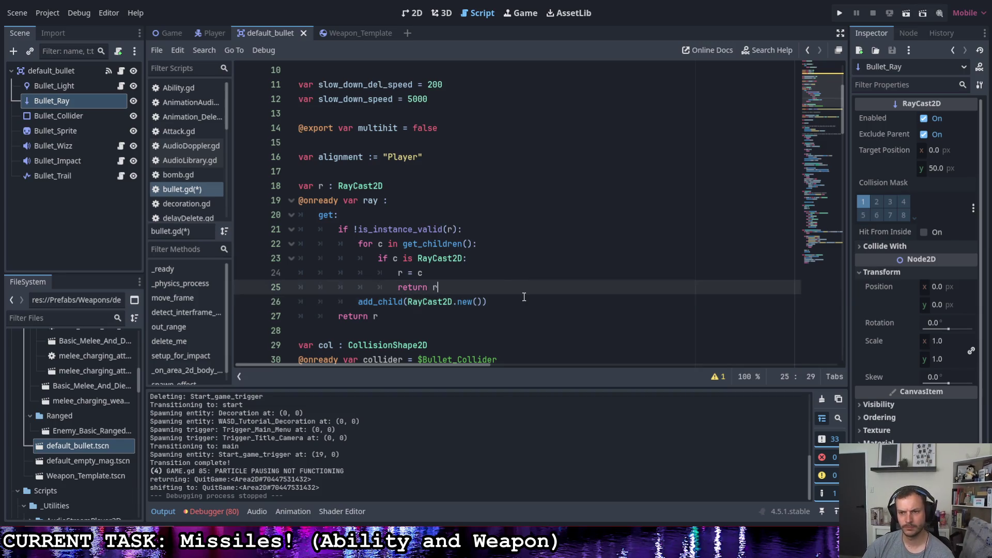
key(Home)
text(r =)
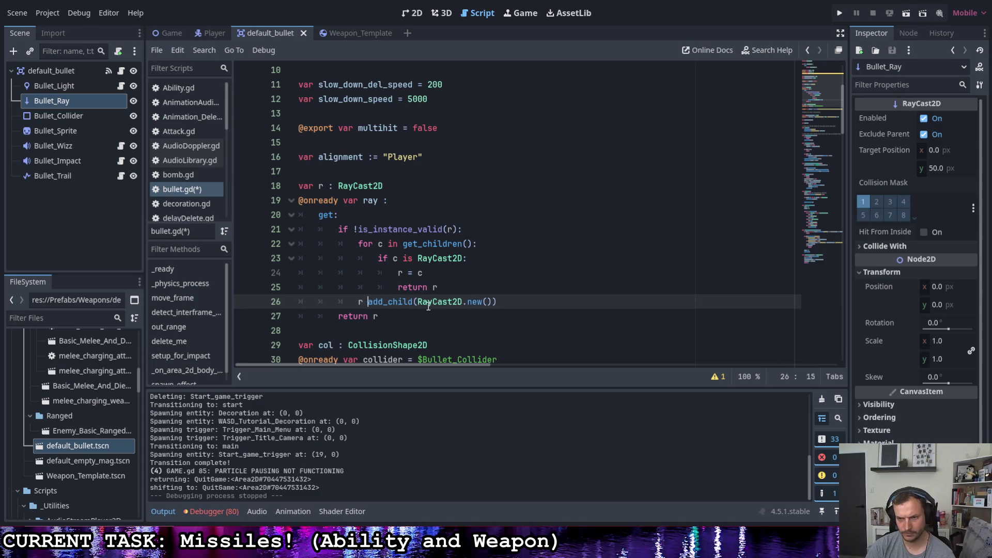
click(416, 304)
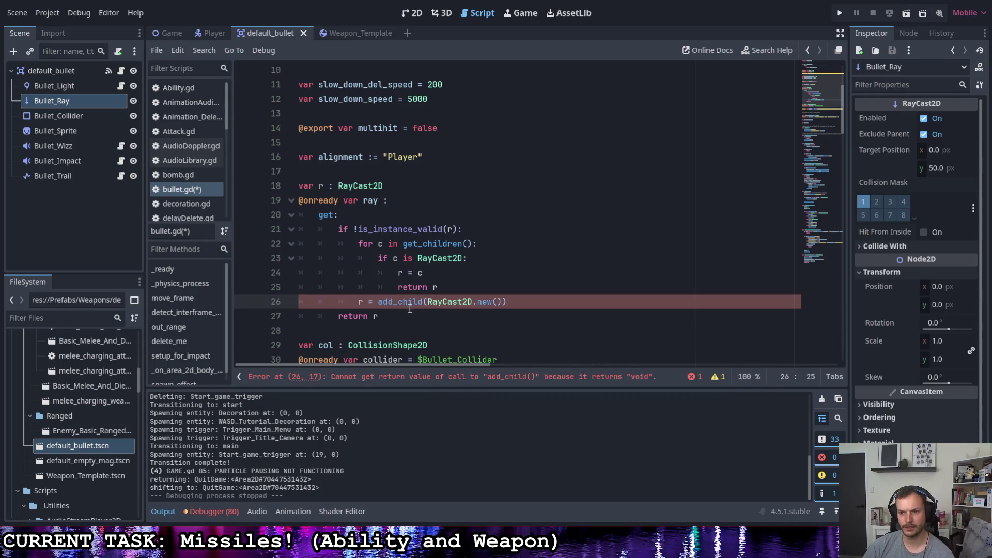
- Swap the add_child call for RayCast2D.new() so line 26 reads r = RayCast2D.new()
drag(378, 301, 358, 301)
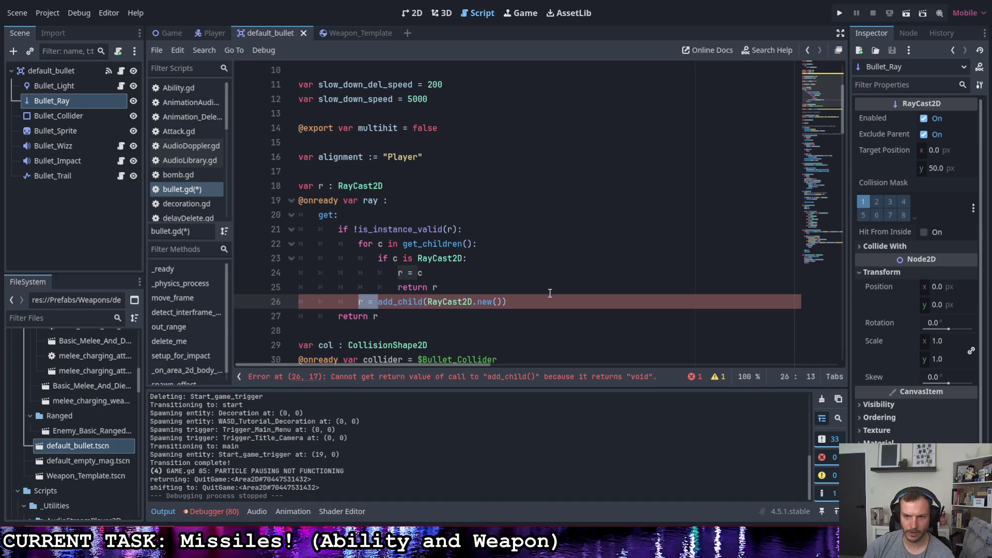
click(382, 304)
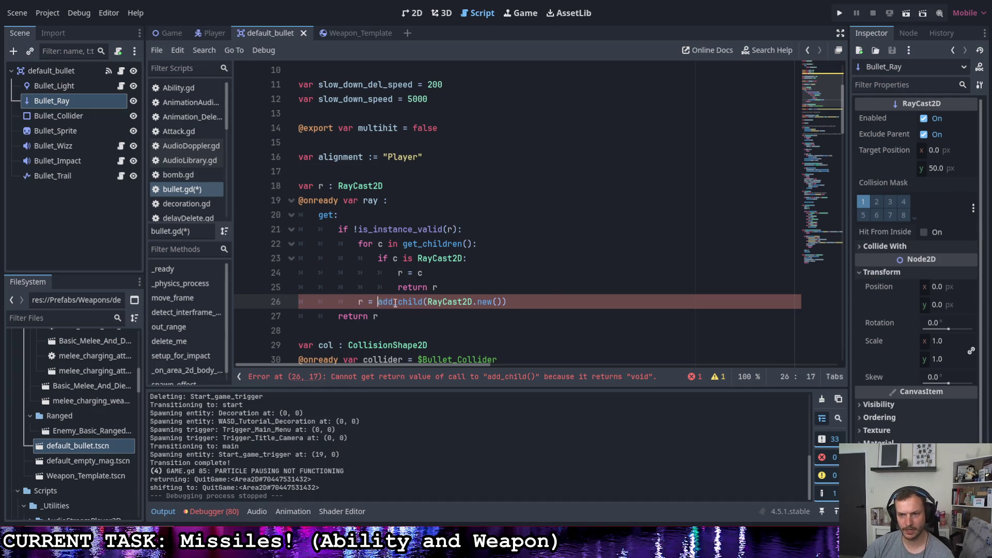
drag(381, 303, 509, 304)
key(BackSpace)
text(ray)
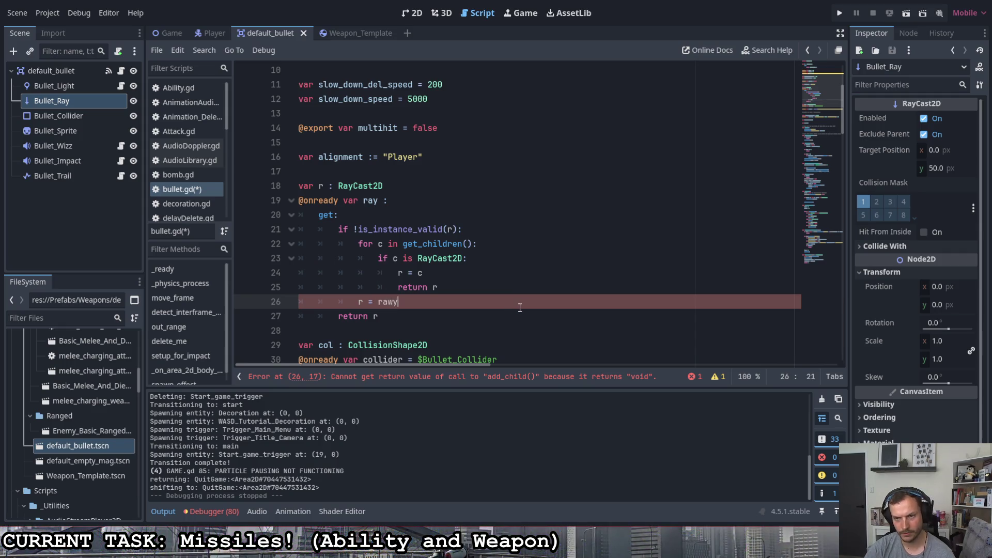
key(Down)
key(Return)
text(.new)
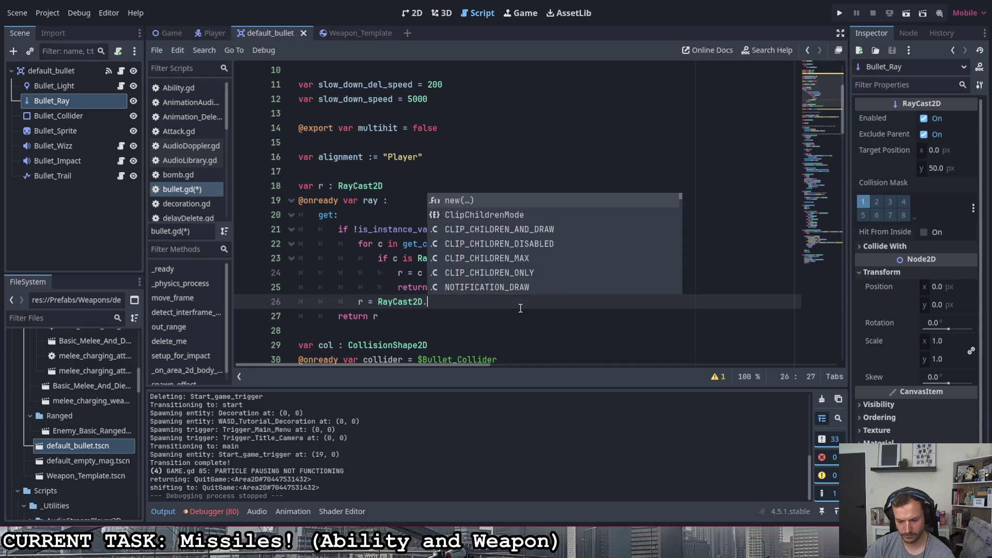
key(Escape)
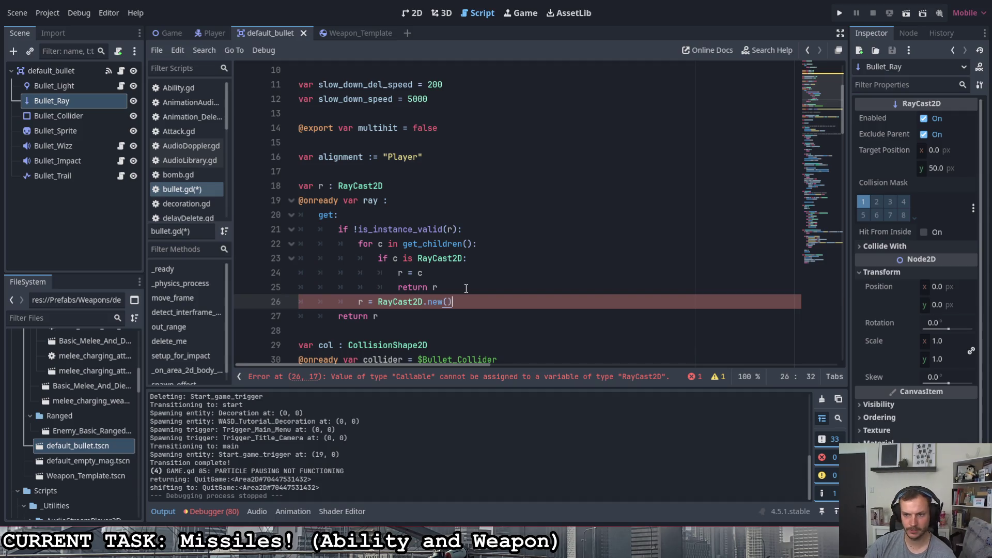
text(())
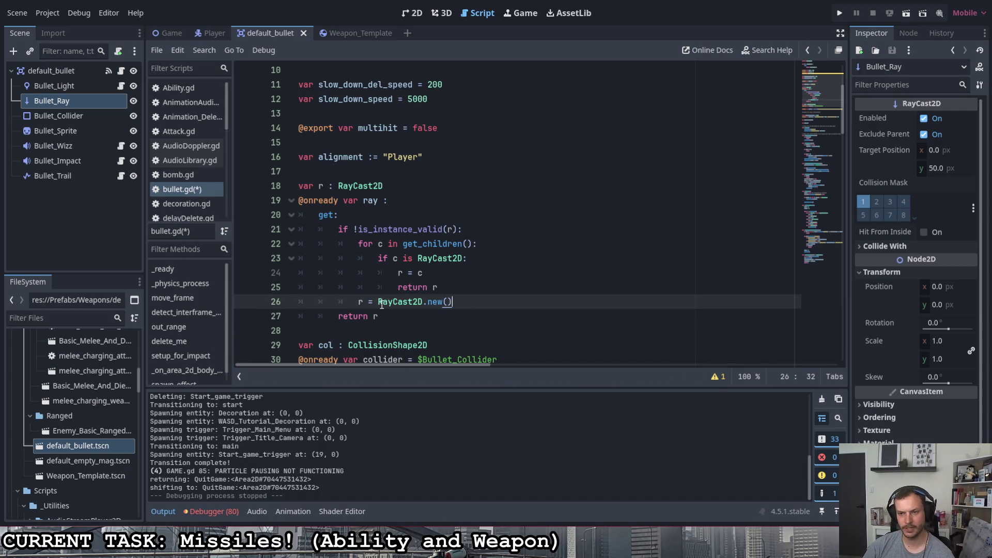
click(438, 302)
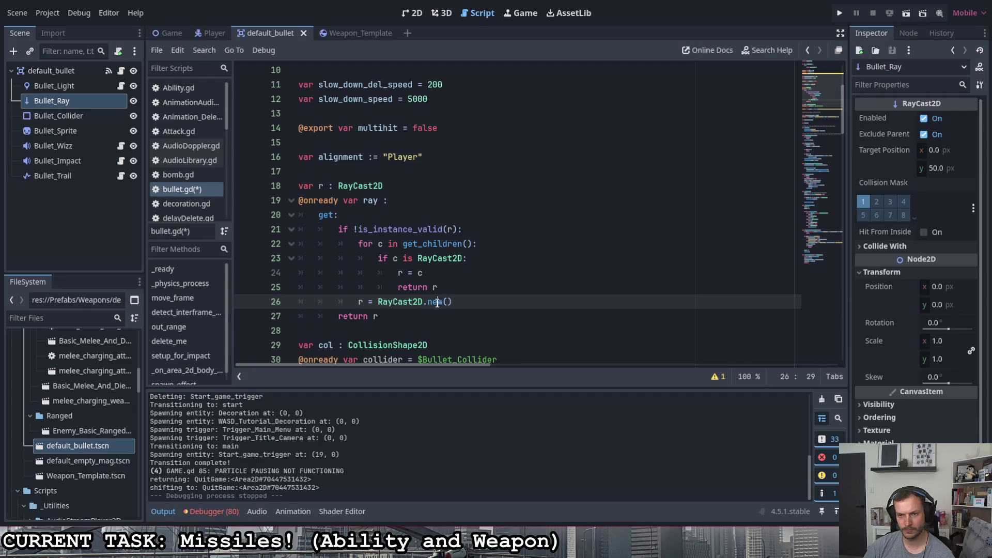
click(484, 314)
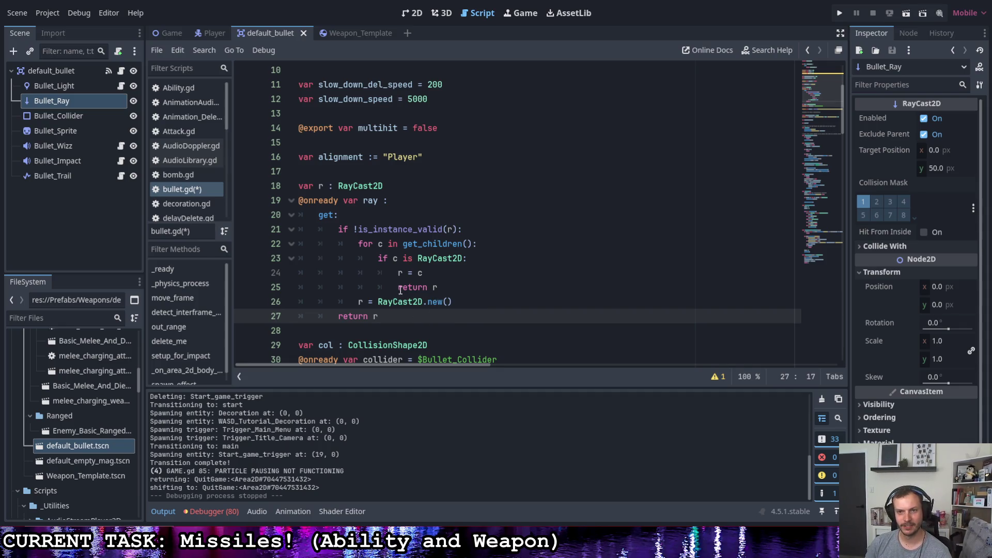
scroll(387, 319, down, 1)
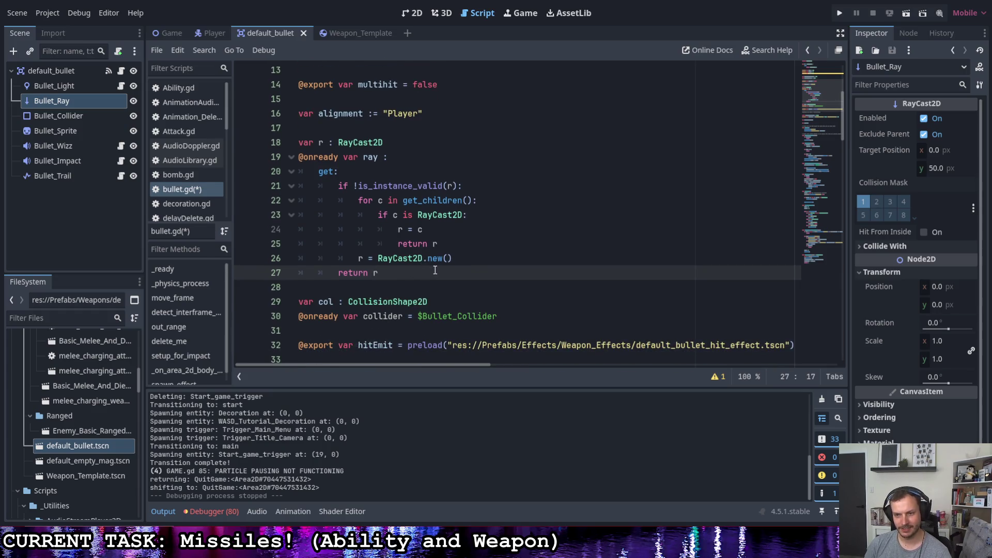
click(525, 323)
key(ctrl+shift+Left)
key(ctrl+shift+Left)
key(ctrl+shift+Left)
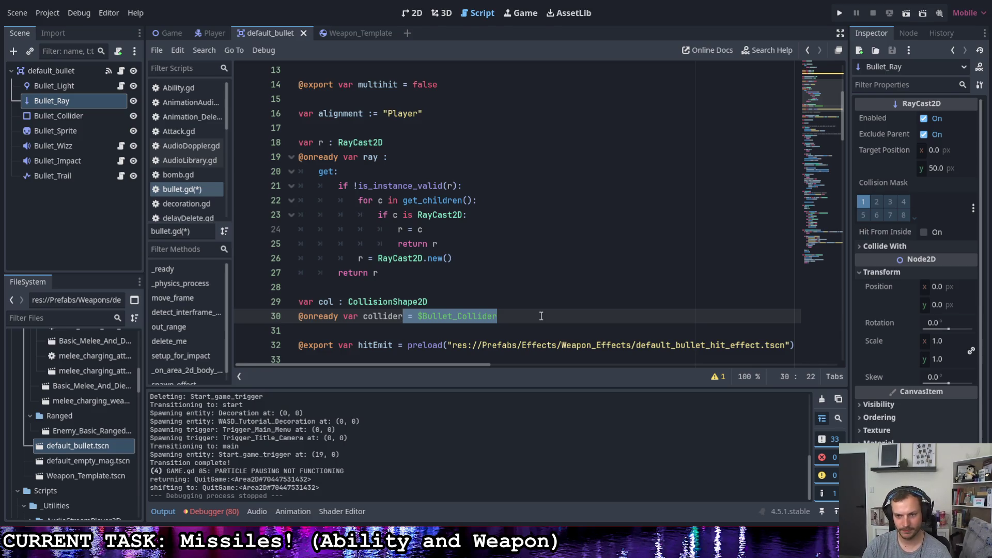
- Type the collider property as CollisionShape2D and open an indented line beneath it
text(: col)
key(Down)
key(Down)
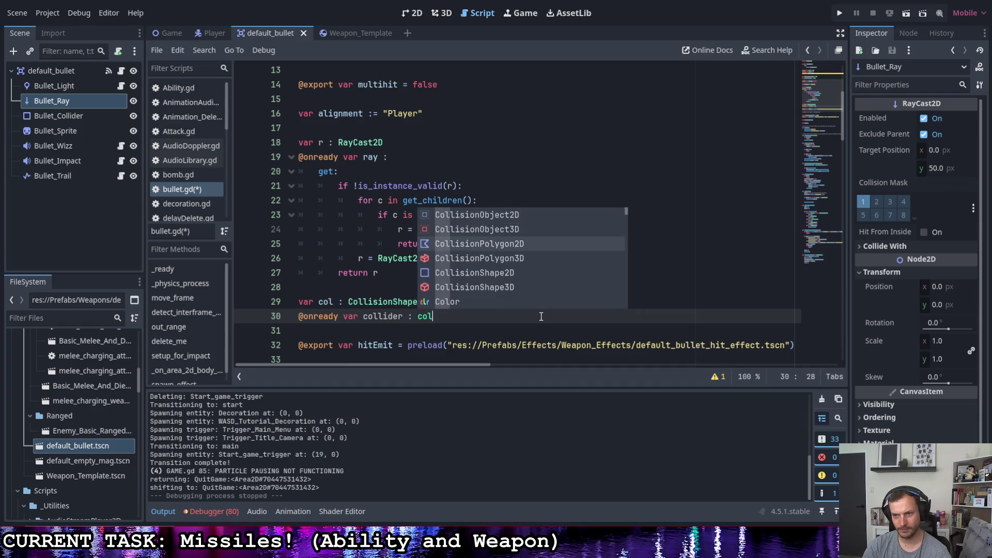
key(Down)
key(Down)
key(Return)
text(:)
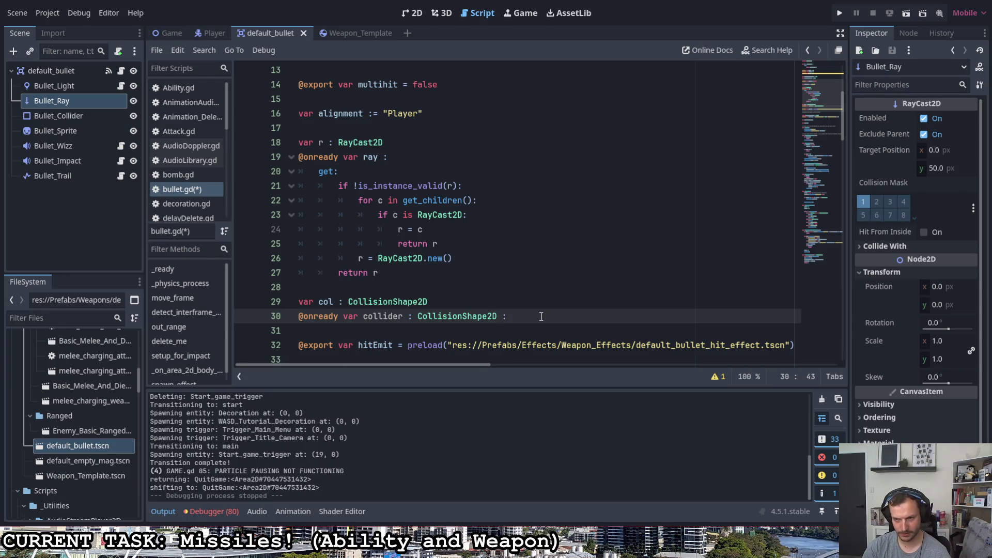
key(Return)
text(add_child(RayCast2D.new()))
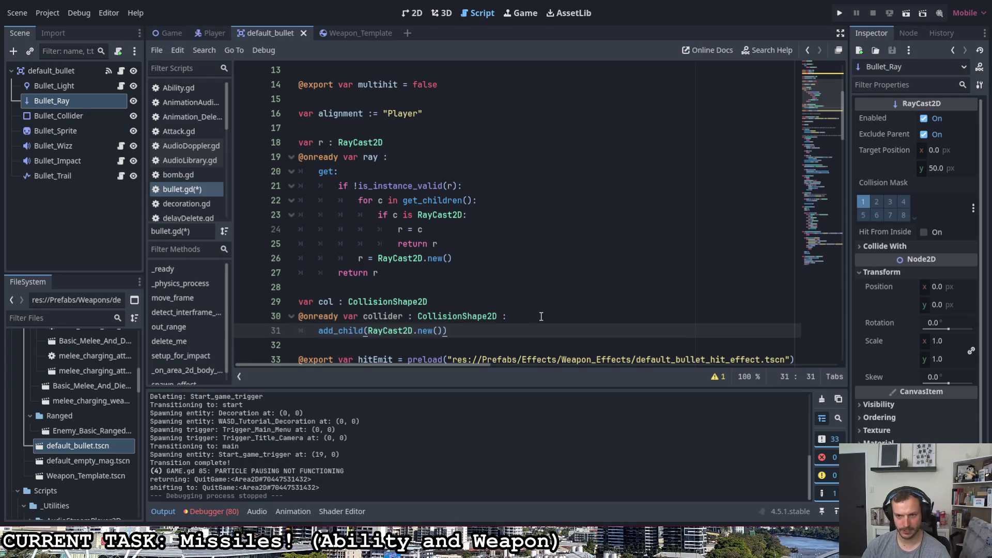
key(ctrl+z)
- Copy the ray getter's lookup code and paste it under the collider property
click(343, 187)
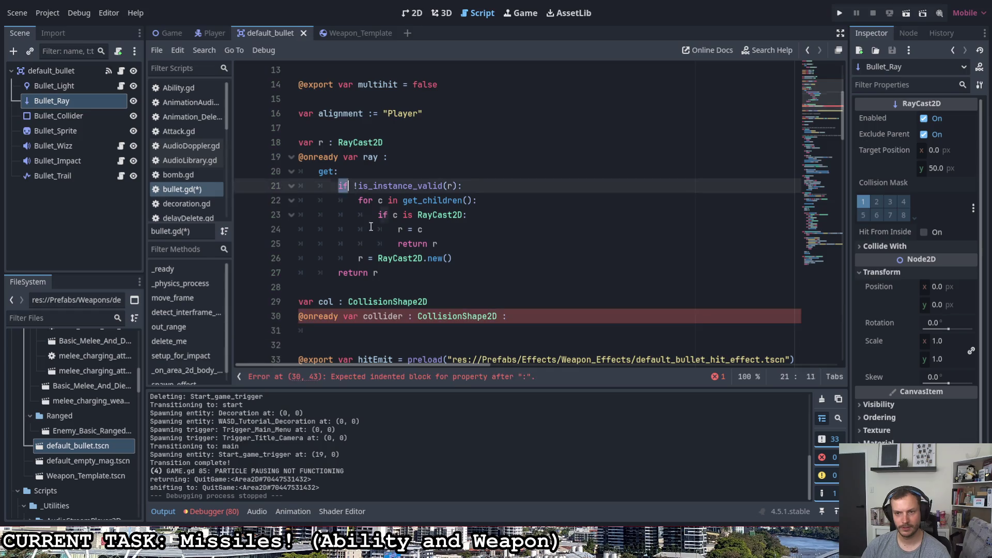
shift+click(378, 273)
key(ctrl+c)
click(420, 330)
key(ctrl+v)
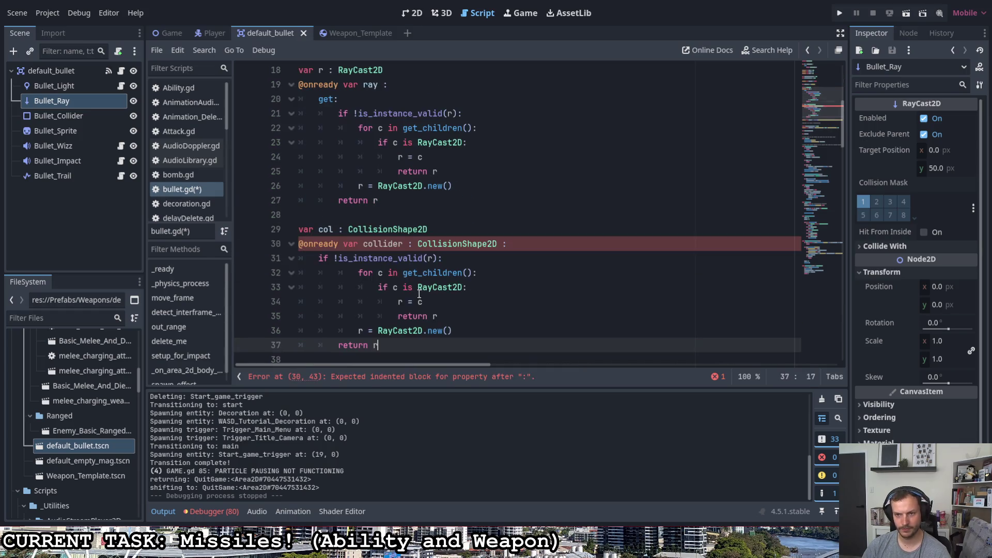
- Rename every r in the pasted lookup code to col
double_click(431, 259)
text(col)
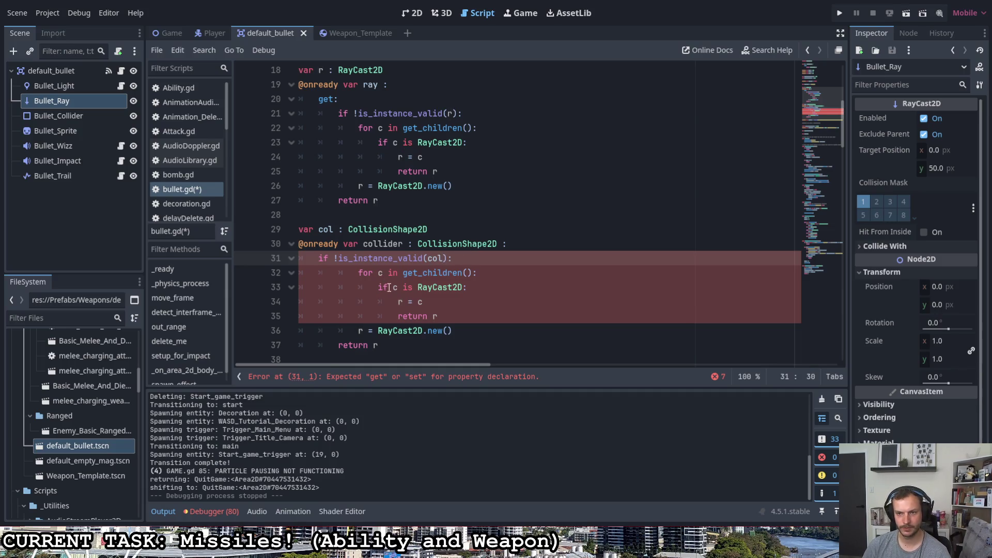
click(423, 304)
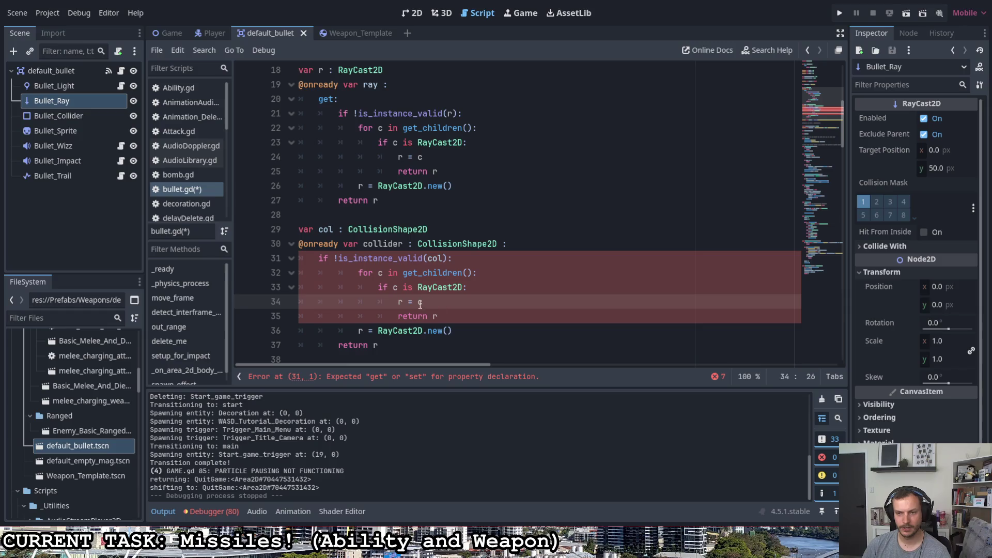
drag(406, 303, 440, 318)
text(colcol)
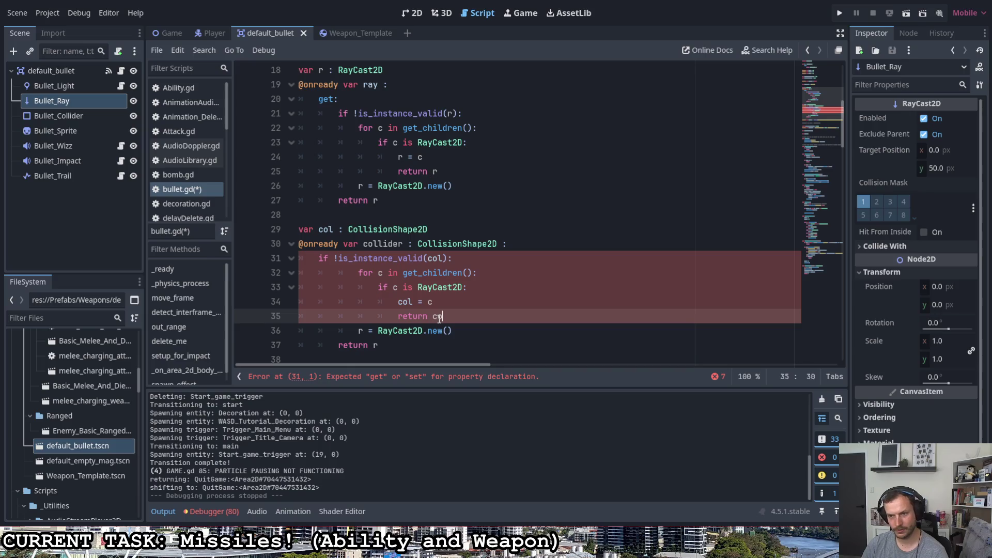
double_click(361, 331)
text(col)
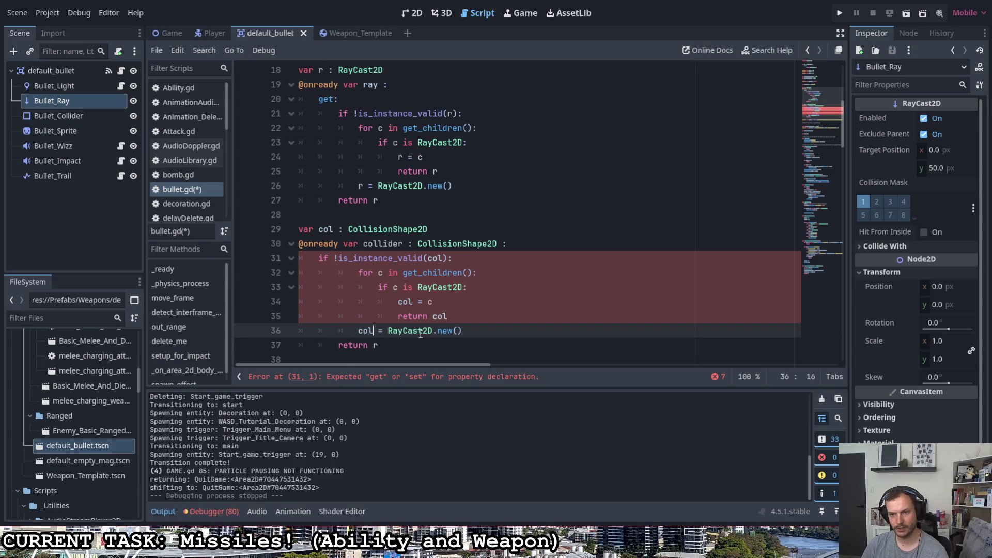
double_click(419, 332)
key(End)
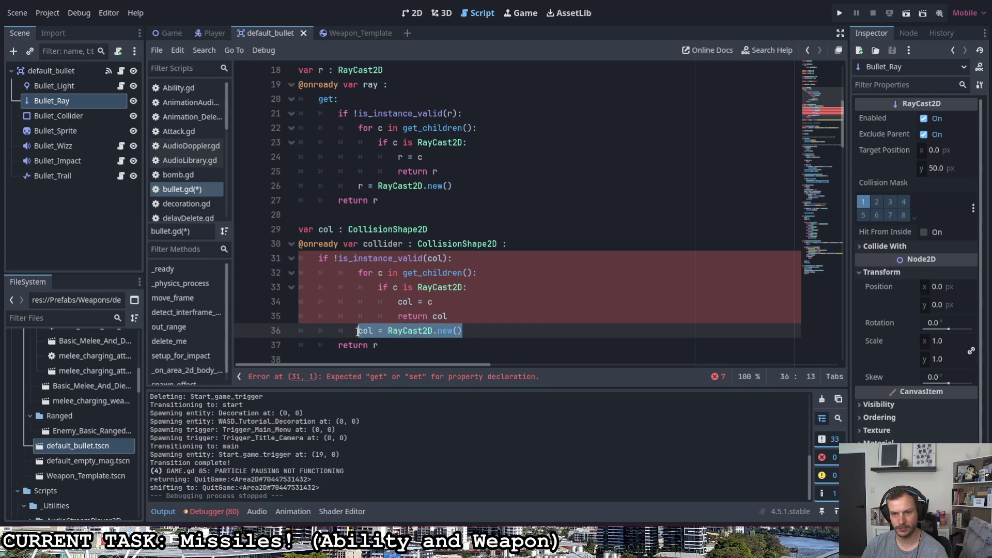
double_click(376, 346)
text(col)
click(465, 331)
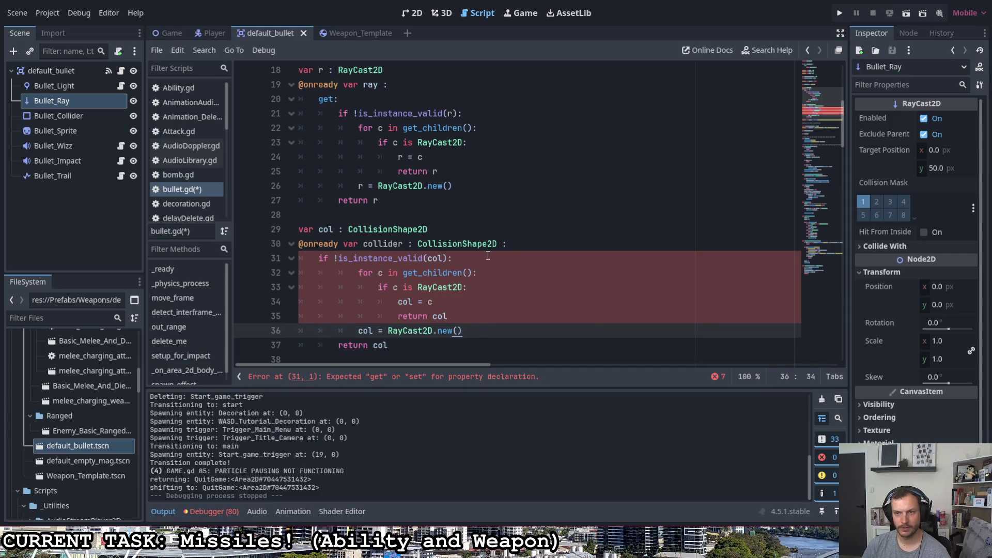
- Add get: below the collider declaration and indent the getter body under it
click(521, 245)
key(Return)
text(get:)
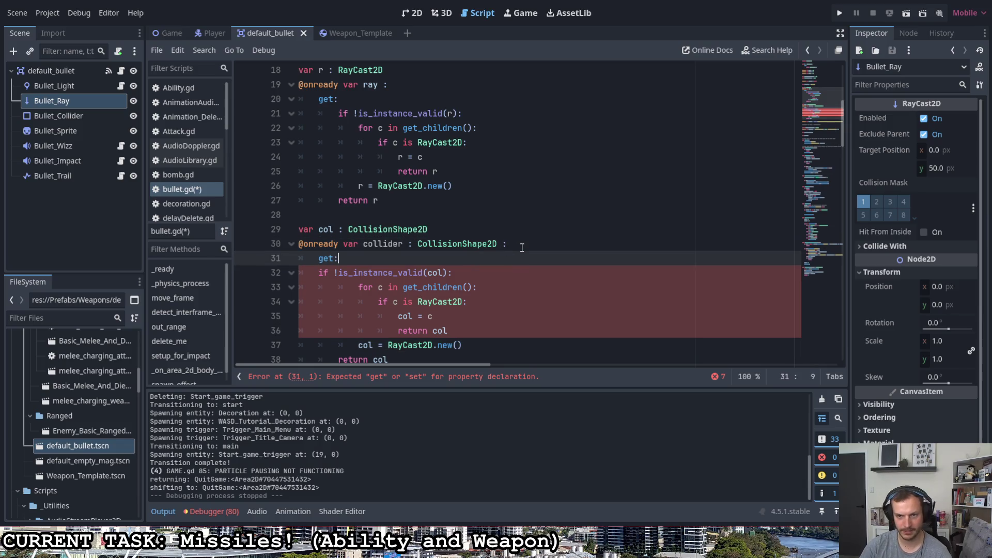
scroll(522, 248, down, 2)
drag(388, 273, 299, 186)
key(Tab)
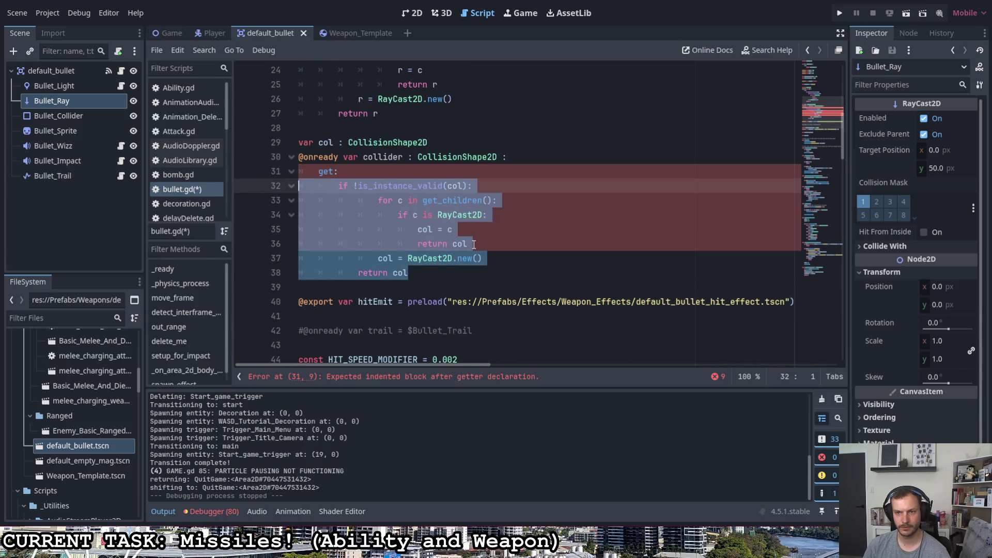
click(465, 273)
- Fix the indentation of the loop lines and the final return col
key(shift+Tab)
click(378, 258)
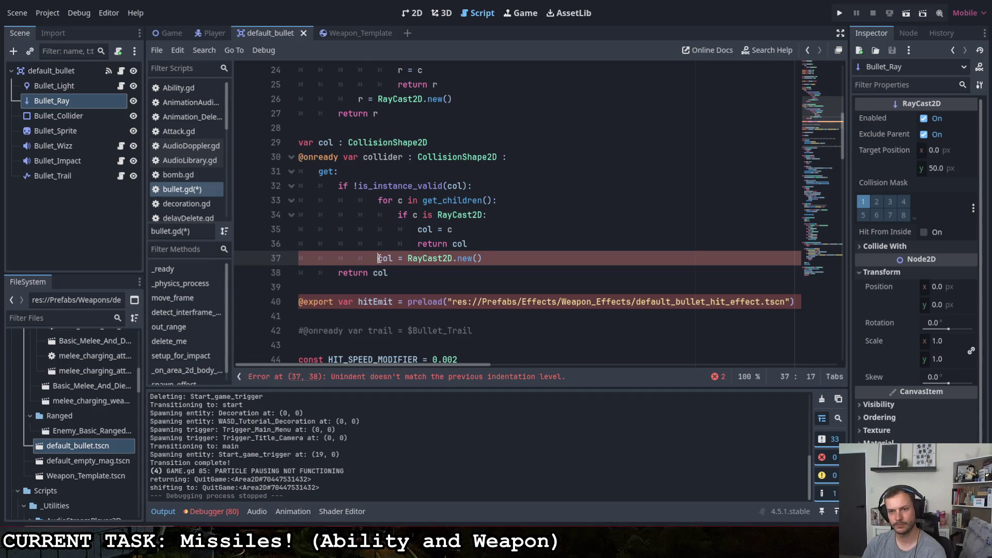
key(End)
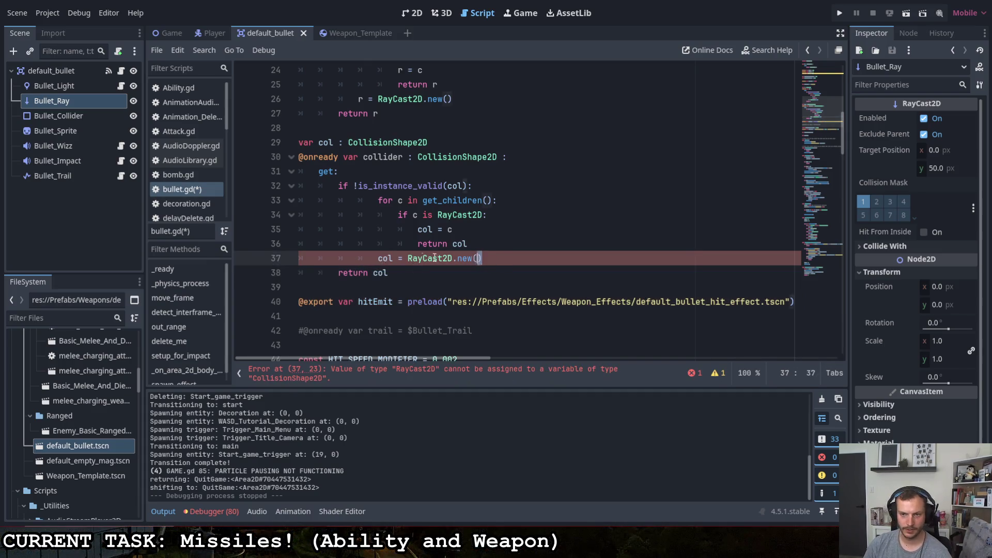
key(shift+Home)
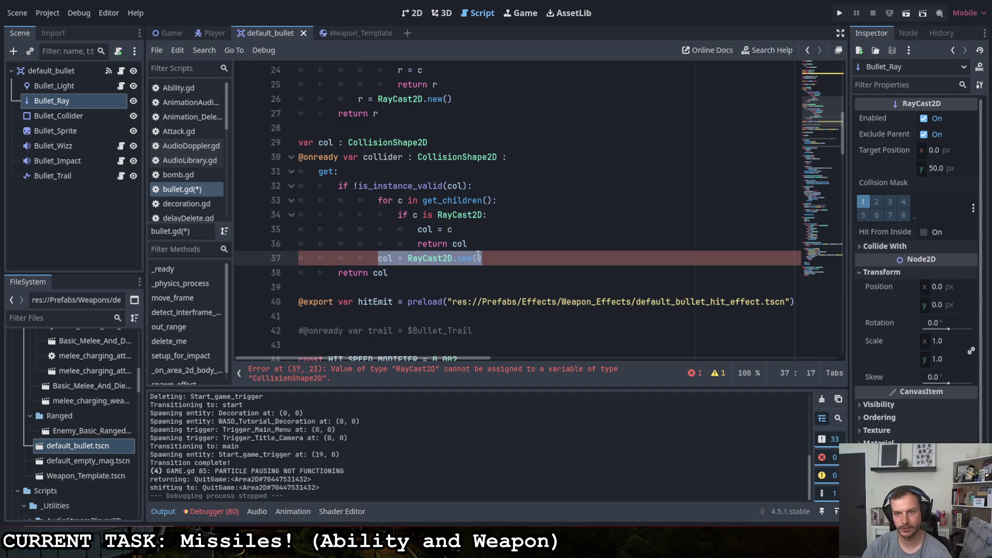
click(513, 258)
drag(513, 258, 272, 200)
key(shift+Tab)
- Replace the new-RayCast line with push_error("BULLET OBJECT: " + name + " DOES NOT HAVE A COLLISION SHAPE!") and save
click(482, 264)
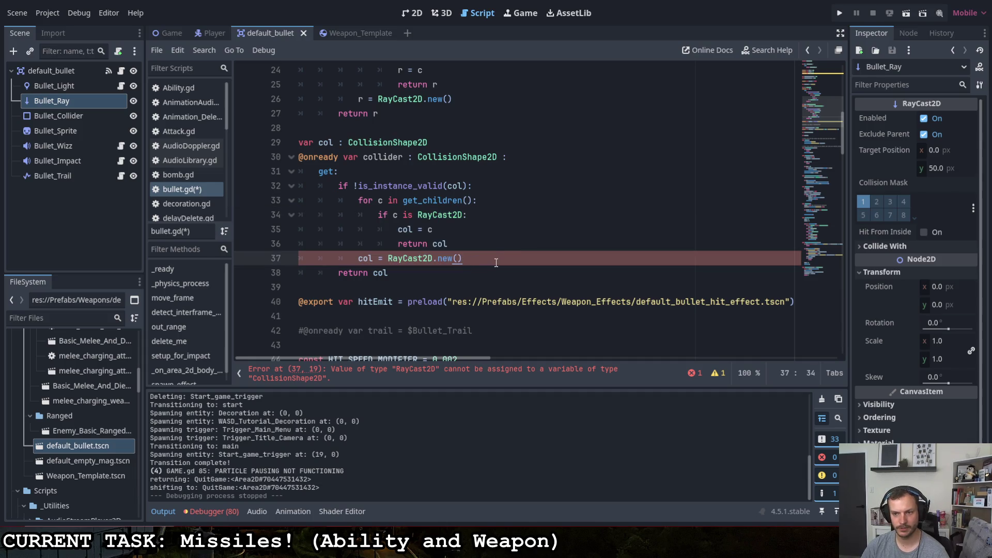
key(shift+Left)
key(shift+Left)
key(shift+Left)
key(shift+Home)
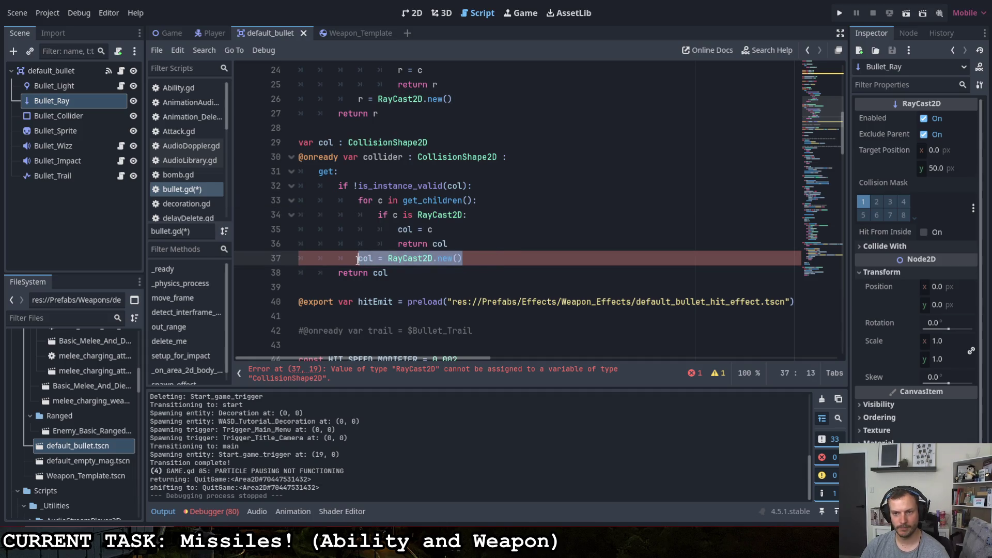
text(push)
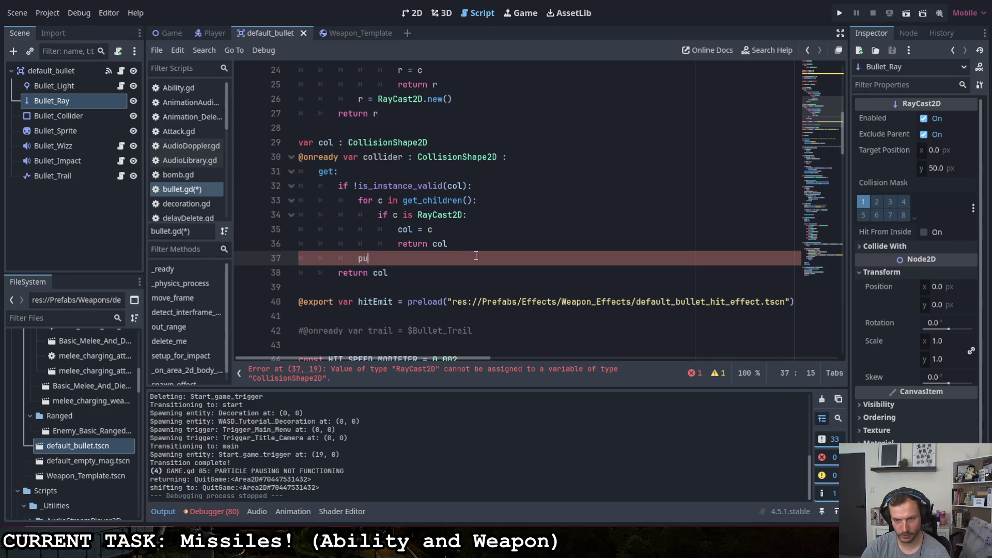
key(Return)
text("BULLET)
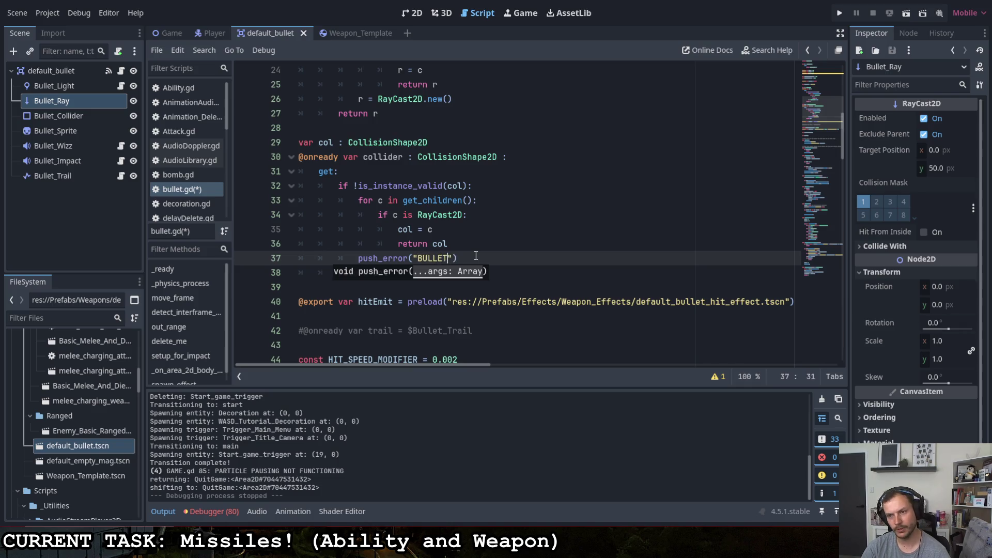
text( OBJECT: )
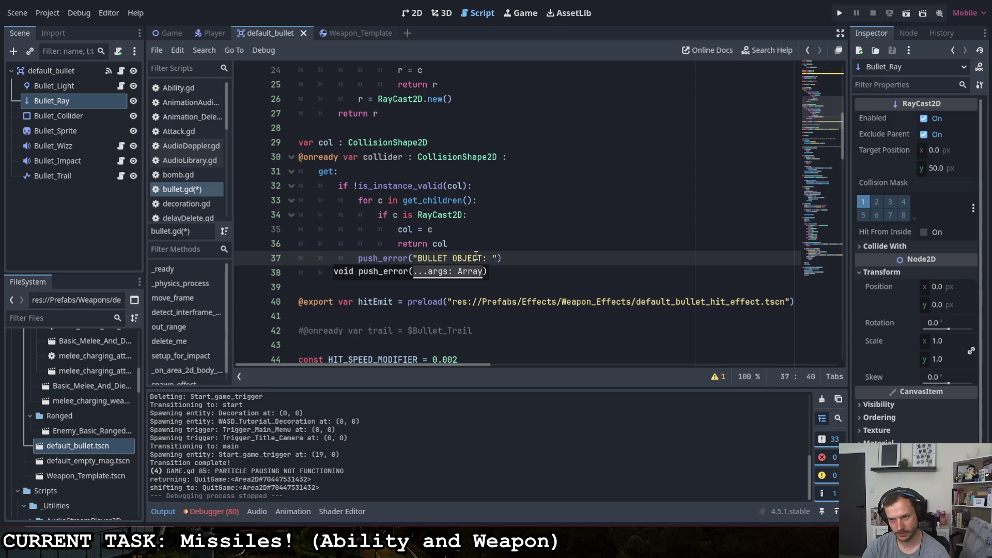
text(" + name)
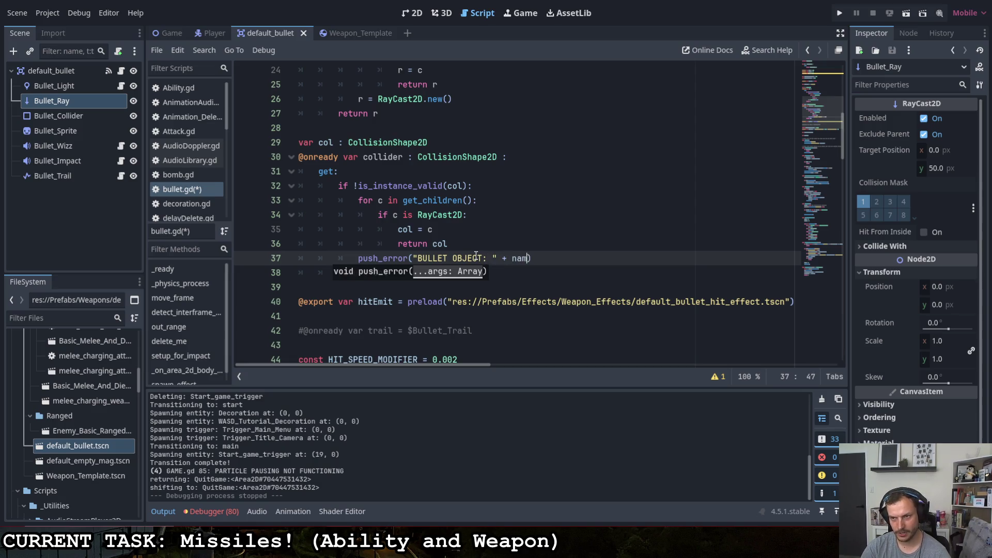
text( :)
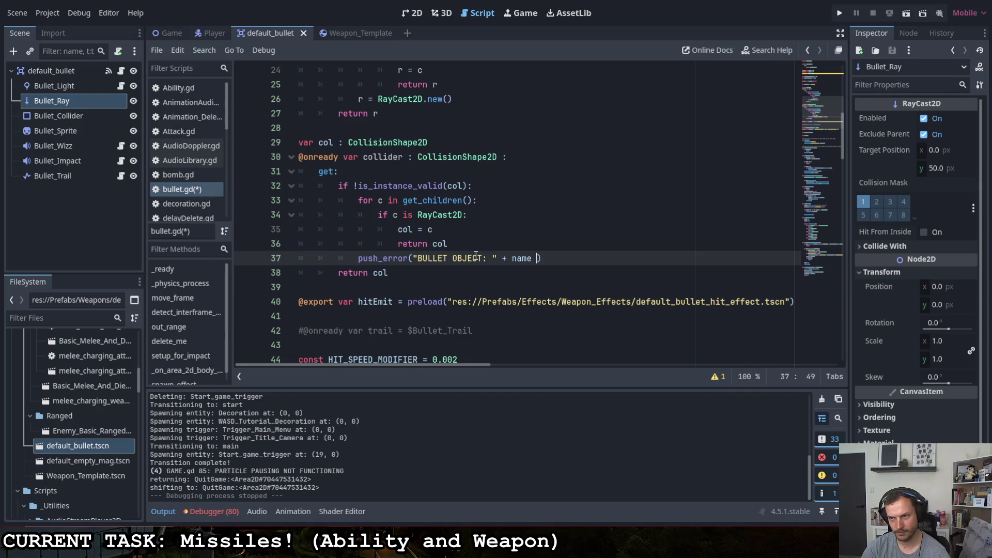
key(BackSpace)
text(+ ")
text( DOES NOT HAVE)
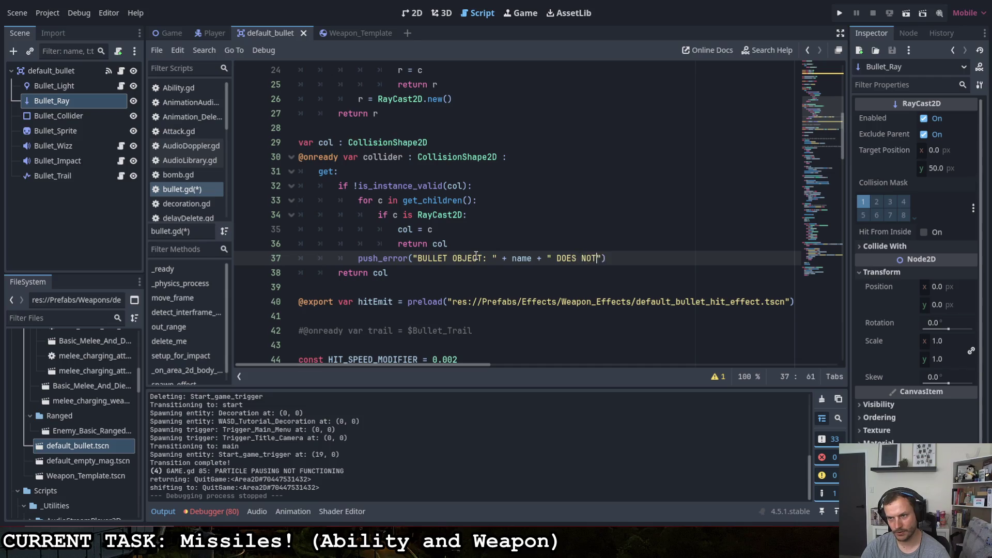
text( A COLLI)
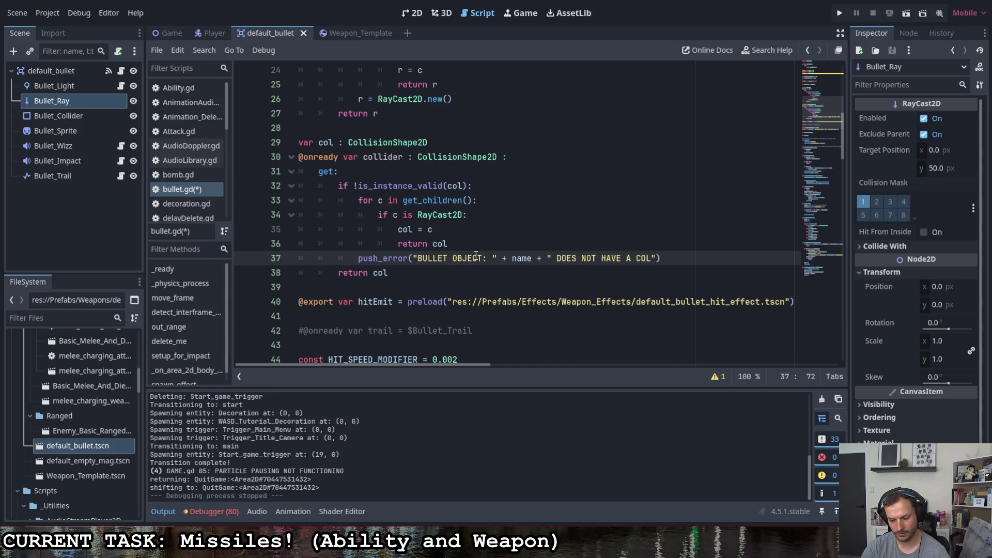
text(SION SHAPE)
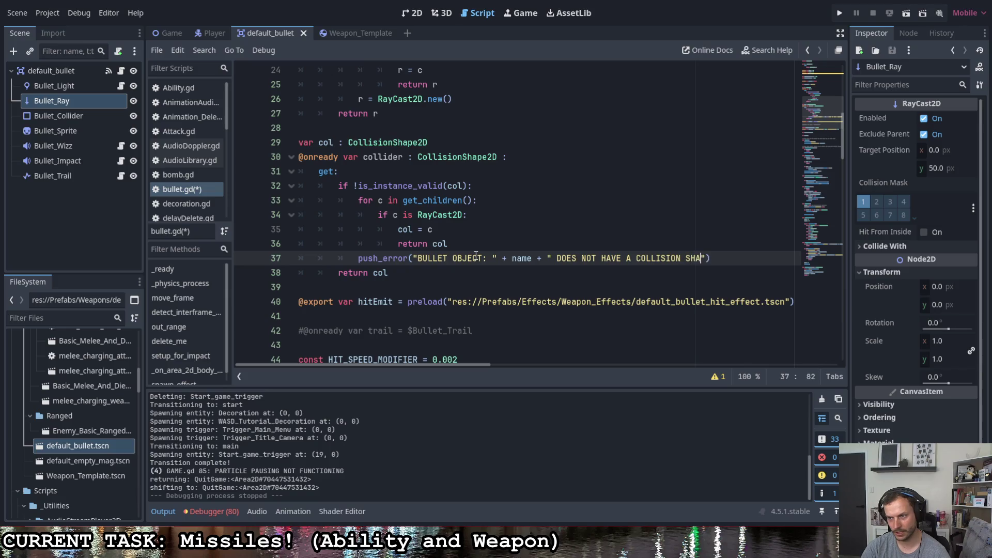
text(!)
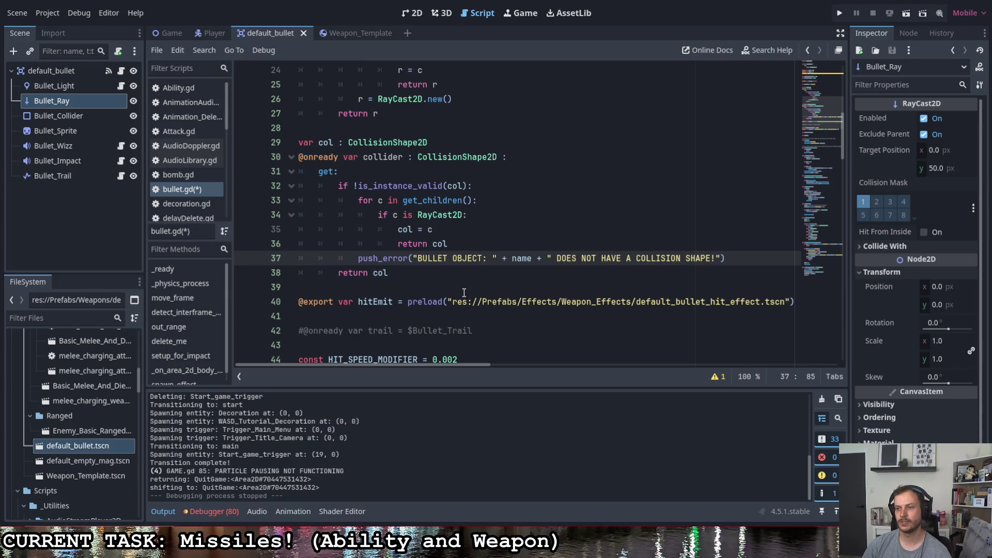
key(Down)
key(ctrl+s)
scroll(445, 254, down, 1)
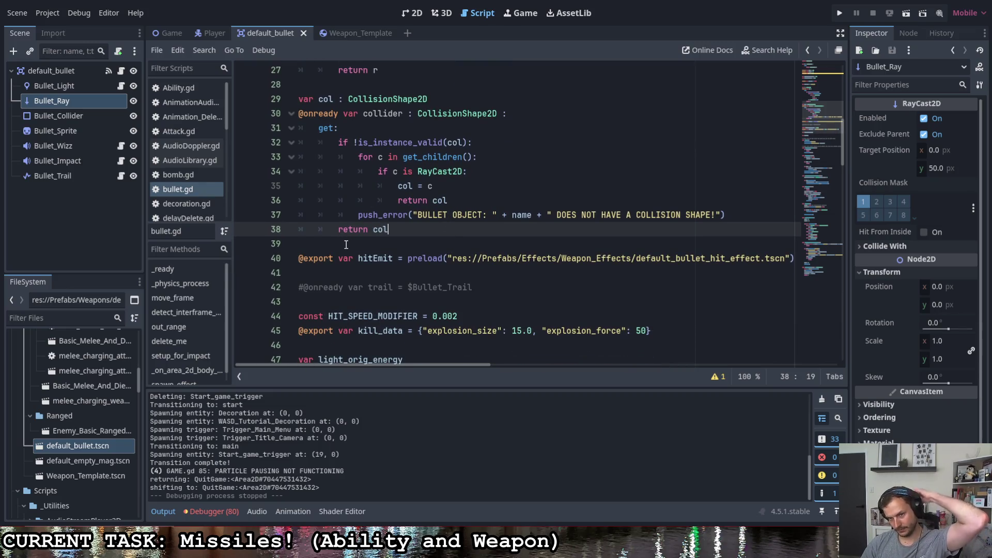
drag(358, 259, 395, 262)
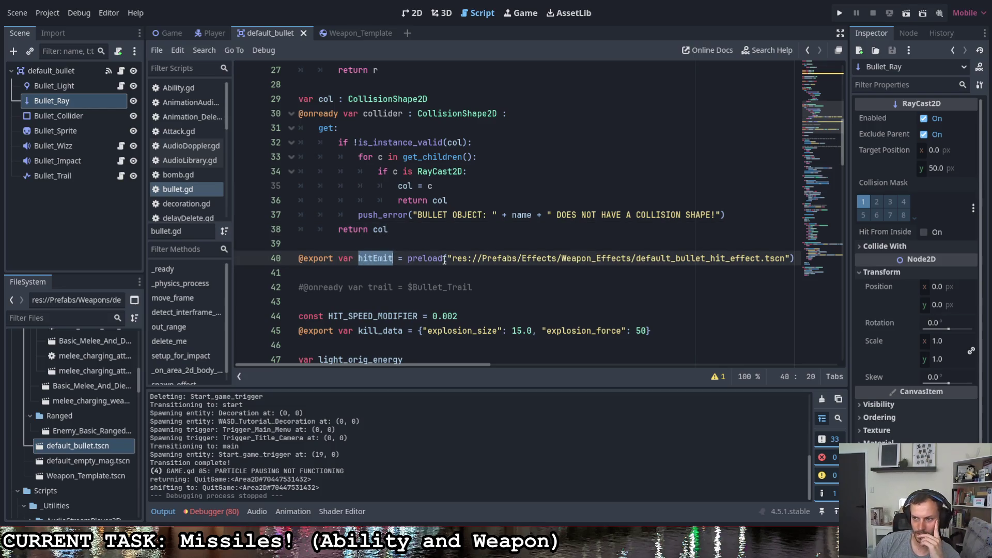
scroll(446, 258, up, 1)
scroll(437, 256, up, 5)
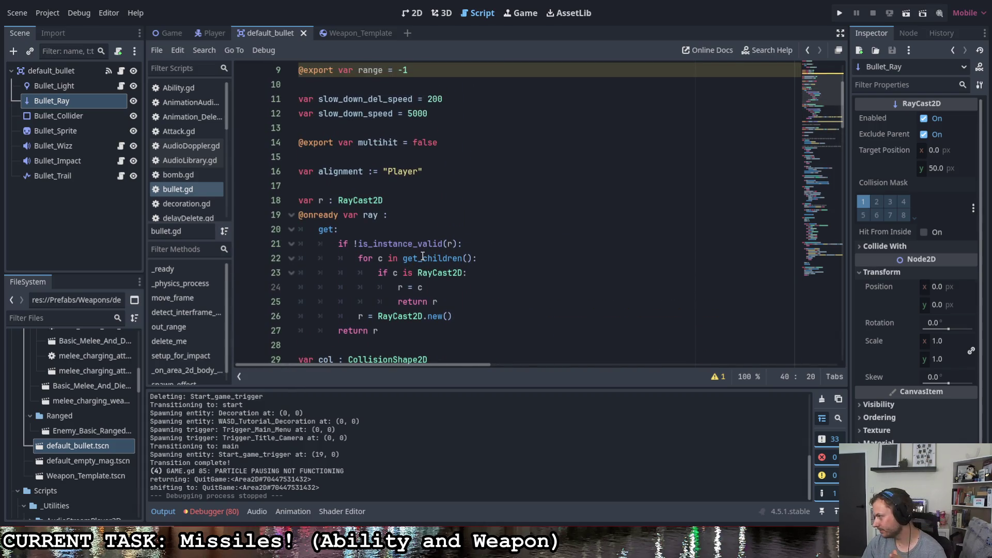
mouse_move(423, 257)
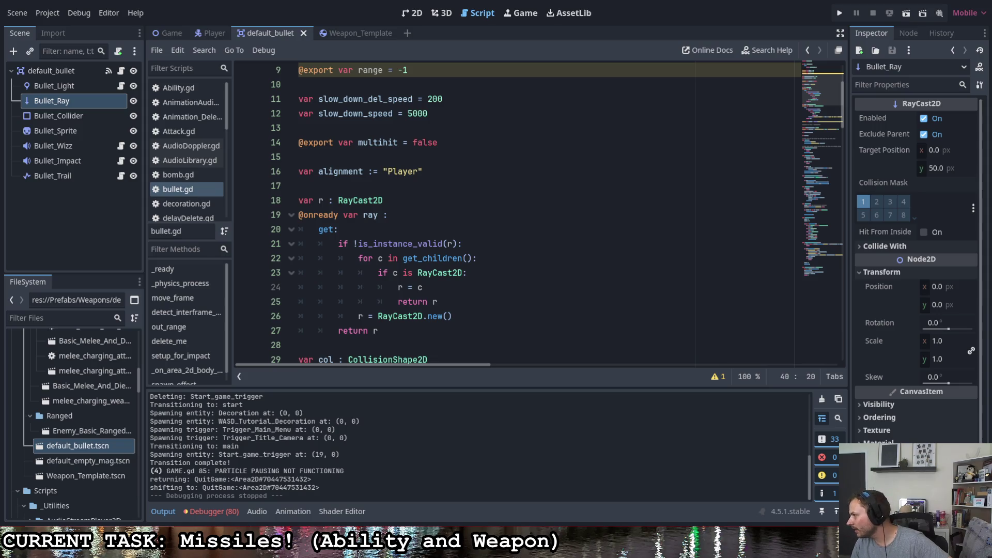
mouse_move(237, 548)
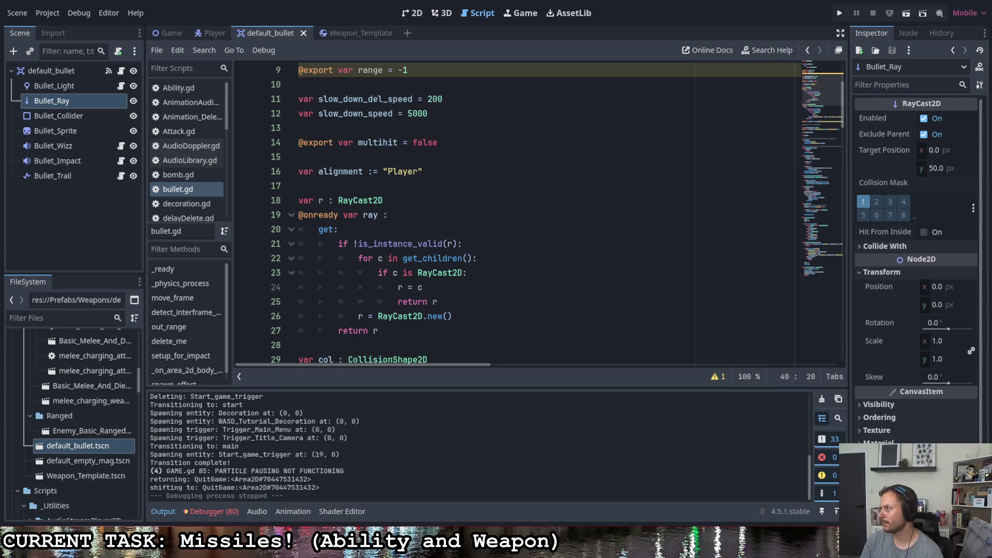
click(453, 274)
click(481, 260)
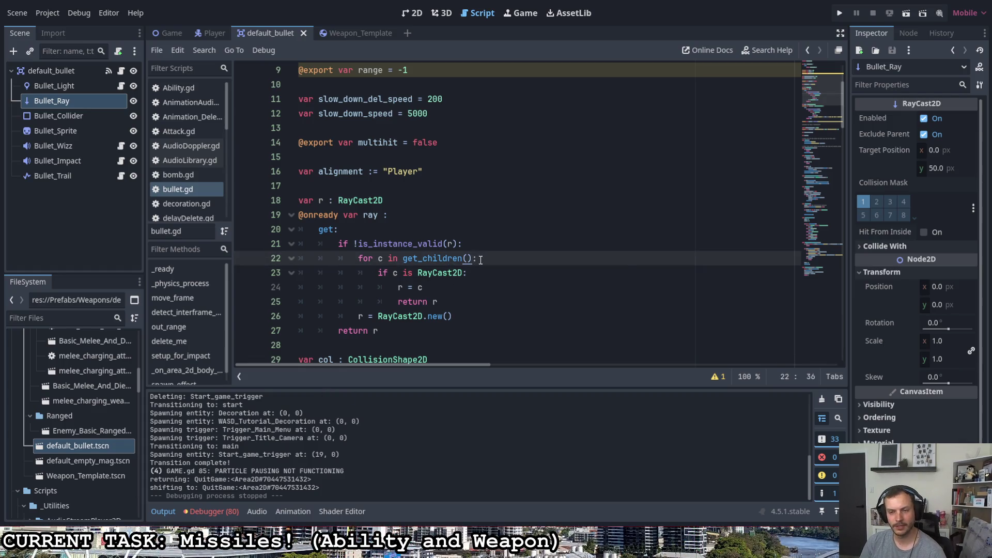
scroll(480, 253, down, 4)
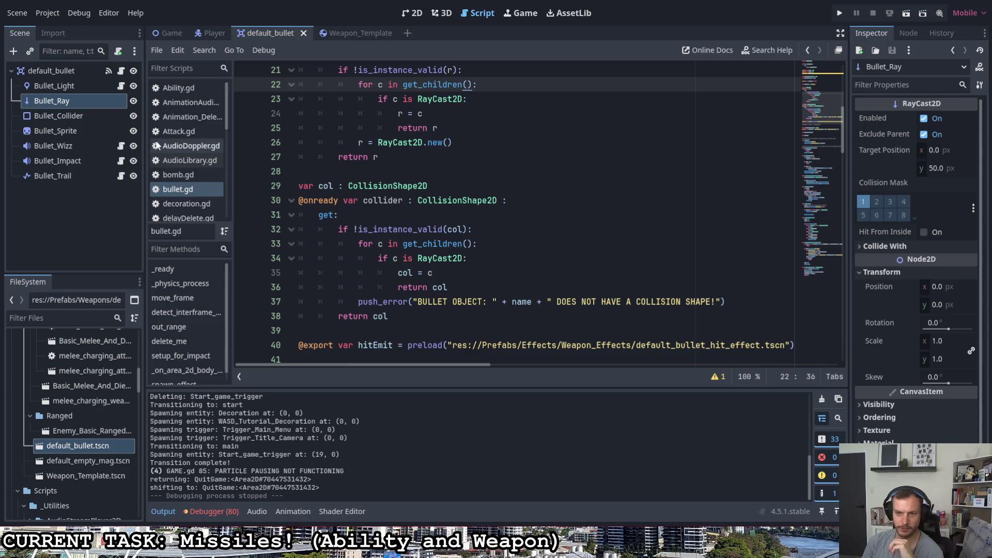
click(393, 229)
scroll(470, 241, down, 2)
scroll(471, 241, down, 3)
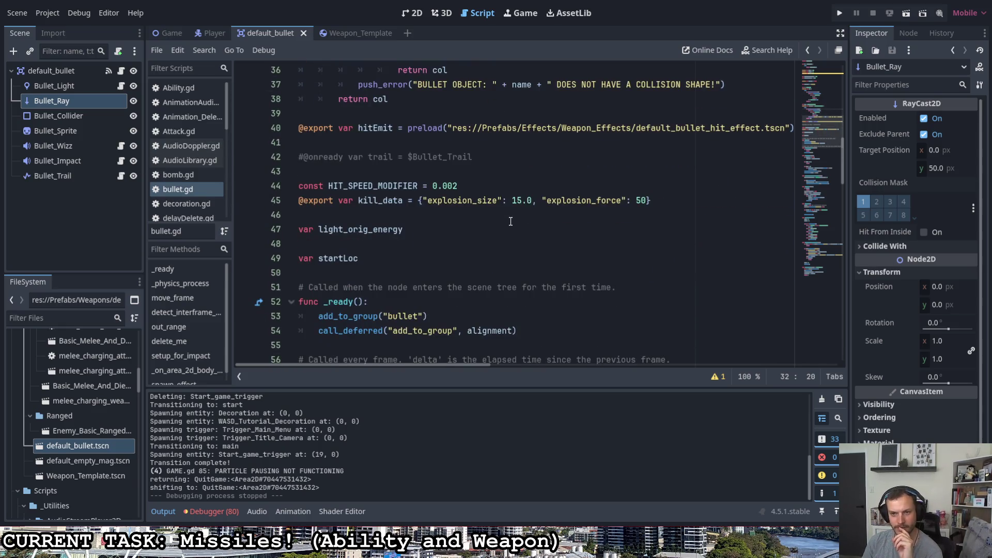
scroll(519, 222, up, 2)
click(488, 273)
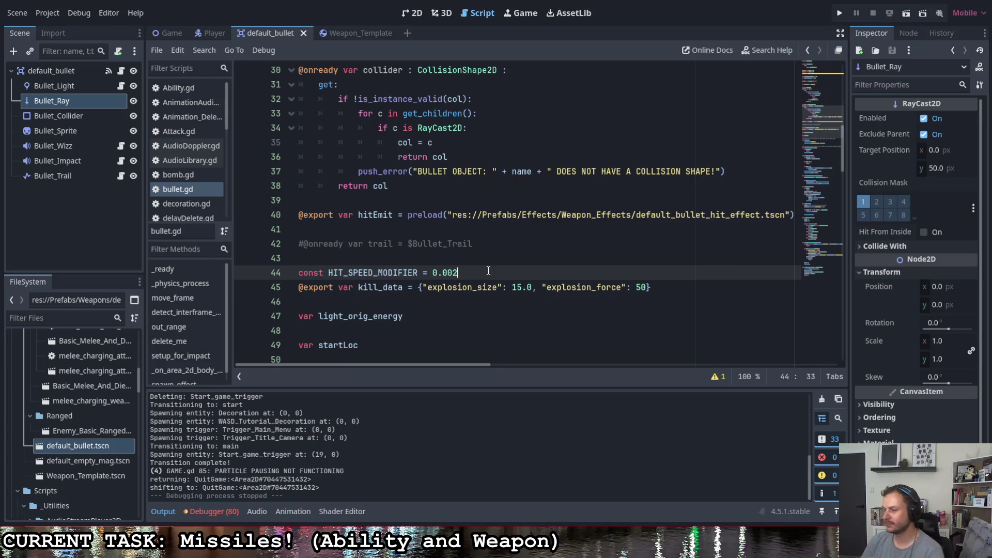
click(479, 249)
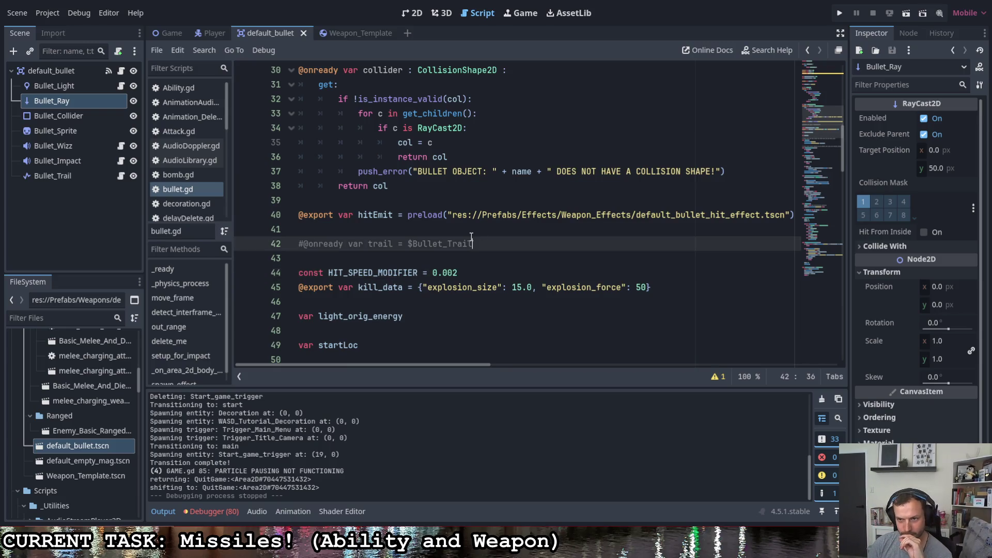
scroll(455, 239, up, 1)
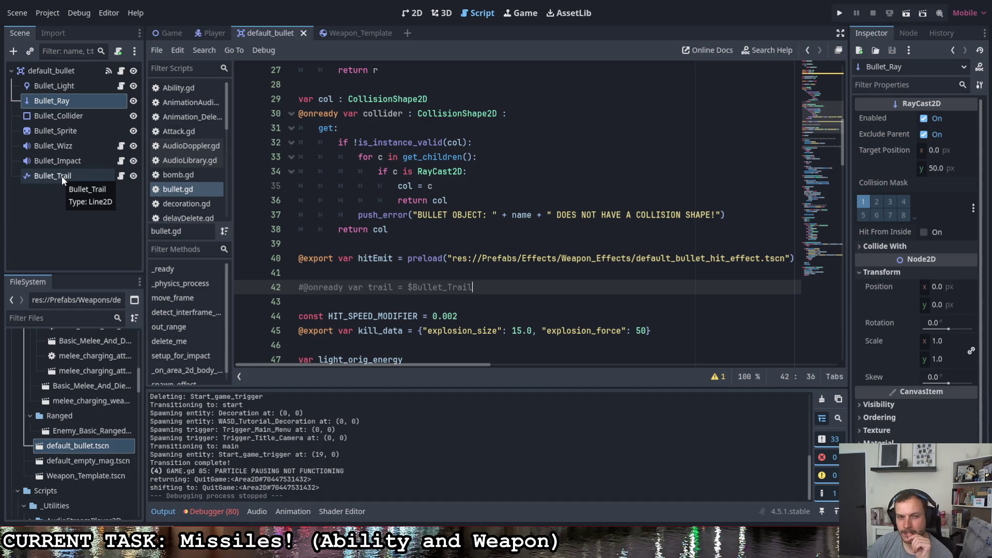
click(121, 176)
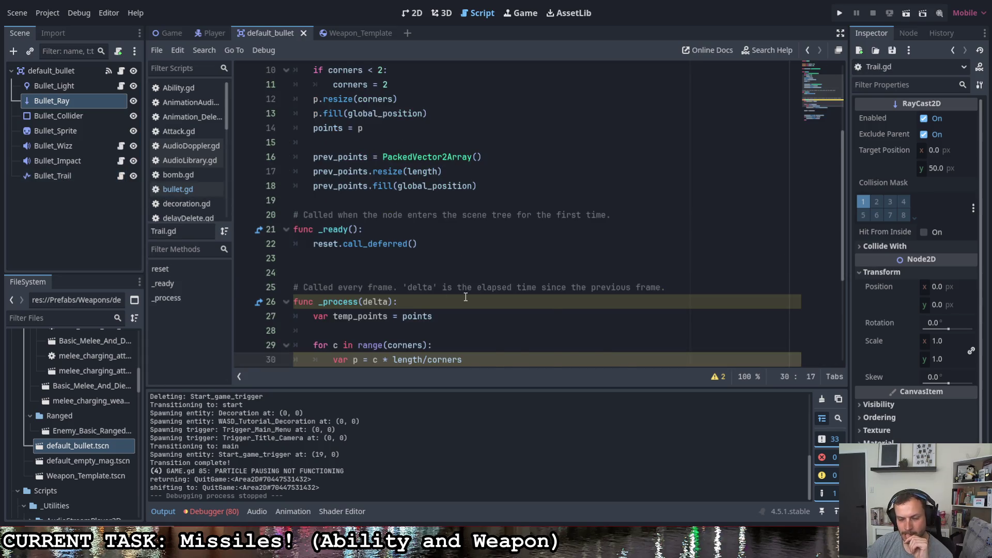
scroll(463, 296, down, 1)
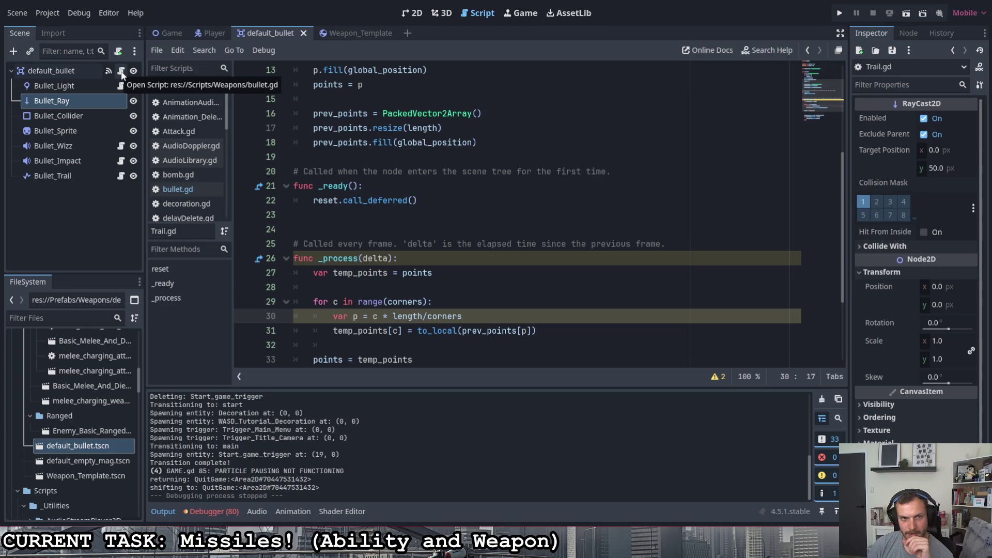
click(122, 74)
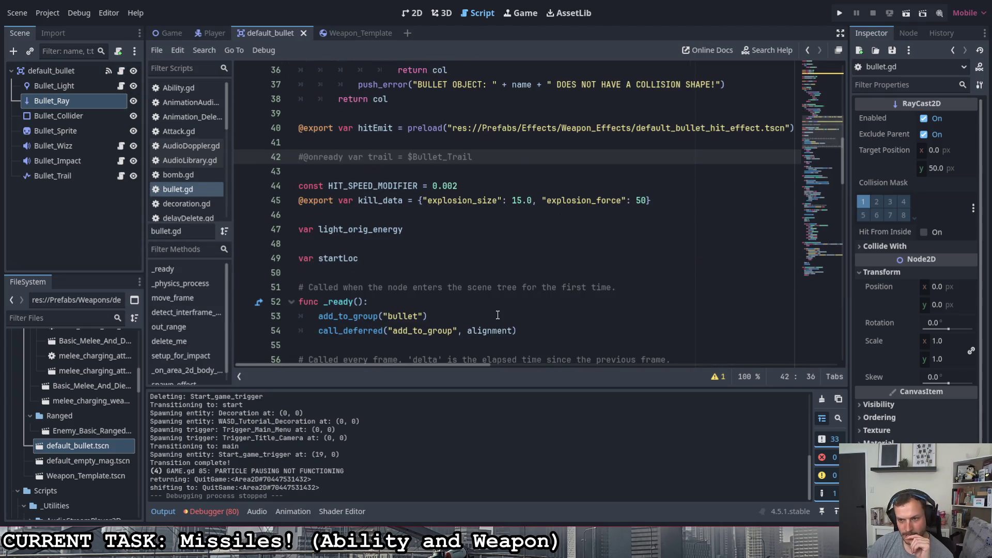
click(122, 91)
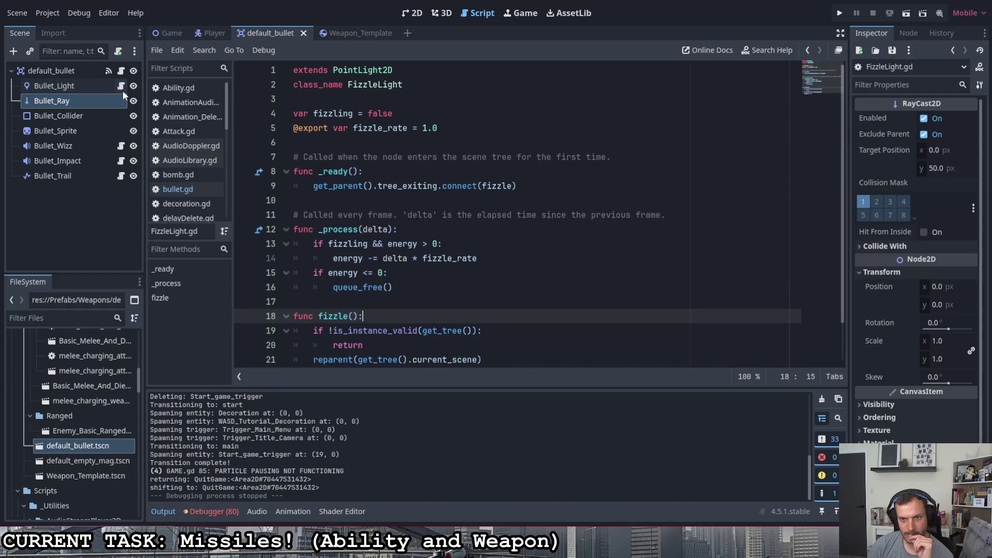
mouse_move(374, 283)
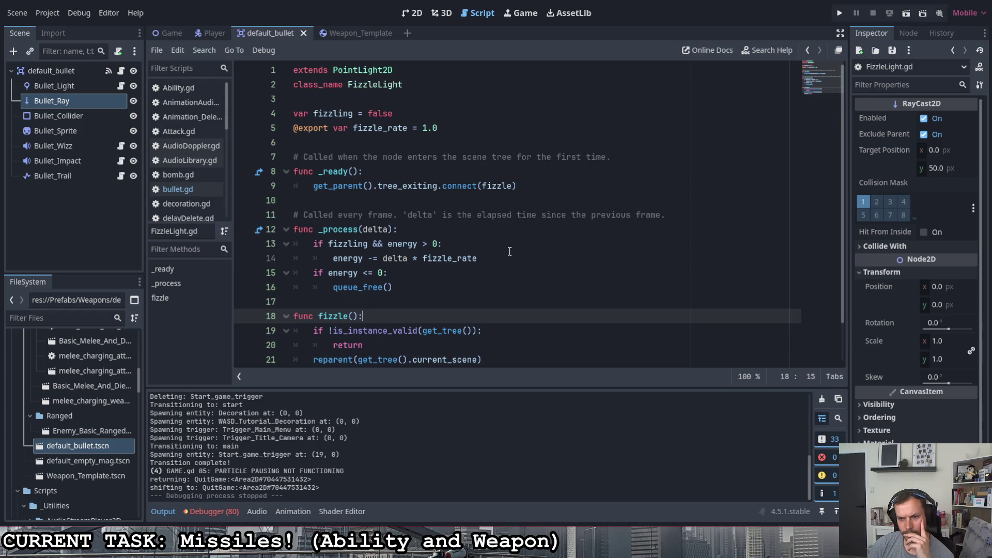
scroll(510, 252, down, 1)
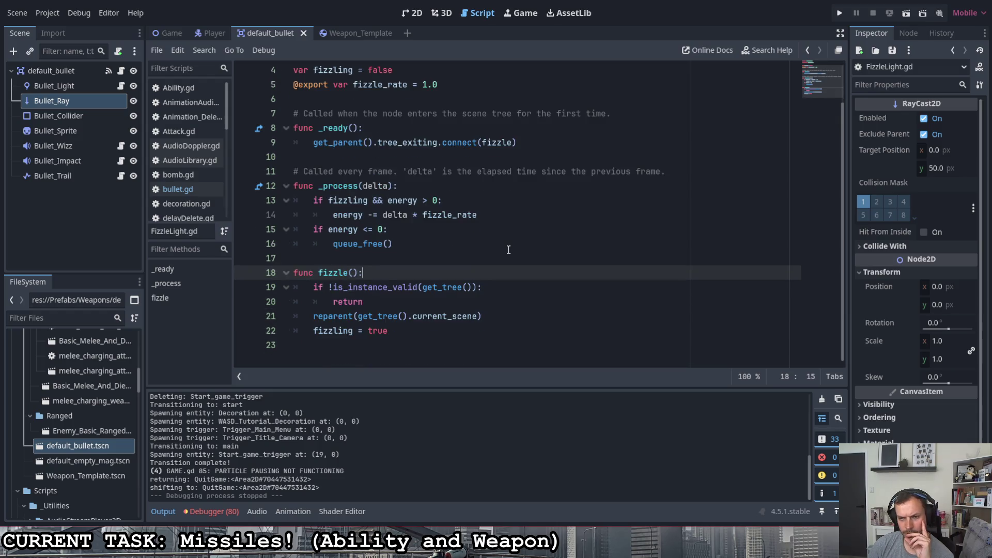
key(alt+Left)
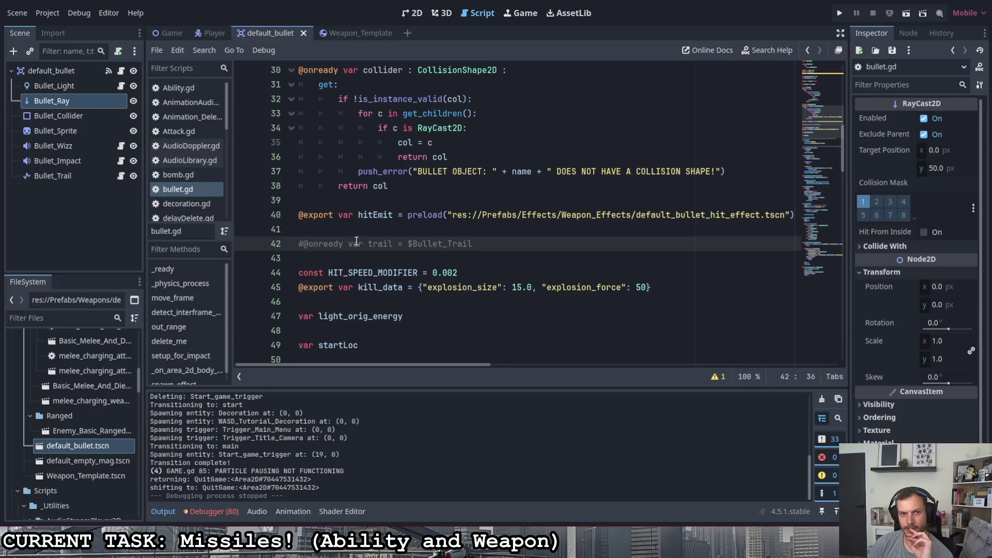
- Delete the Bullet_Ray node from default_bullet, confirm the removal, and save with Ctrl+S
scroll(364, 230, up, 2)
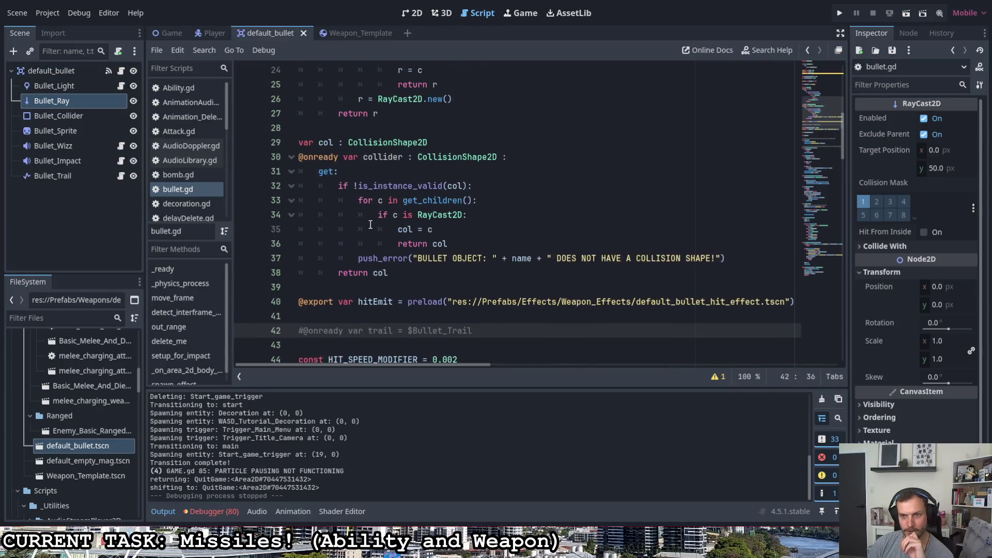
scroll(370, 225, up, 4)
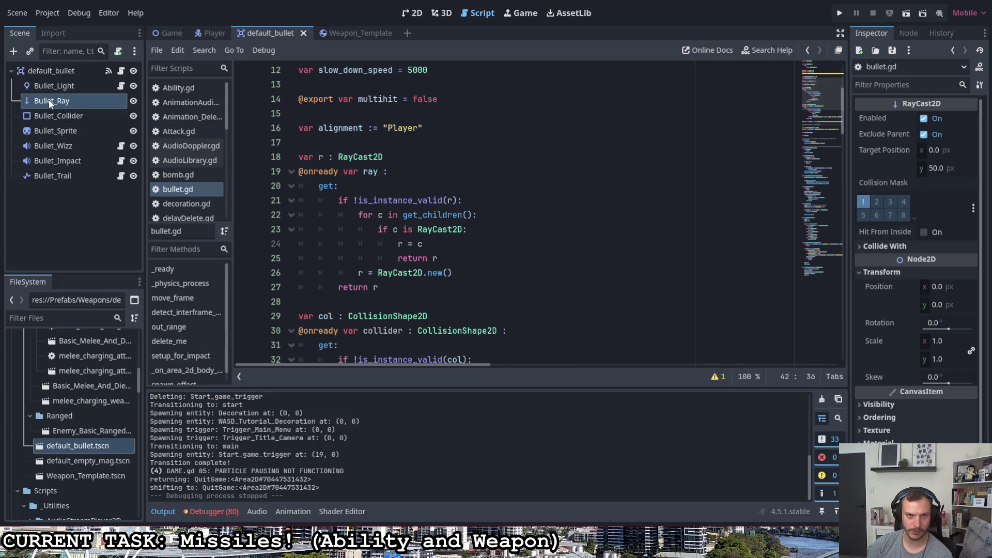
right_click(78, 101)
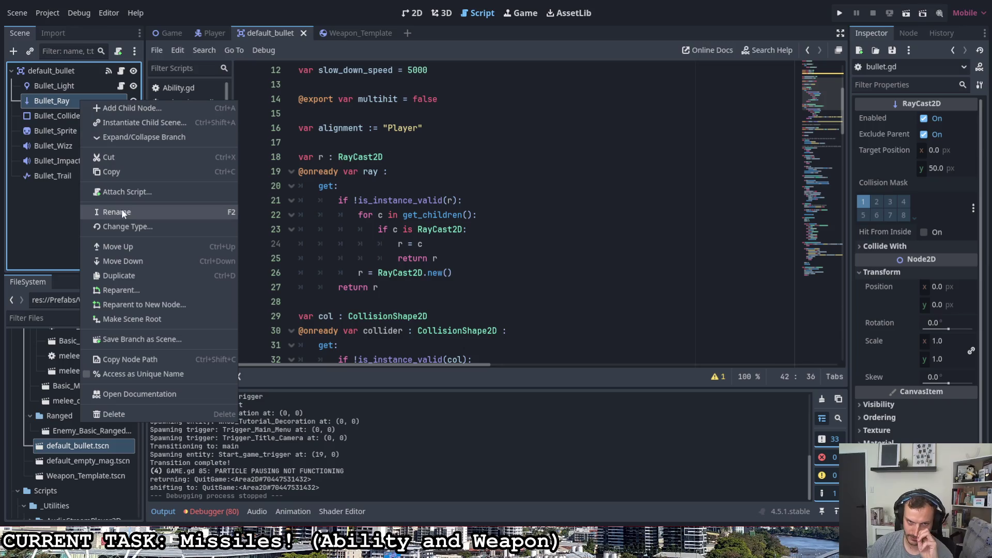
click(118, 414)
click(491, 277)
click(521, 265)
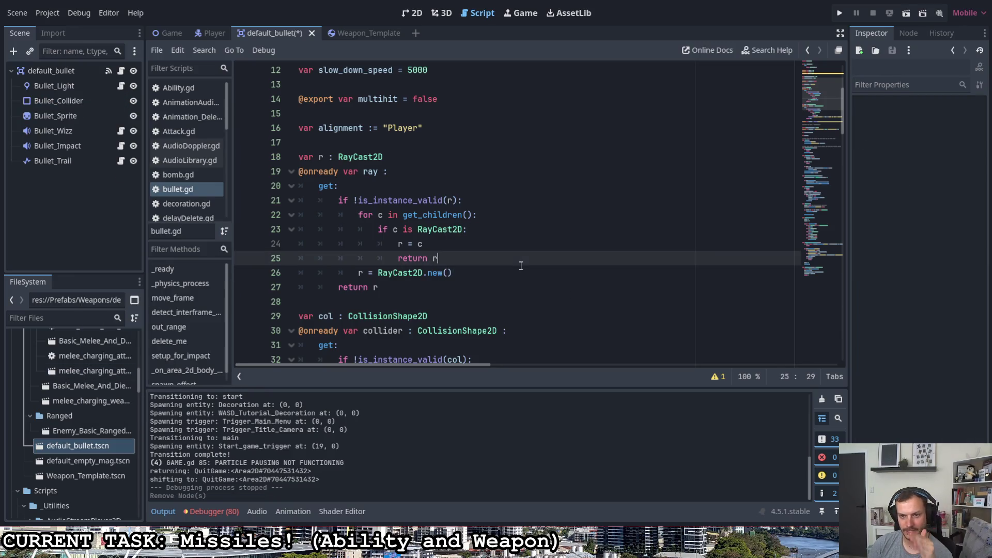
scroll(521, 265, down, 1)
key(ctrl+s)
scroll(521, 274, up, 3)
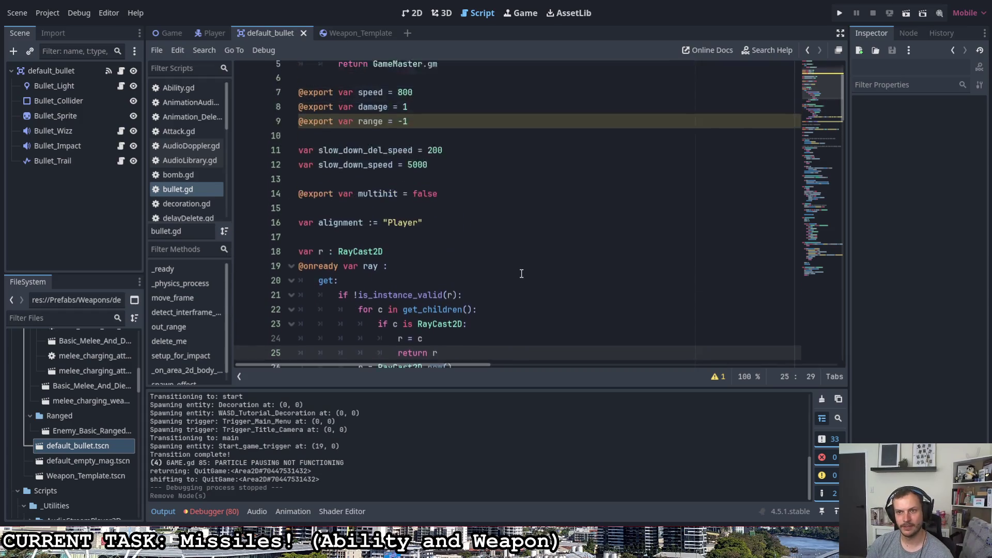
scroll(521, 273, up, 2)
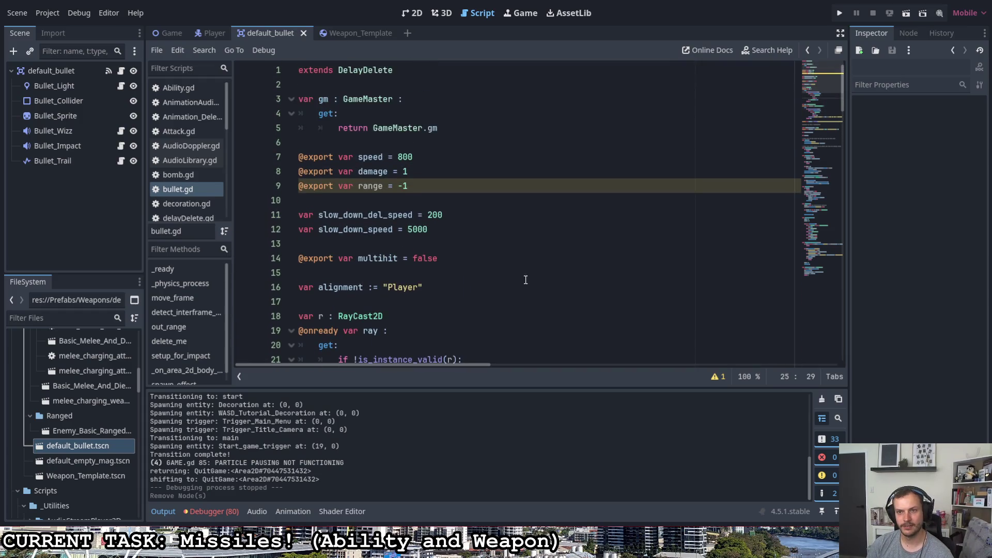
- Switch to the Game scene and select the class_name GameMaster line in its script
click(369, 289)
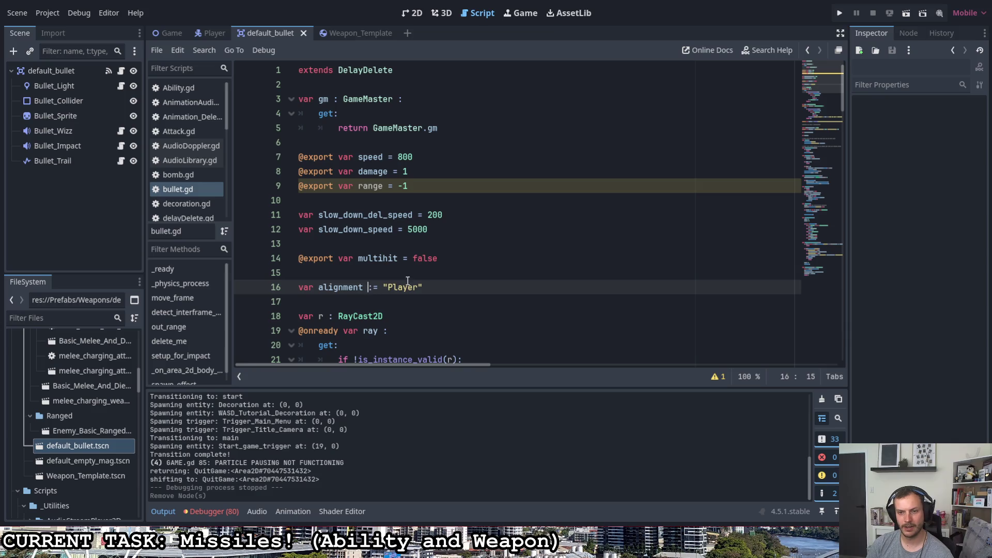
click(172, 31)
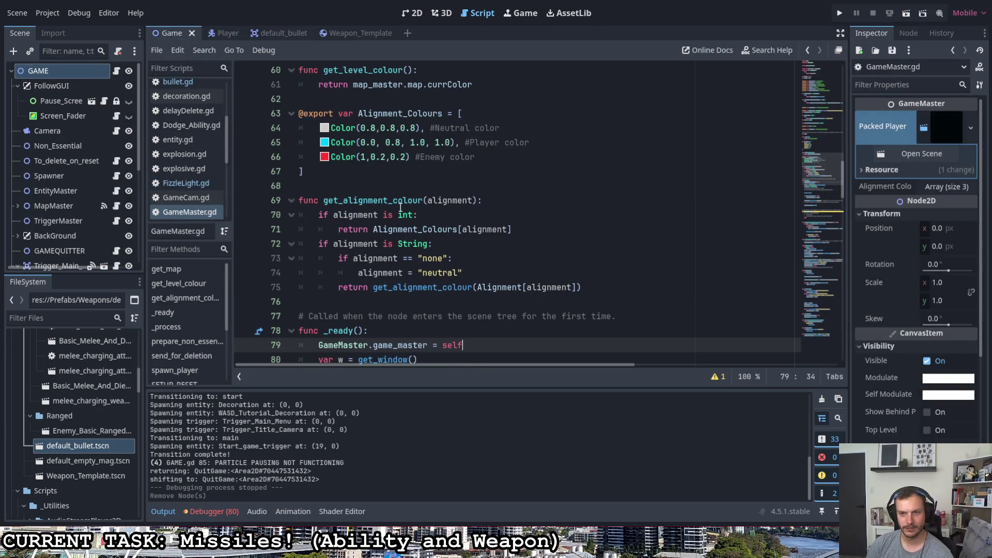
scroll(420, 110, up, 20)
drag(420, 85, 297, 86)
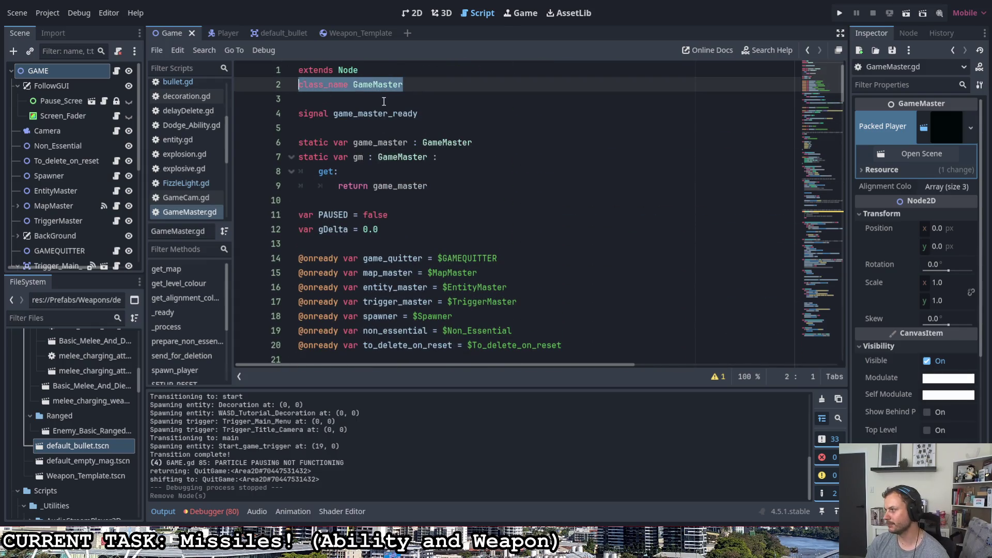
scroll(345, 186, down, 10)
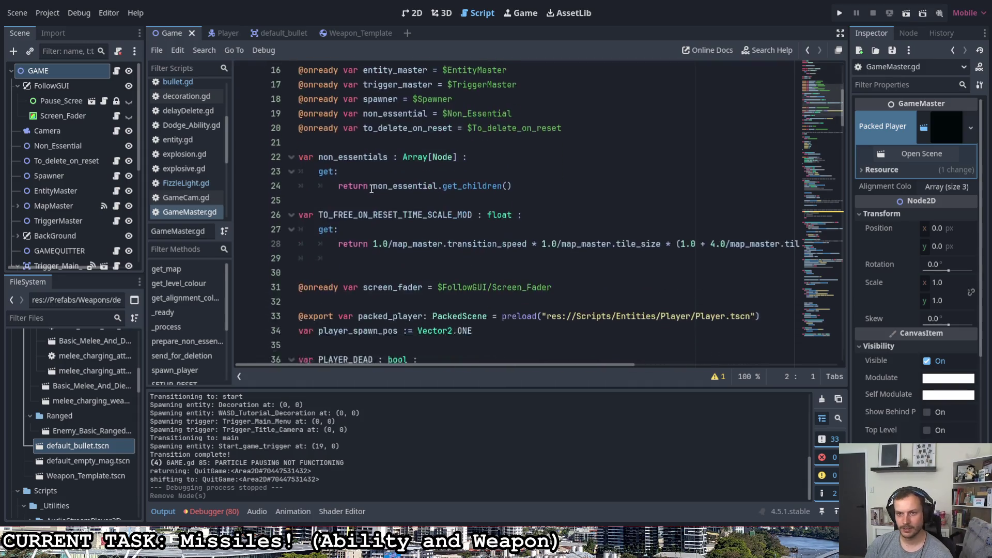
scroll(394, 183, down, 2)
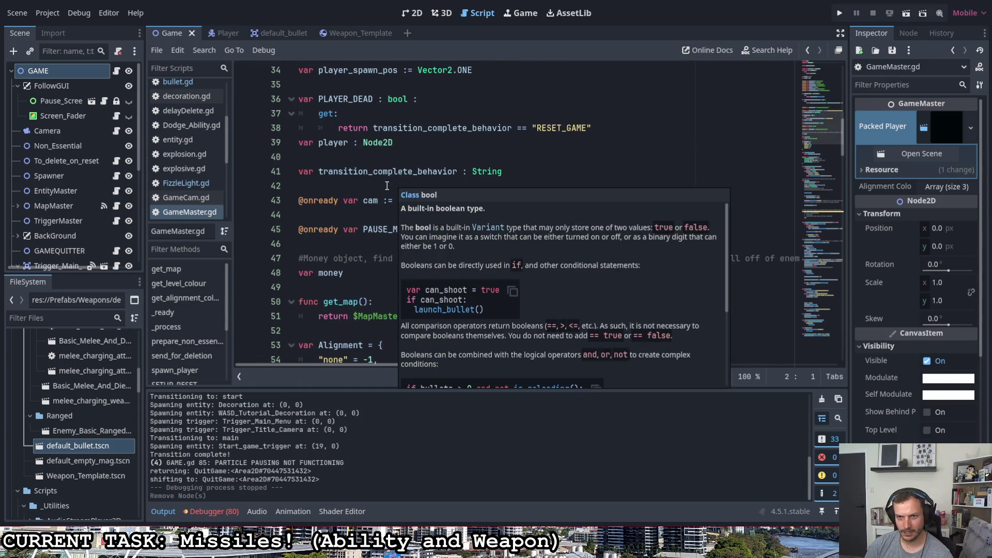
- Look through GameMaster.gd's code, then move to Weapon_Template and the default_bullet scene
click(542, 157)
scroll(539, 194, down, 1)
scroll(537, 195, down, 2)
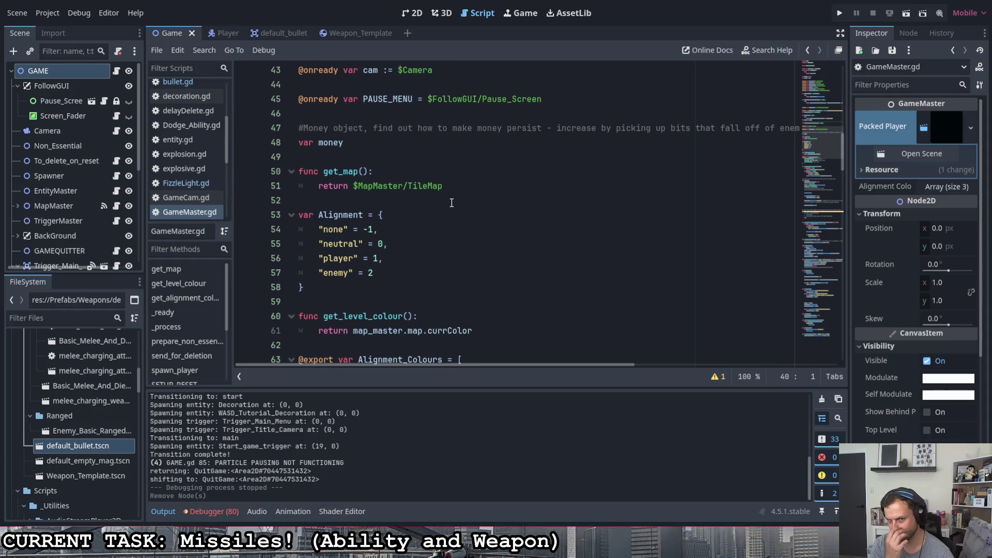
scroll(445, 223, down, 2)
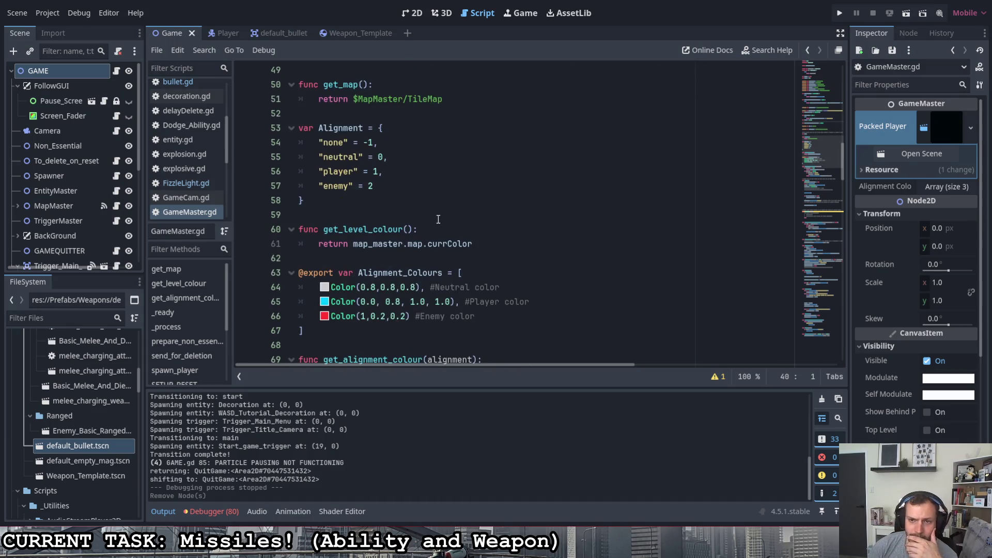
scroll(432, 217, down, 3)
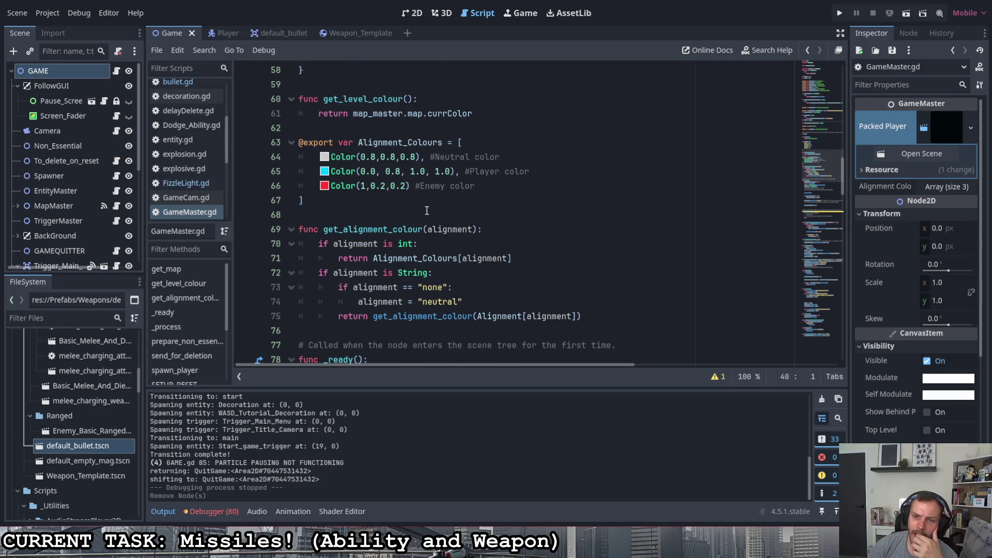
scroll(434, 202, down, 3)
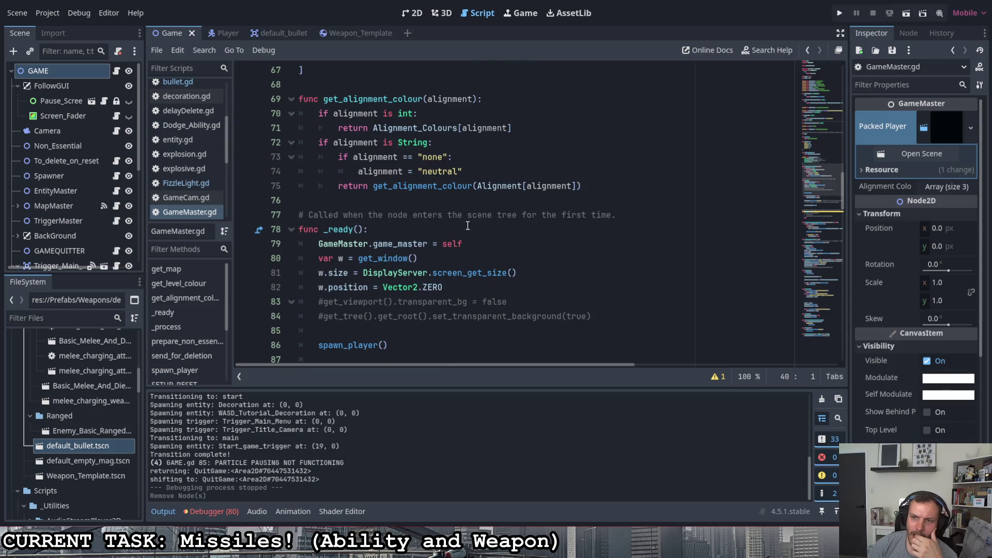
scroll(391, 215, up, 6)
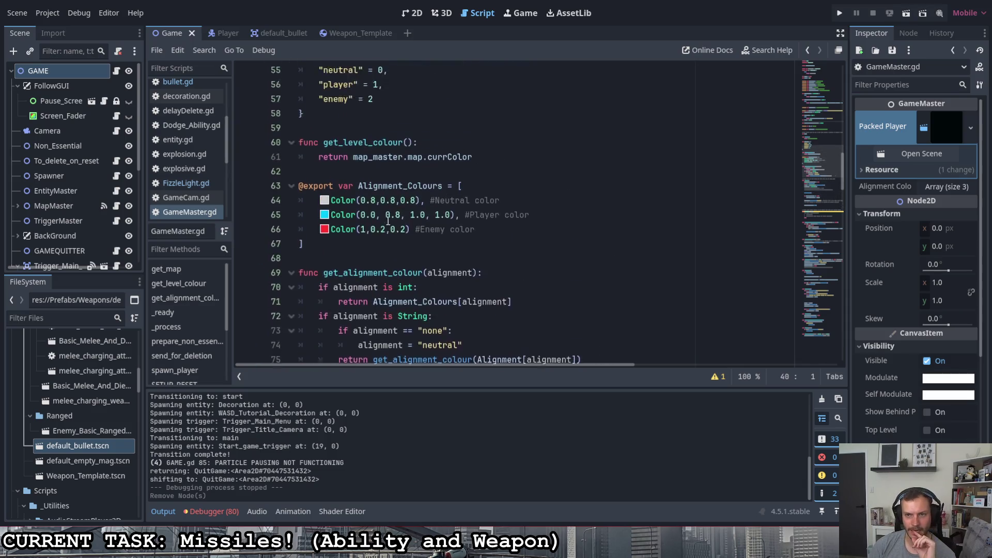
scroll(391, 214, up, 2)
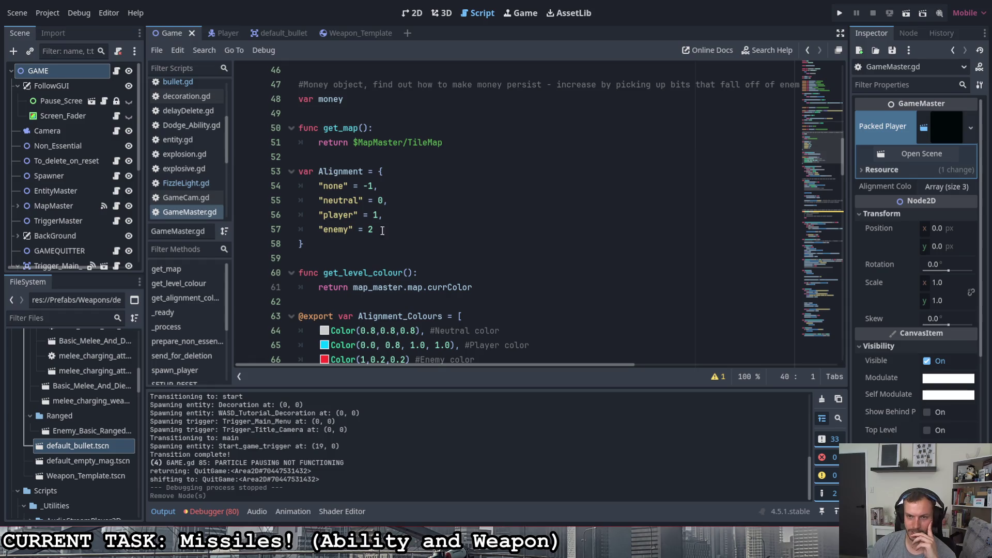
click(338, 37)
click(265, 31)
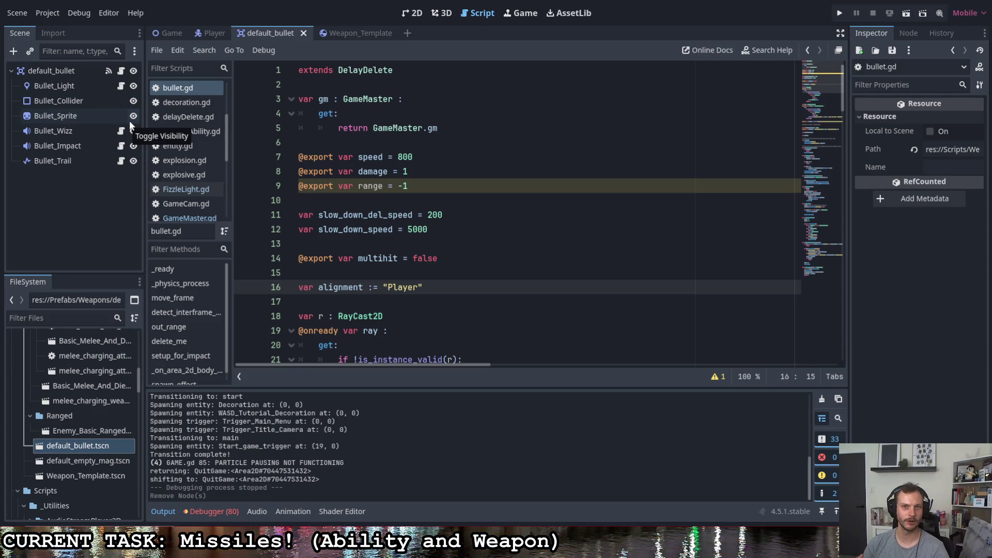
click(81, 212)
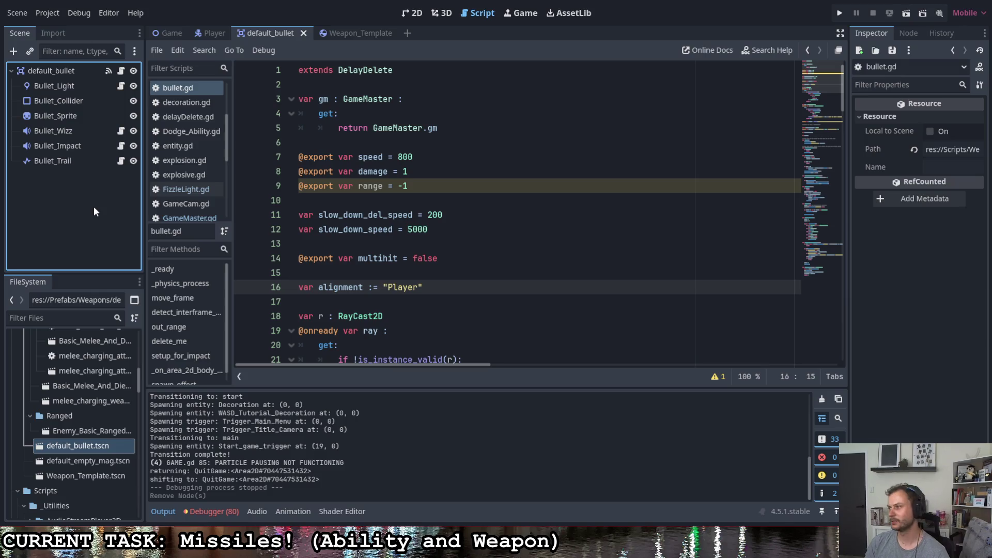
click(374, 35)
click(265, 33)
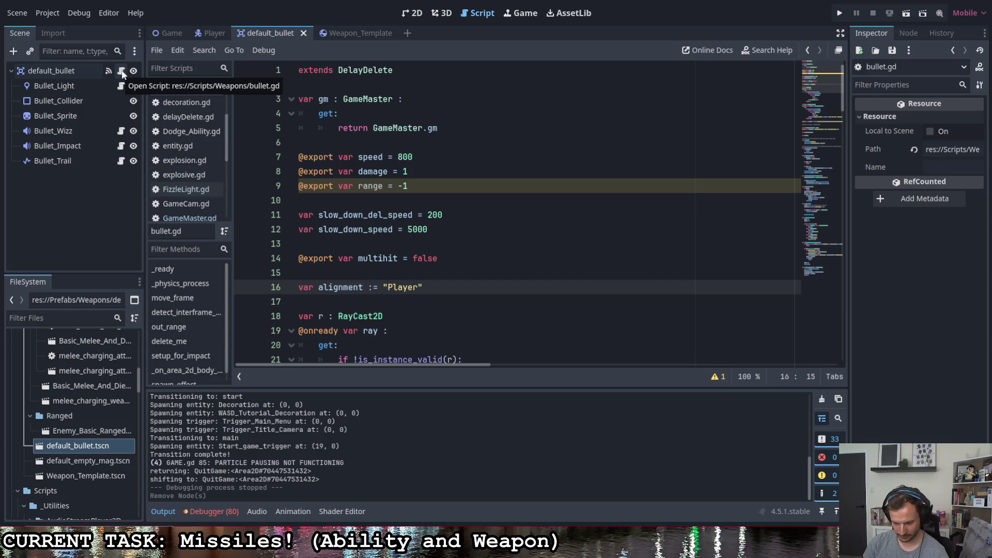
click(434, 197)
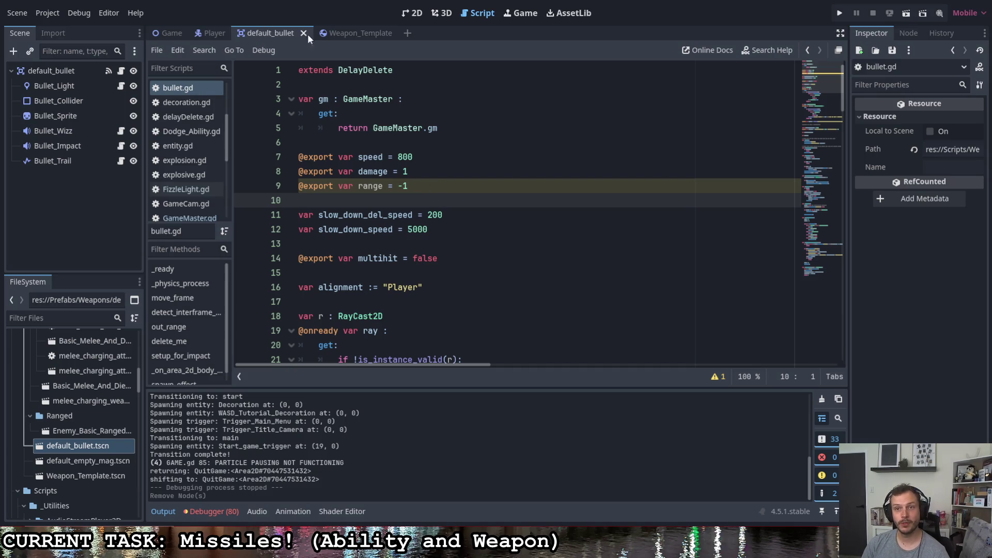
click(408, 33)
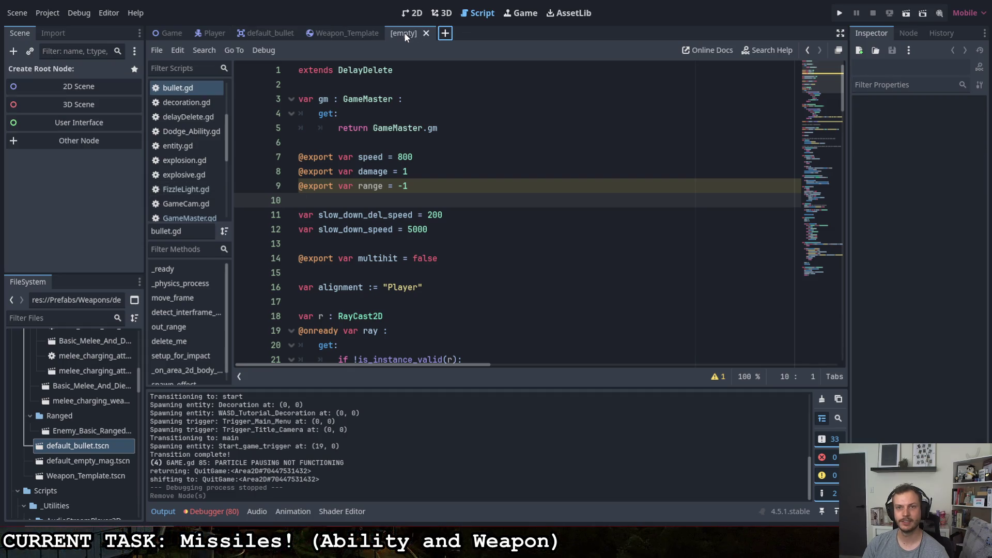
- Create a 2D Scene root and change its type to Area2D
click(89, 89)
right_click(45, 68)
click(80, 196)
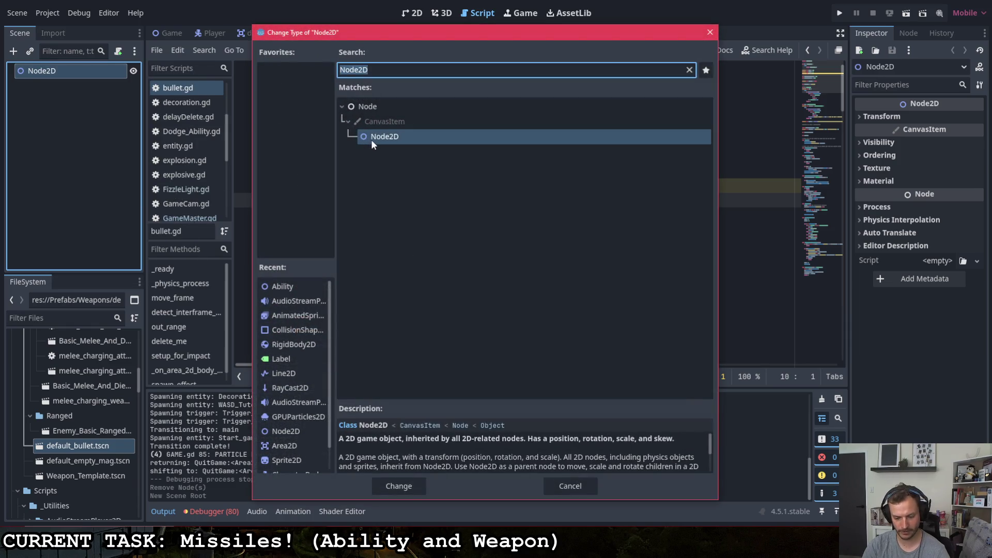
text(area)
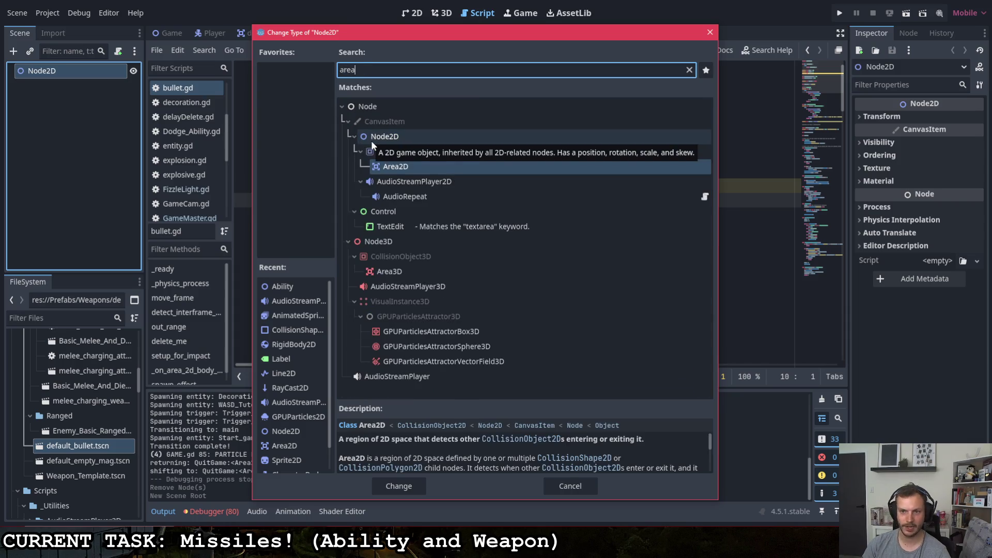
double_click(402, 169)
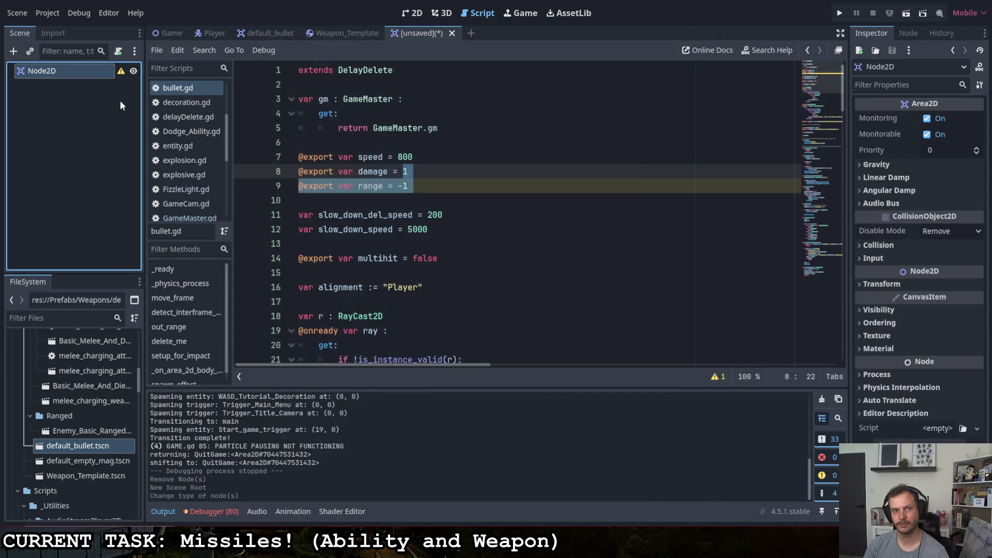
- Reopen Change Type on the root node and search the type list for 'coli'
click(81, 72)
click(18, 72)
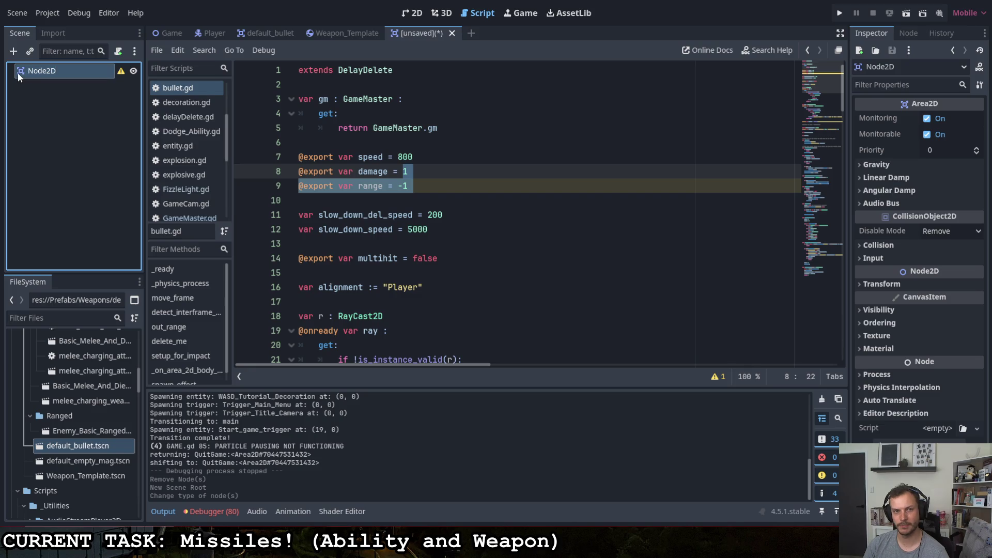
right_click(20, 72)
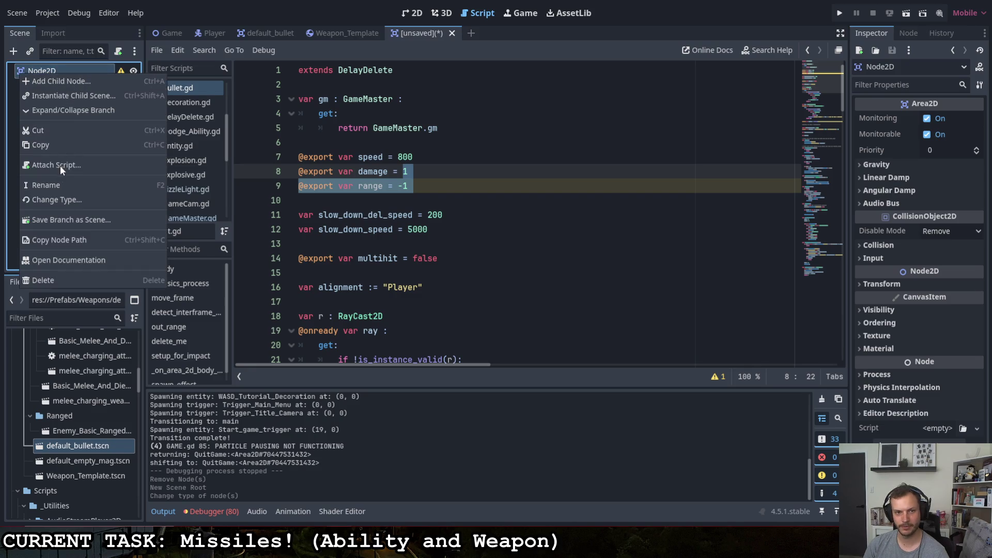
click(57, 200)
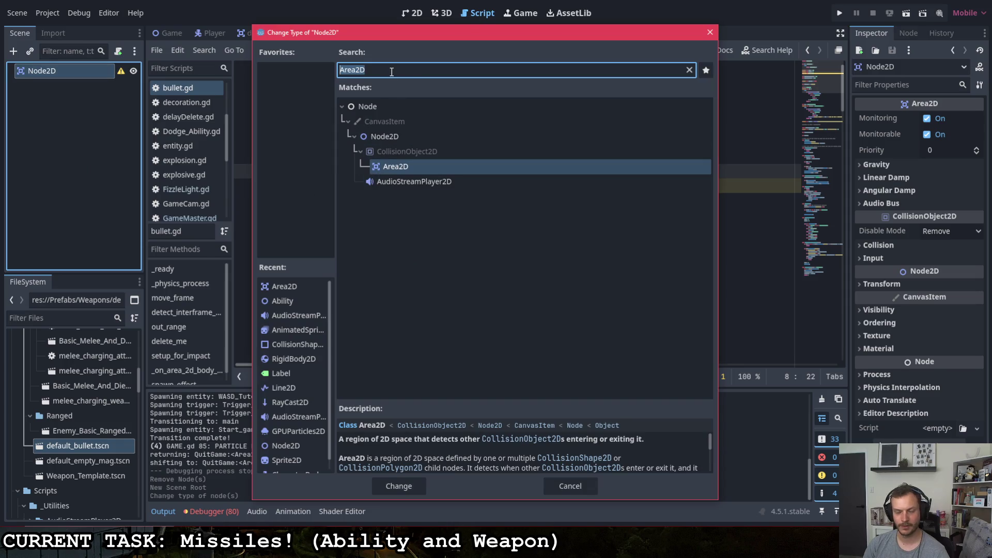
text(coli)
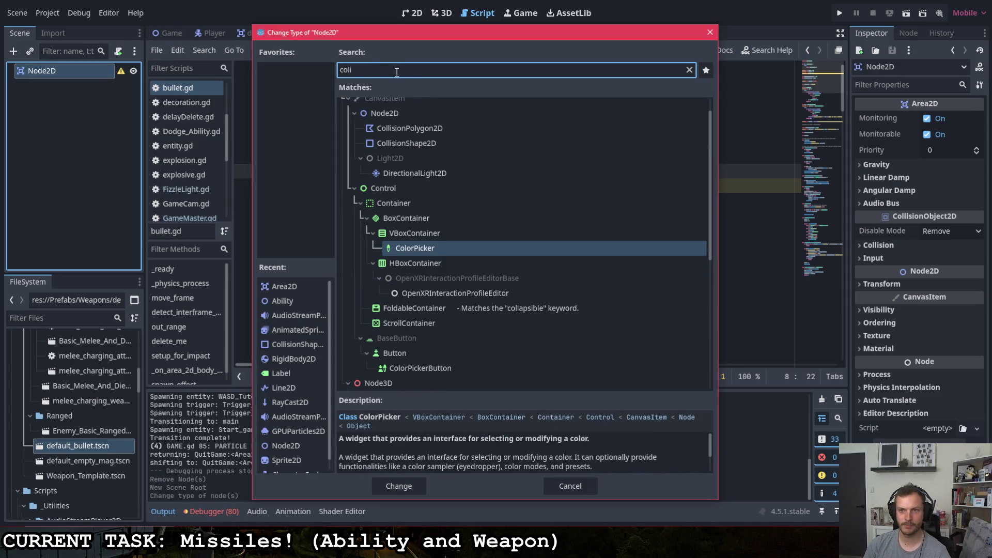
scroll(401, 150, up, 2)
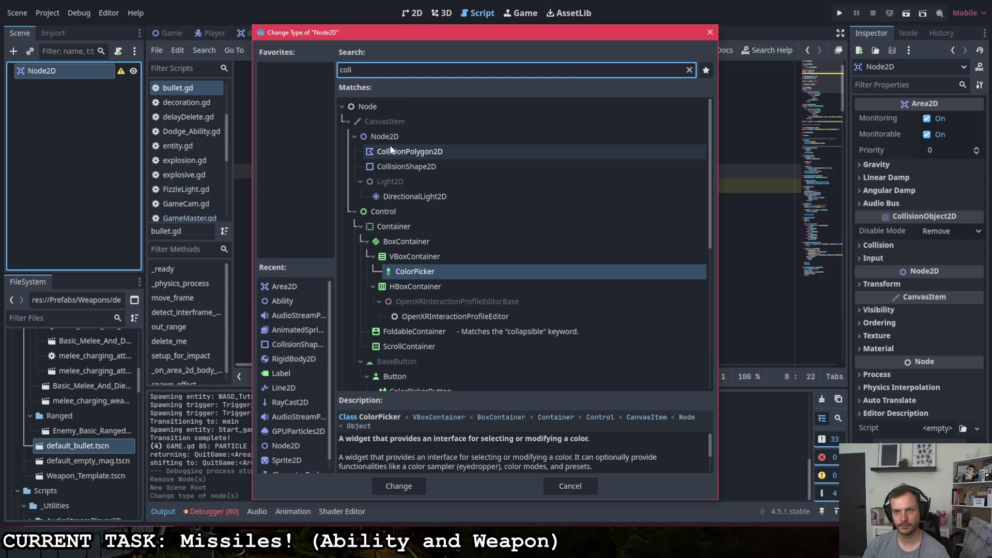
key(BackSpace)
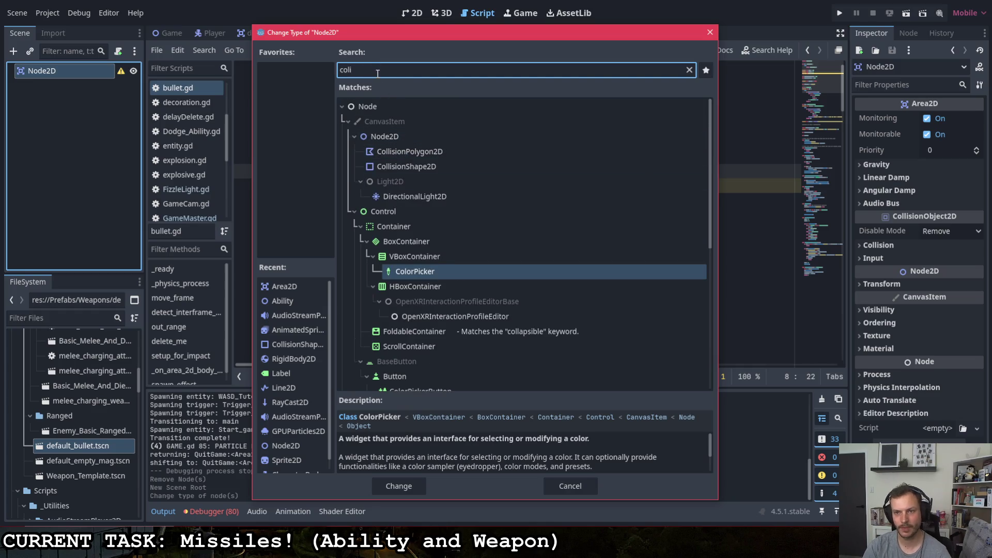
scroll(361, 238, up, 5)
scroll(361, 238, up, 3)
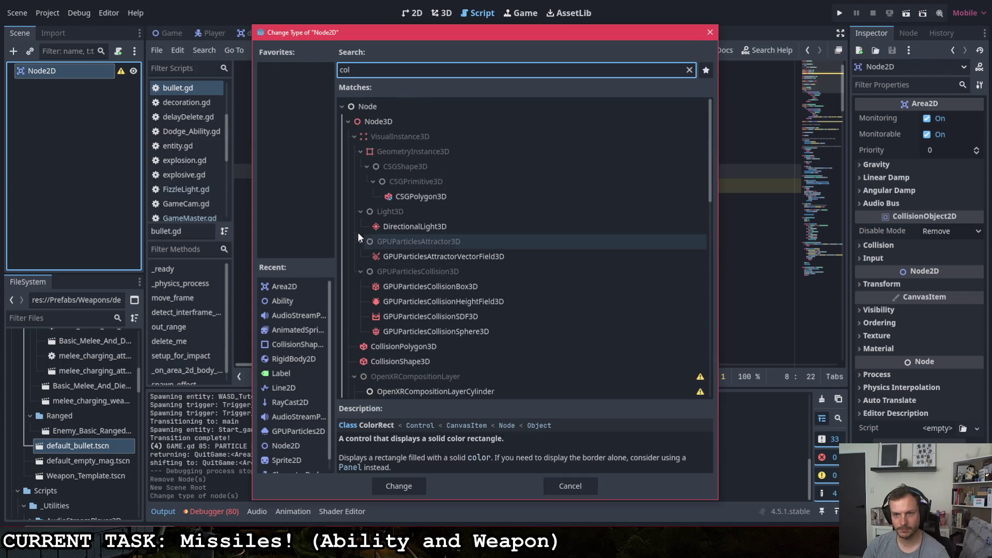
scroll(389, 210, down, 5)
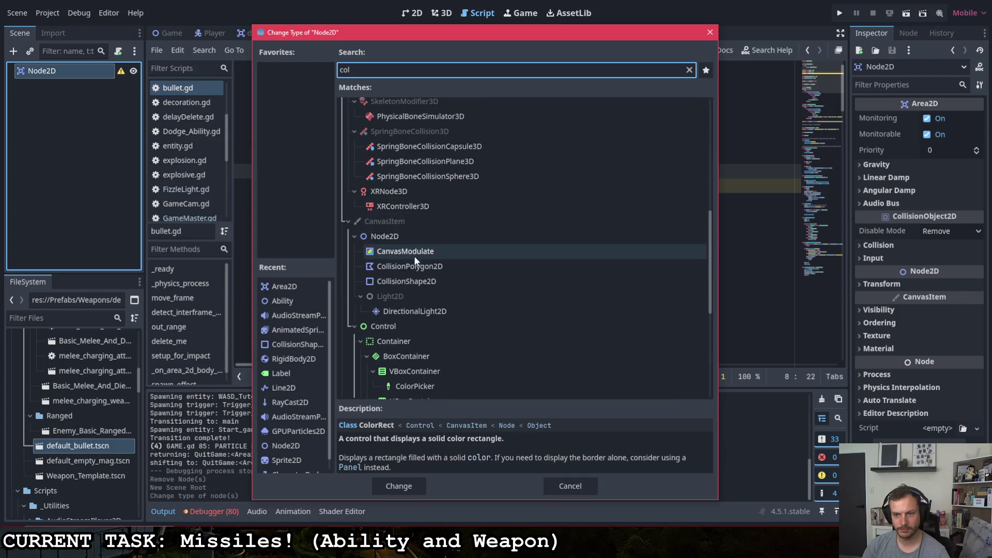
click(379, 235)
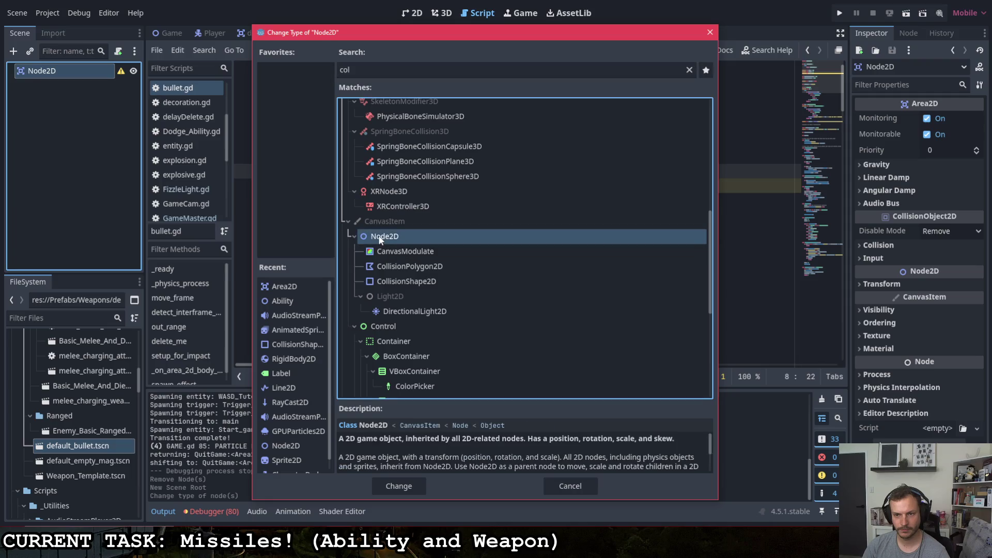
scroll(405, 277, down, 2)
- Search 'rigi' and change the root node's type to RigidBody2D
click(384, 70)
key(ctrl+a)
text(rigi)
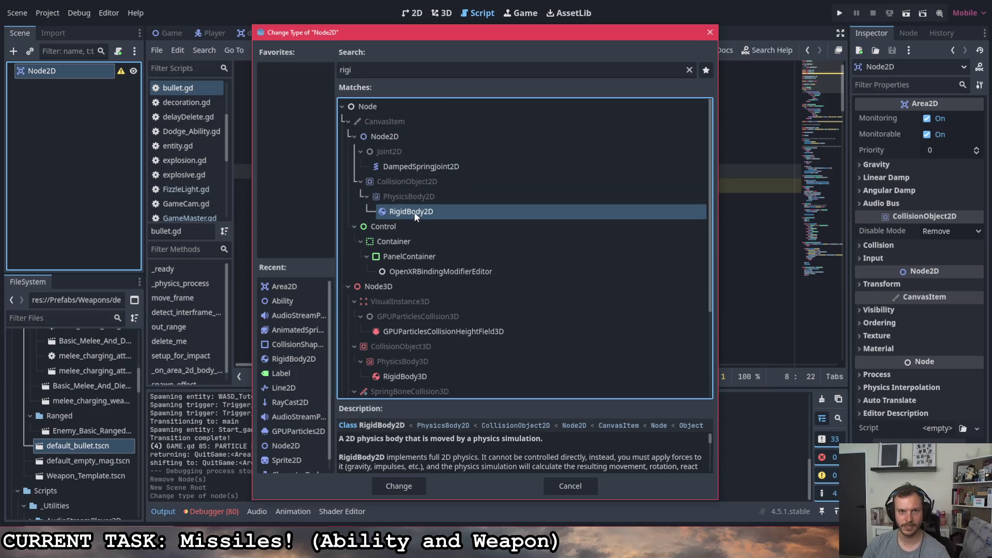
double_click(414, 213)
double_click(64, 72)
right_click(64, 71)
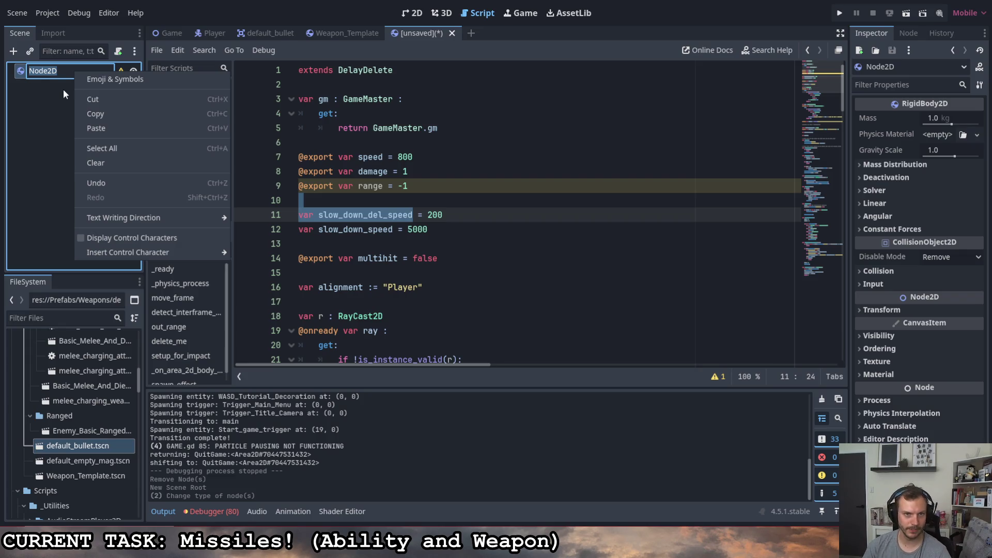
- Rename the root node to Missile
click(68, 72)
text(Missile)
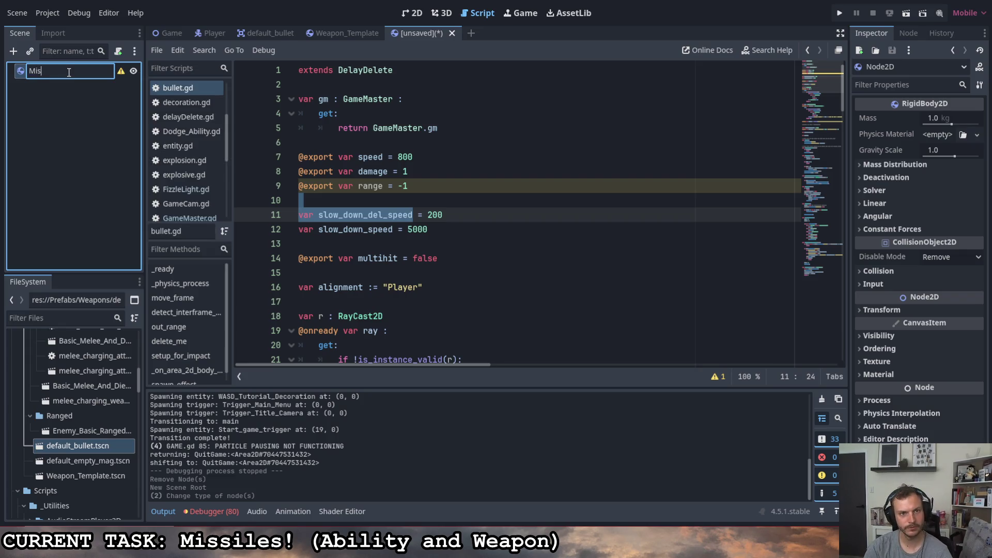
key(Return)
- Start attaching a new script to Missile with the path renamed to homing_bullet
right_click(69, 71)
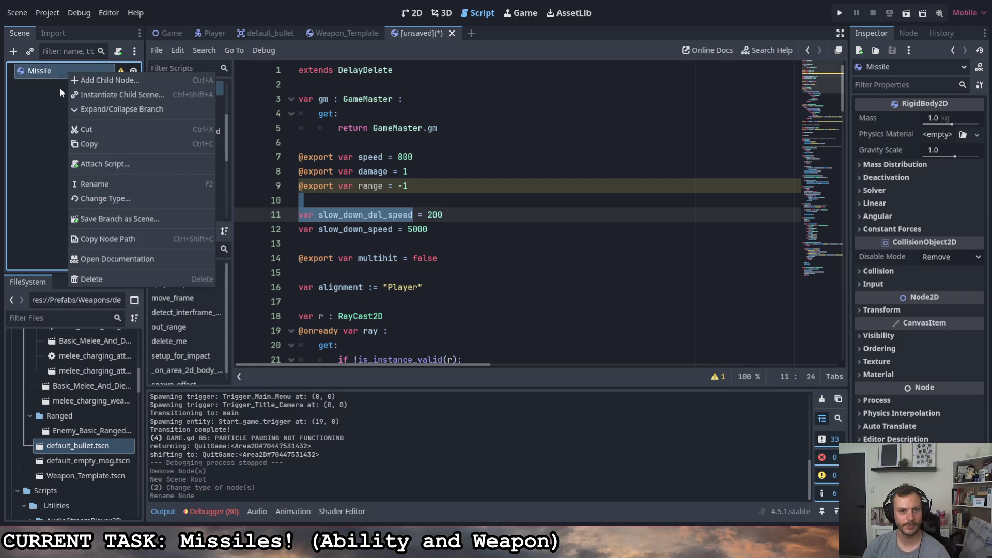
click(96, 164)
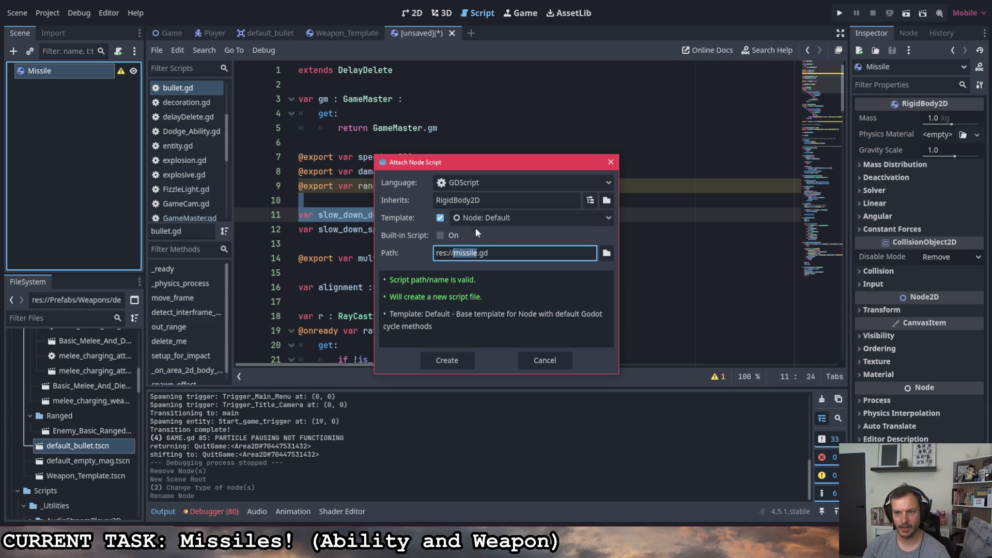
click(478, 253)
double_click(476, 254)
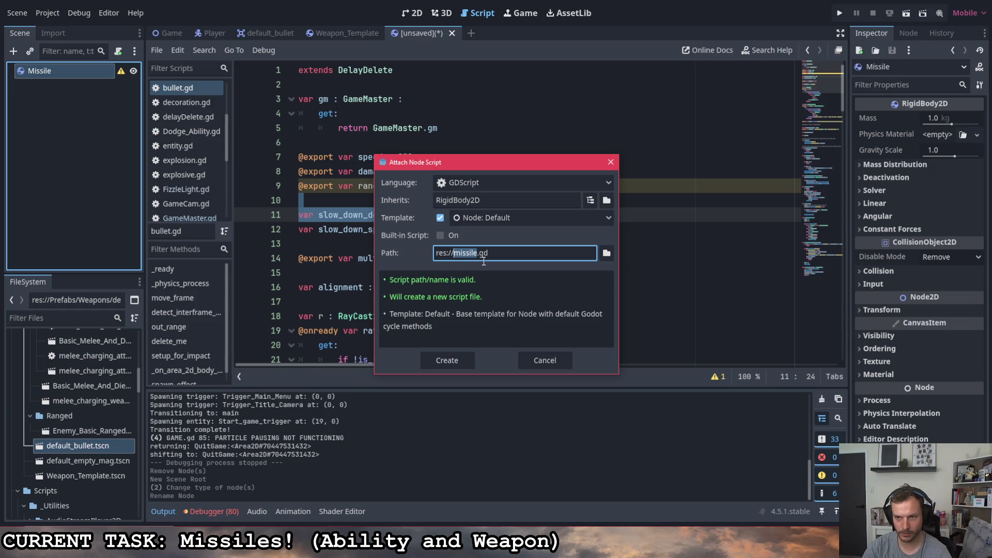
text(homing)
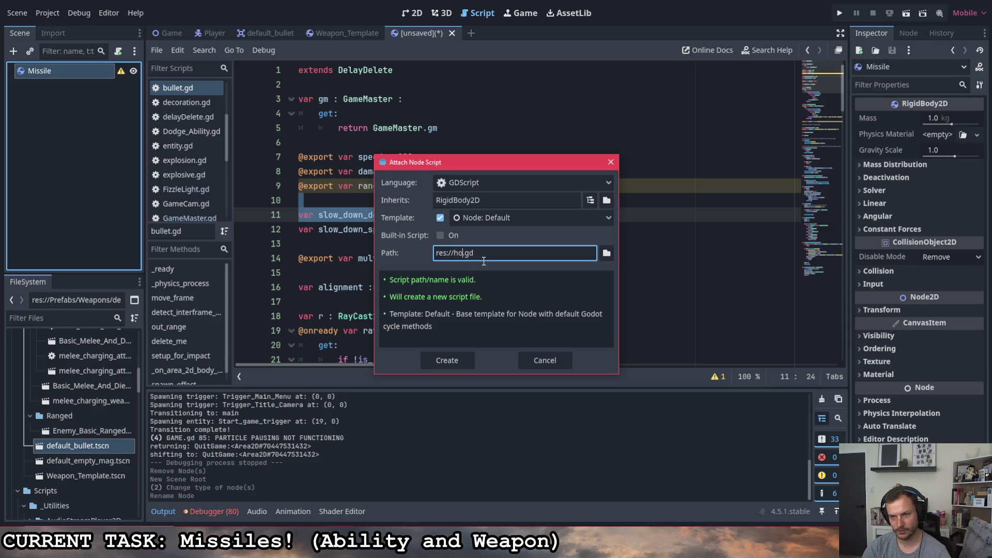
text(_bullet)
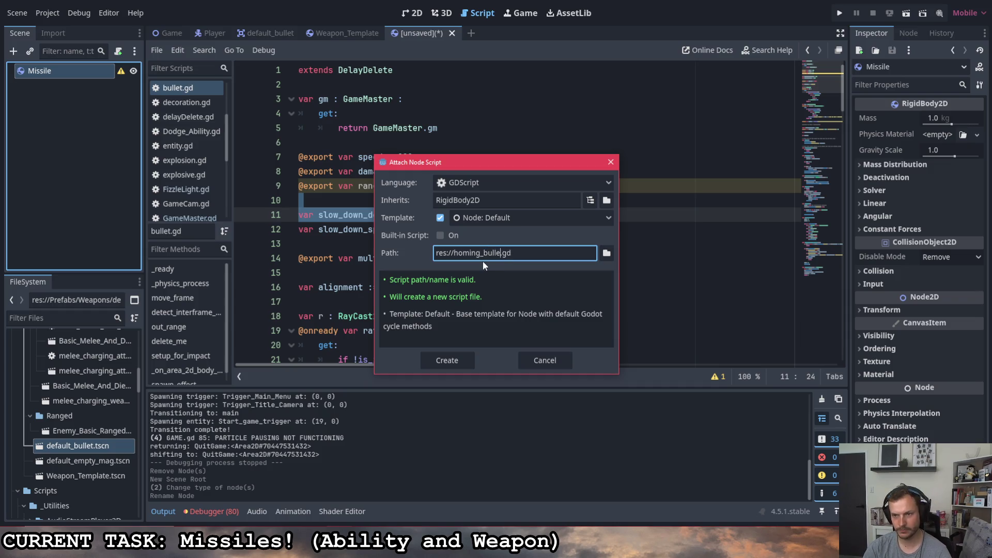
- Browse base classes down to Area2D, cancel both dialogs, and switch to default_bullet
click(547, 199)
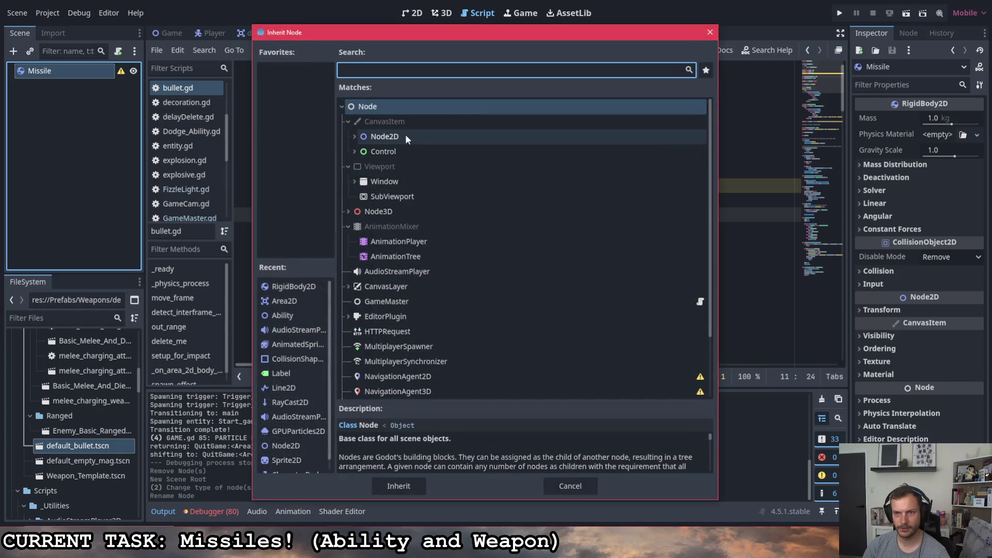
scroll(404, 284, down, 2)
scroll(404, 300, up, 2)
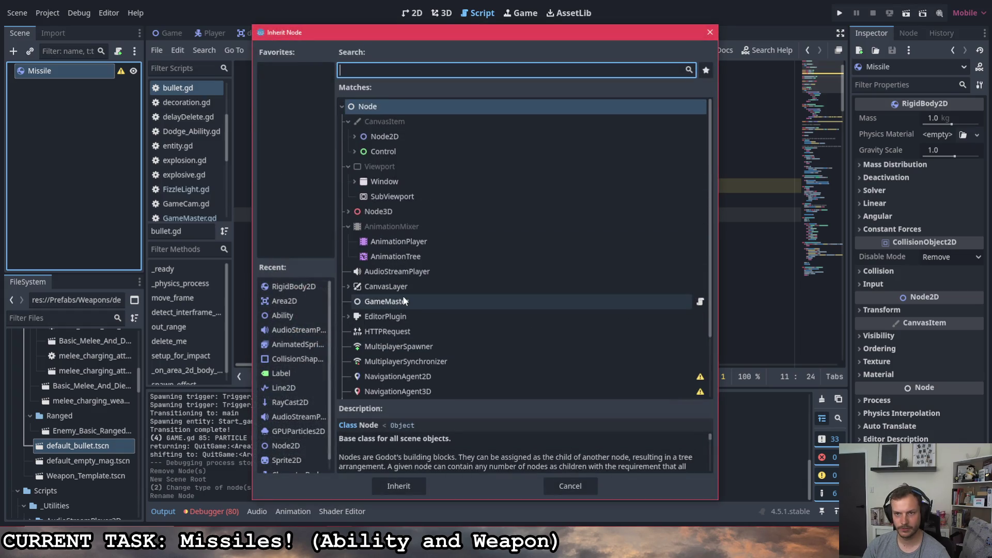
click(355, 136)
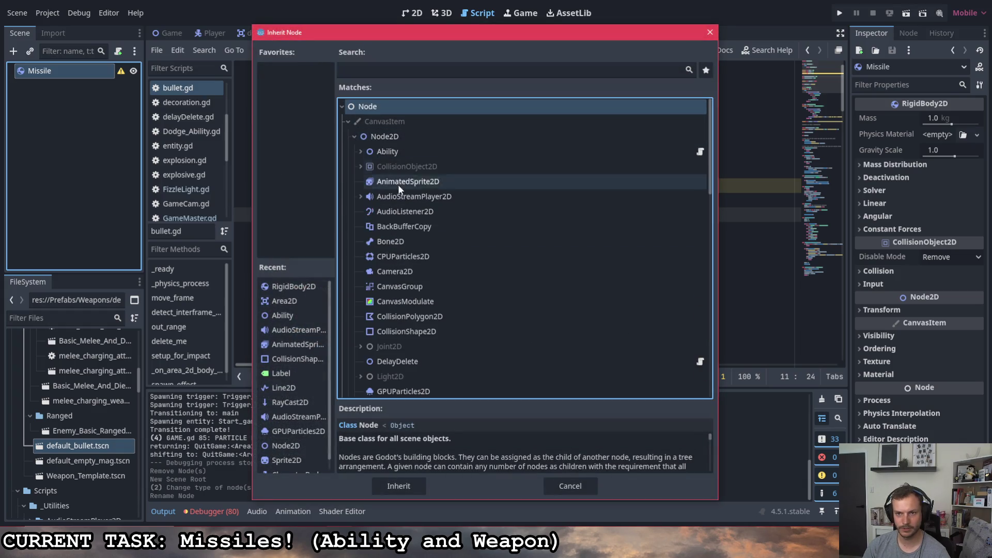
click(361, 166)
click(366, 180)
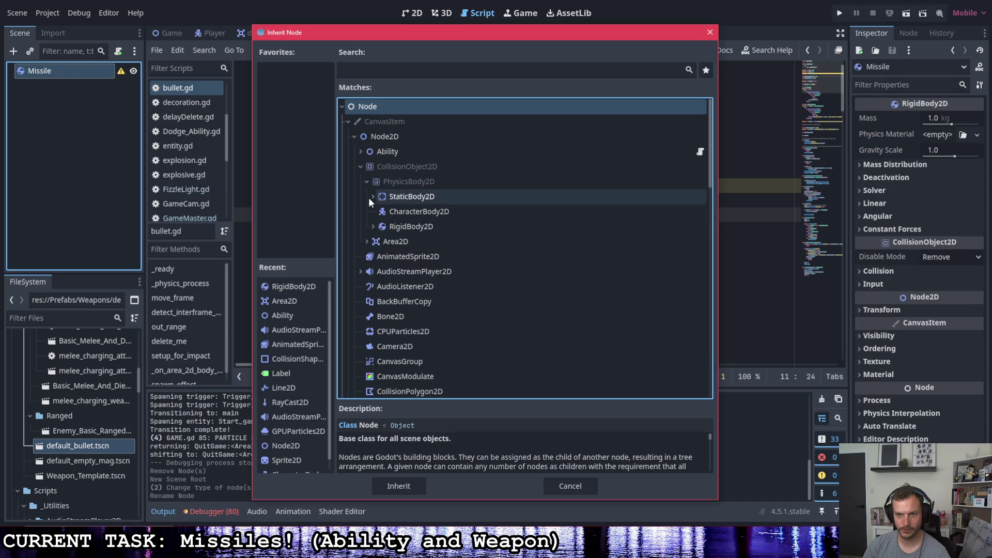
click(367, 241)
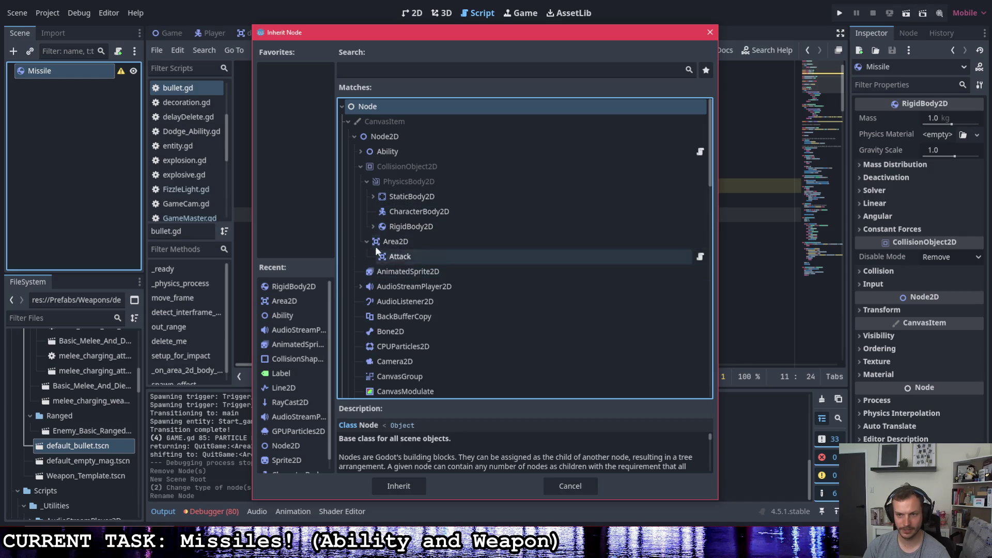
click(571, 486)
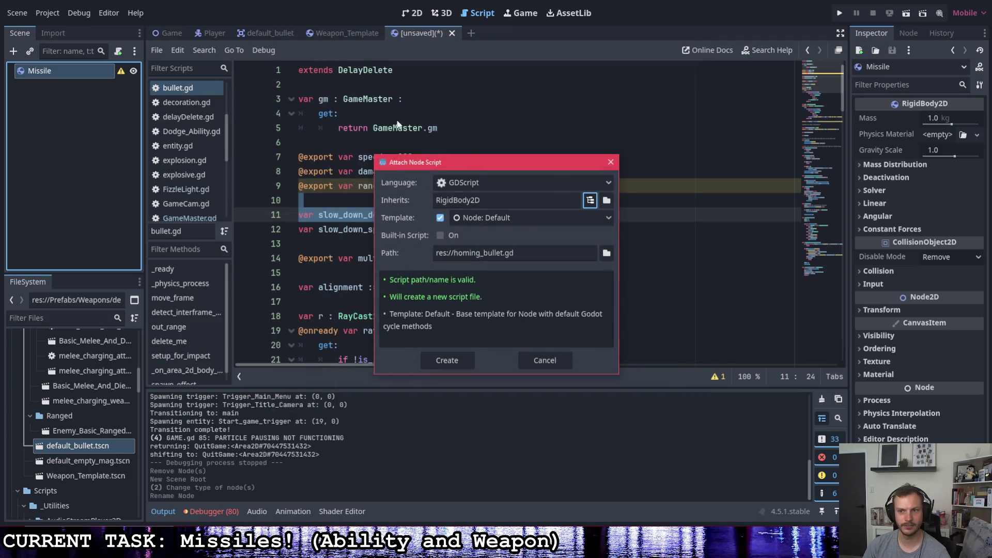
click(611, 161)
click(284, 34)
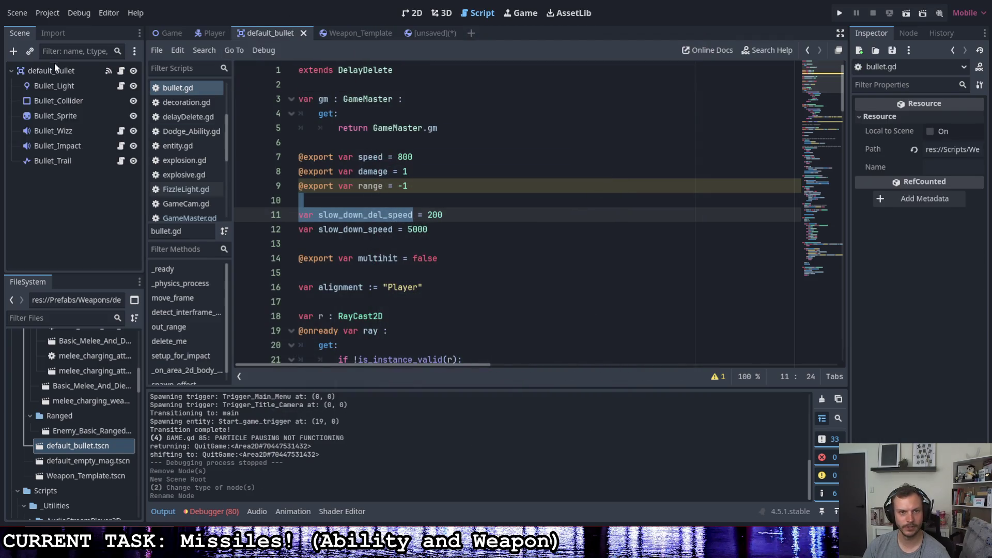
- Add 'class_name Bullet' under the extends line of bullet.gd, save, and return to the Missile scene
scroll(377, 150, down, 2)
scroll(387, 104, up, 2)
click(439, 70)
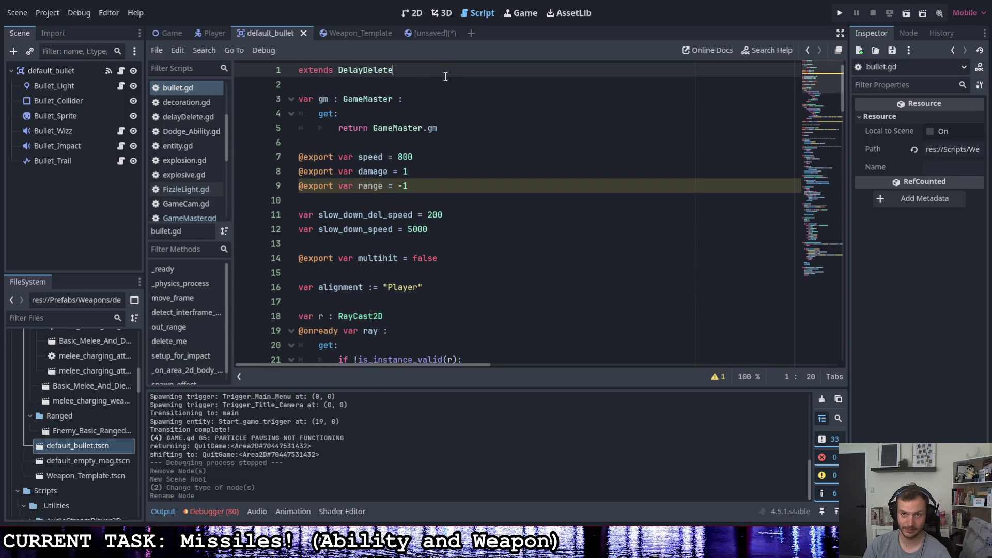
key(Return)
text(class_name)
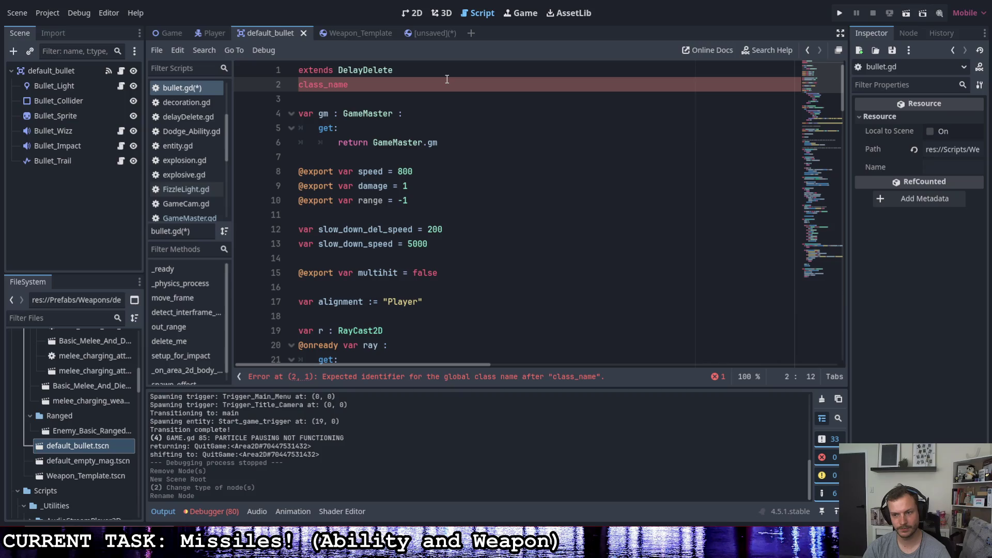
text(Bullet)
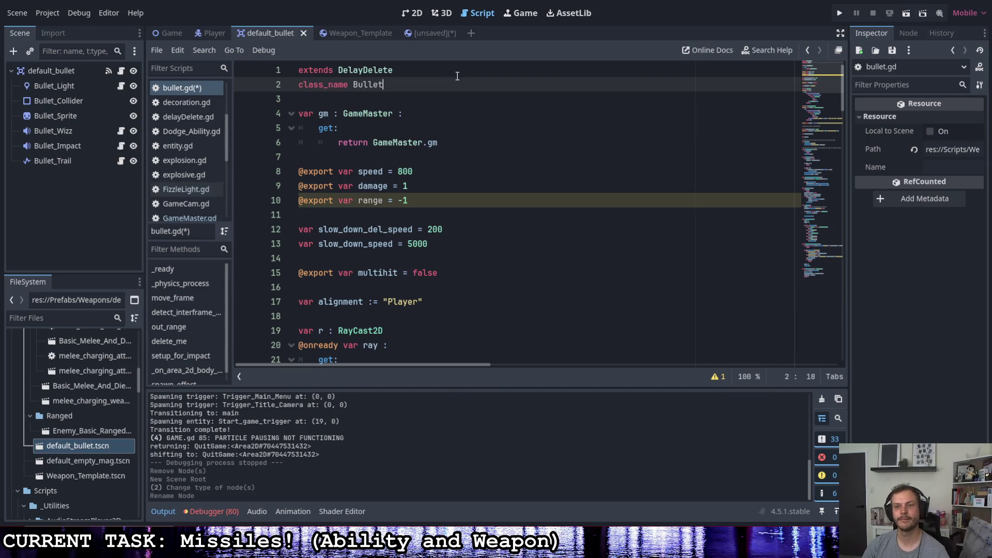
click(457, 75)
key(ctrl+s)
click(433, 34)
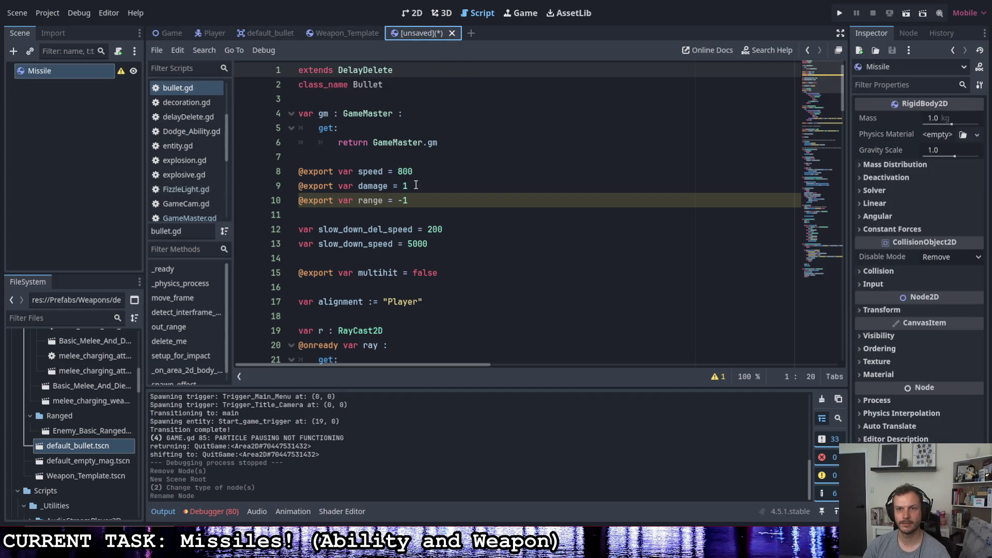
- Attach a new script bullet_homing.gd, saved in res://Scripts/Weapons, to the Missile node
right_click(93, 75)
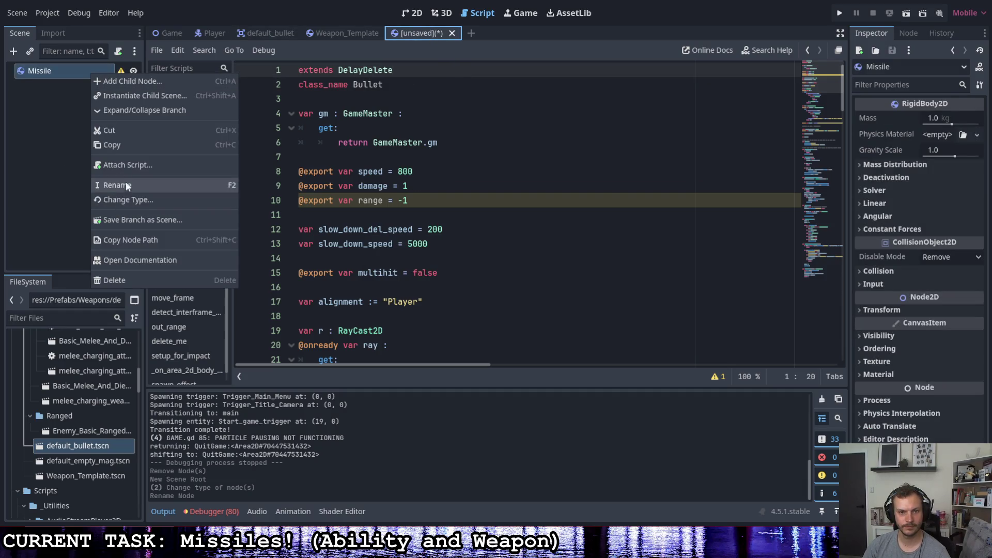
click(123, 165)
click(611, 247)
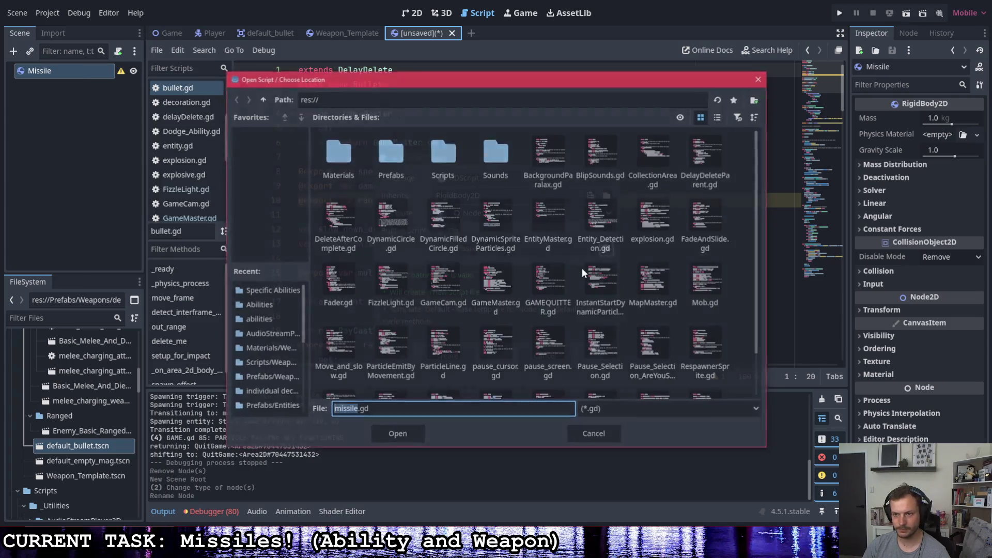
double_click(444, 147)
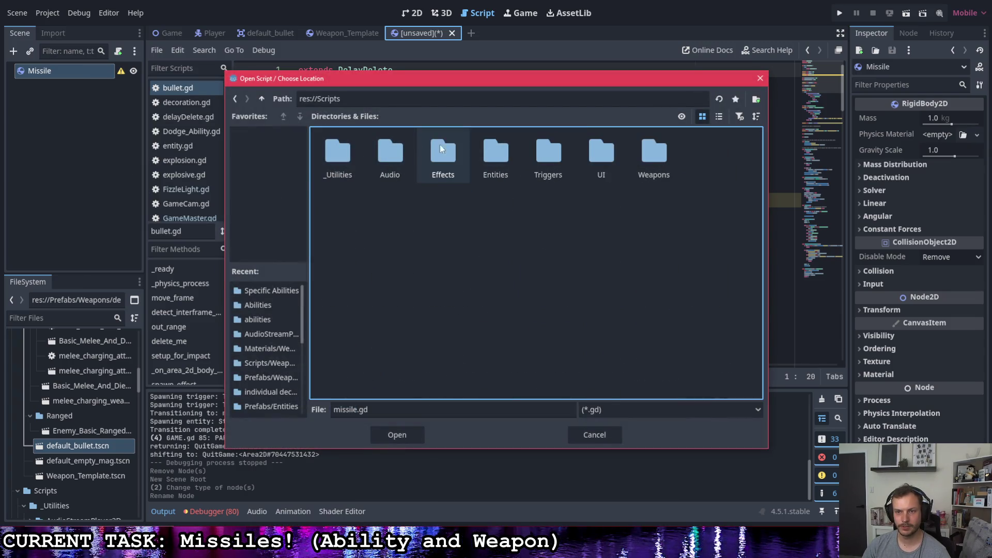
double_click(654, 153)
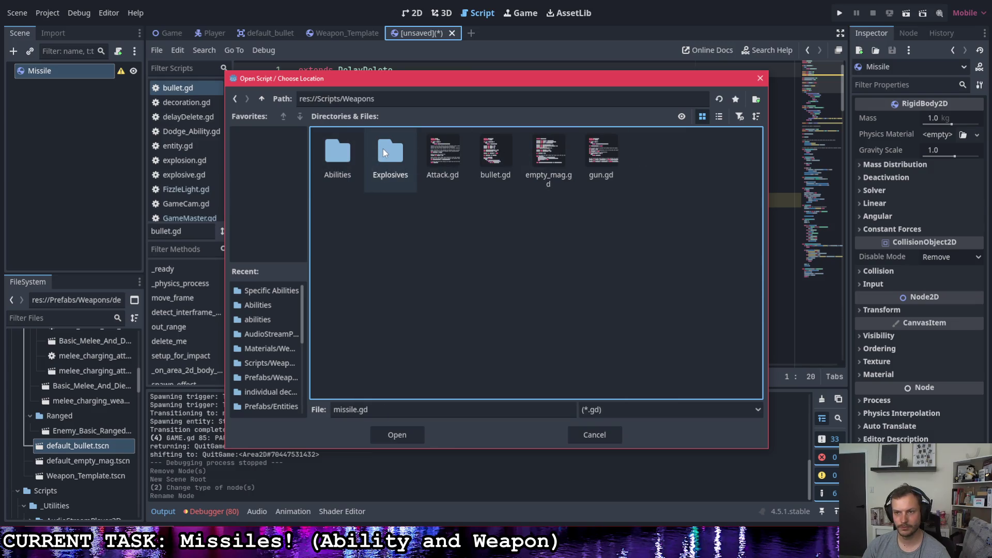
click(361, 411)
key(shift+Home)
text(bullet_homi)
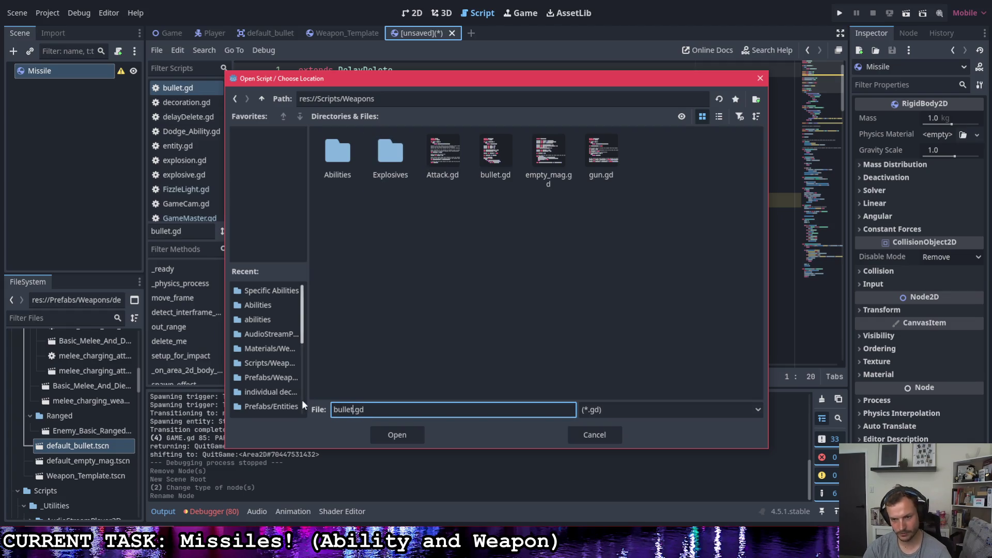
text(ng)
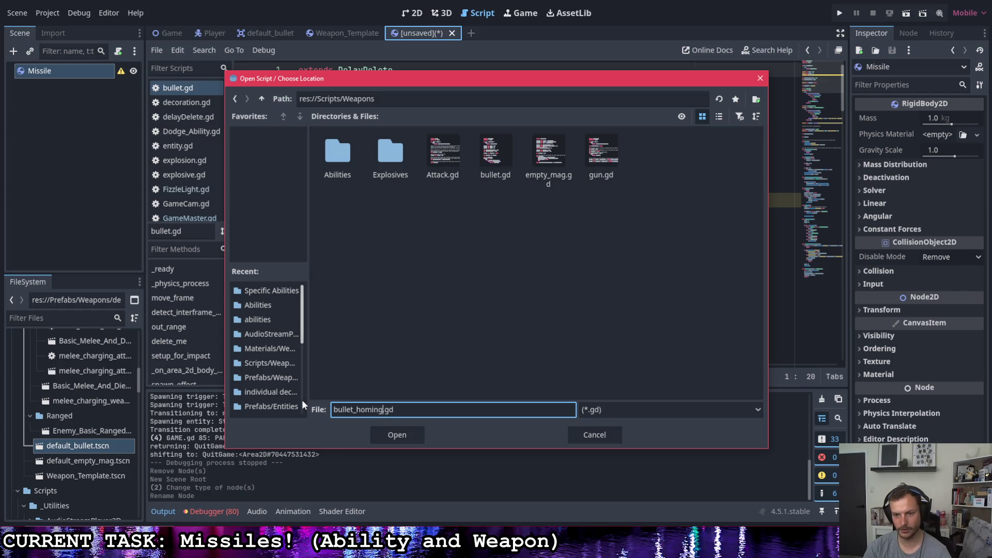
click(396, 437)
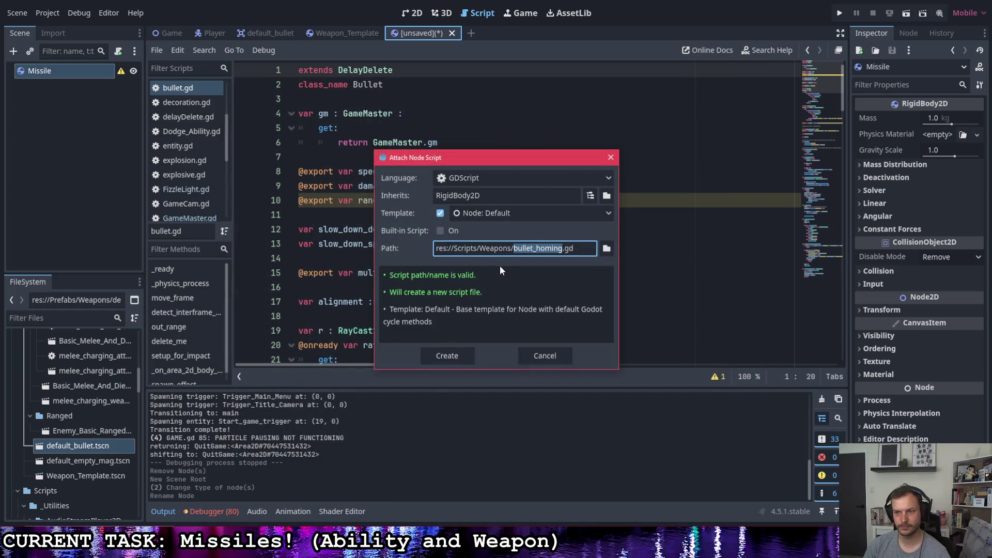
click(455, 357)
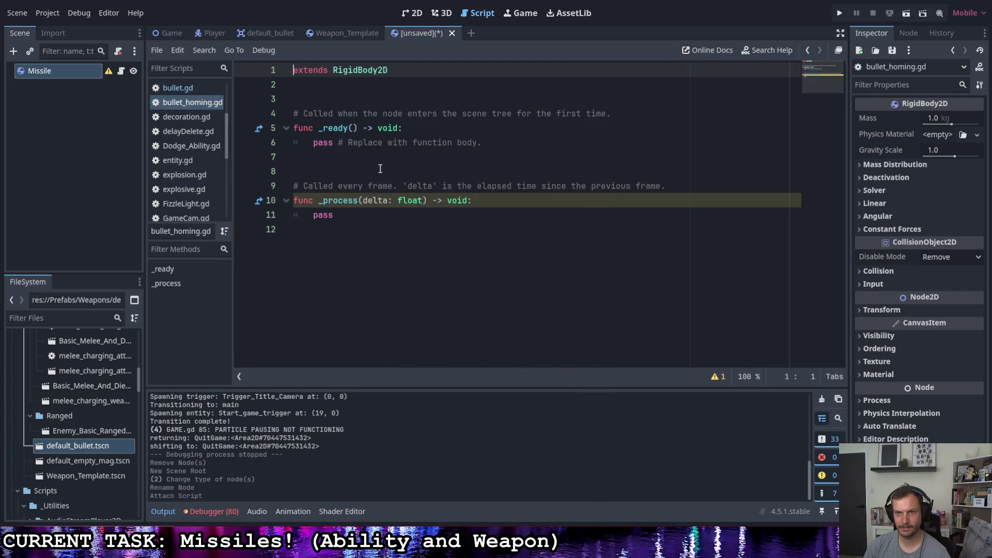
- Change the script's 'extends RigidBody2D' to 'extends Bullet'
double_click(361, 71)
text(Bullet)
click(392, 83)
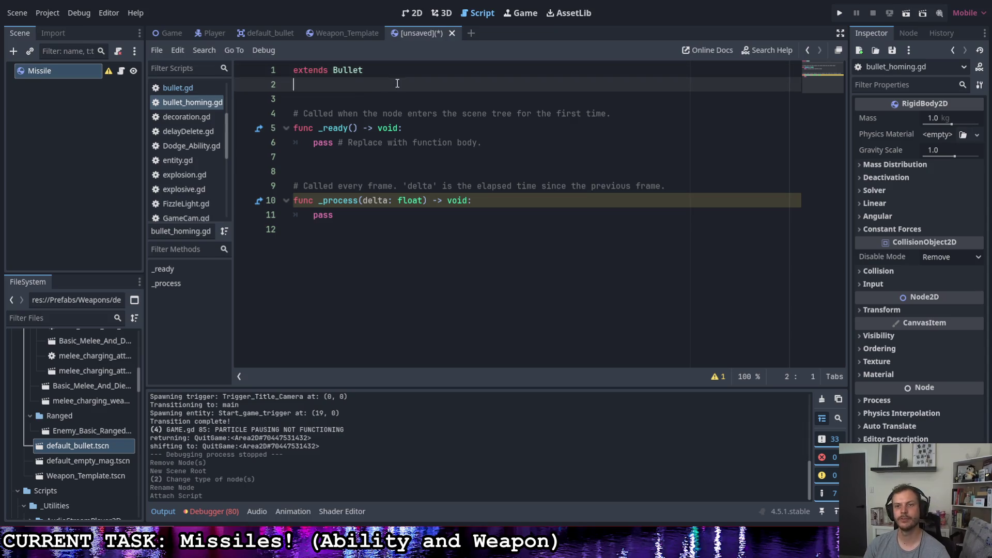
- Save the Missile scene as missile_template.tscn in res://Prefabs/Weapons/bullets
key(ctrl+s)
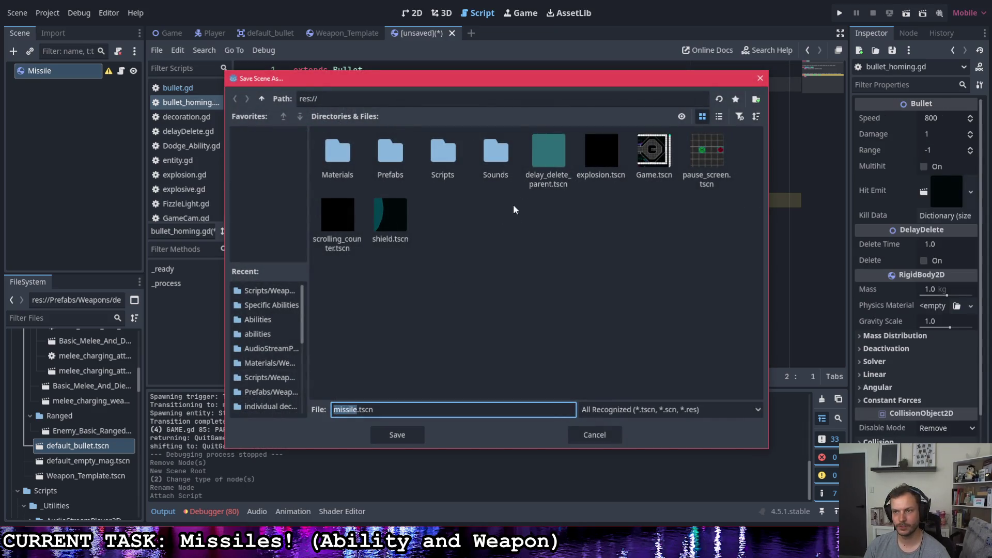
double_click(395, 150)
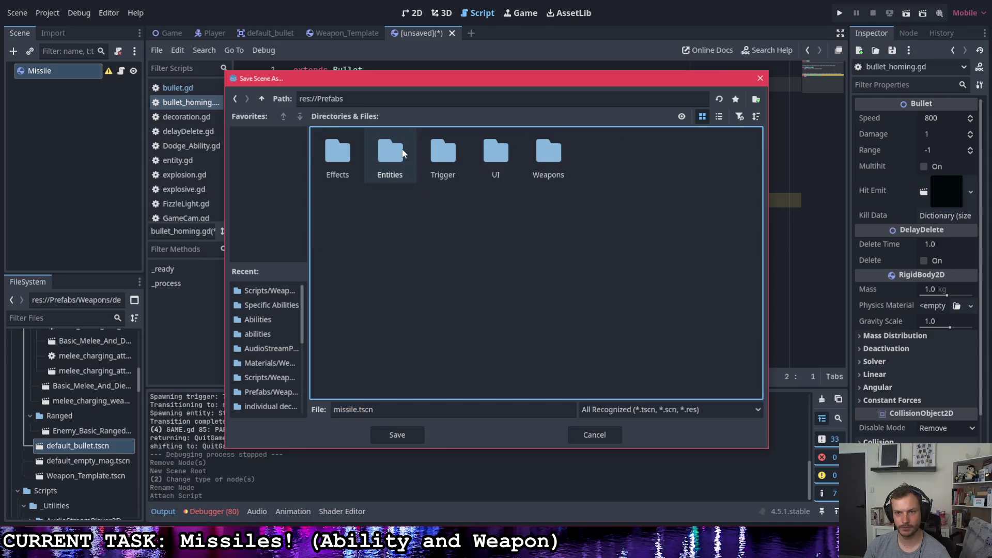
double_click(540, 155)
double_click(390, 152)
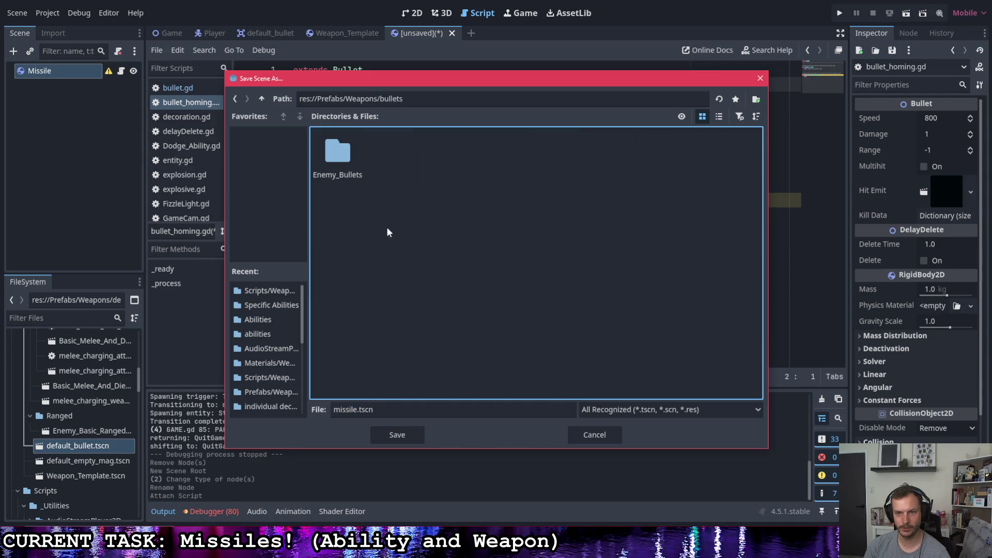
click(385, 411)
text(_template)
key(BackSpace)
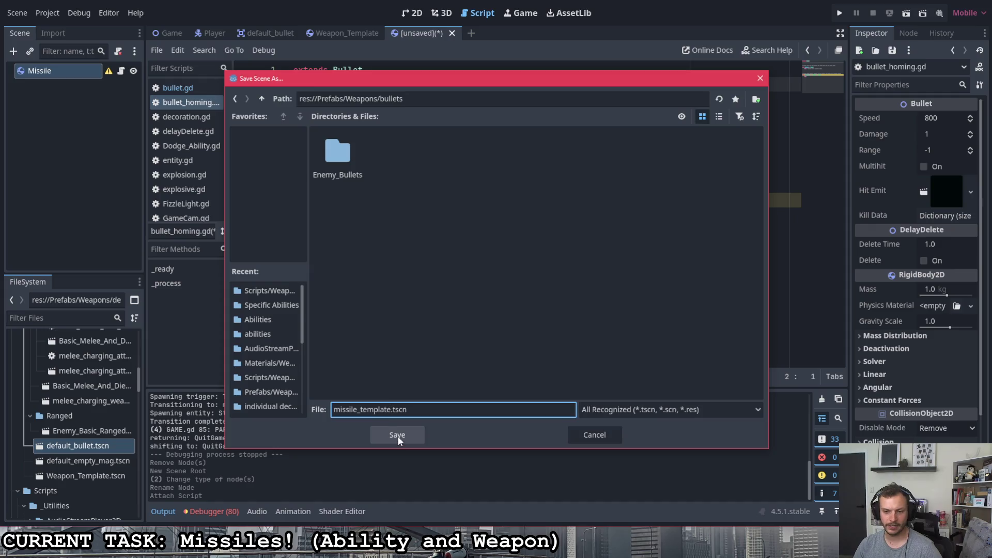
click(399, 437)
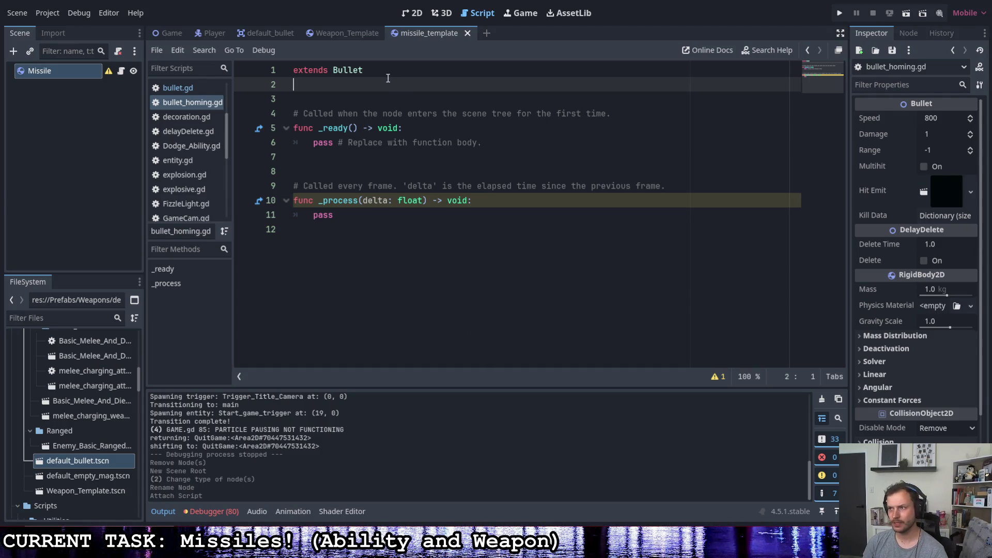
click(70, 75)
- Declare 'var target : Node2D' on a new line below the extends line
click(400, 79)
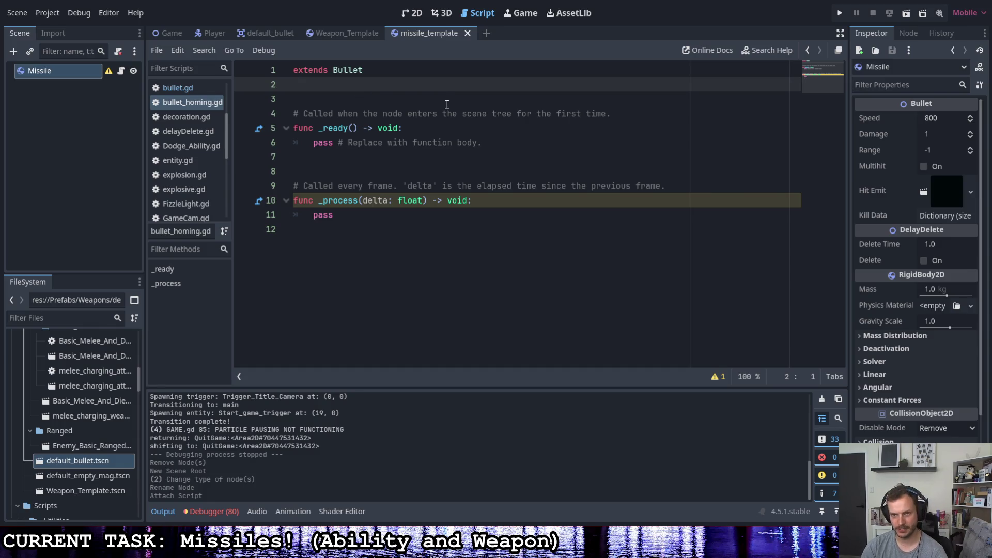
key(Return)
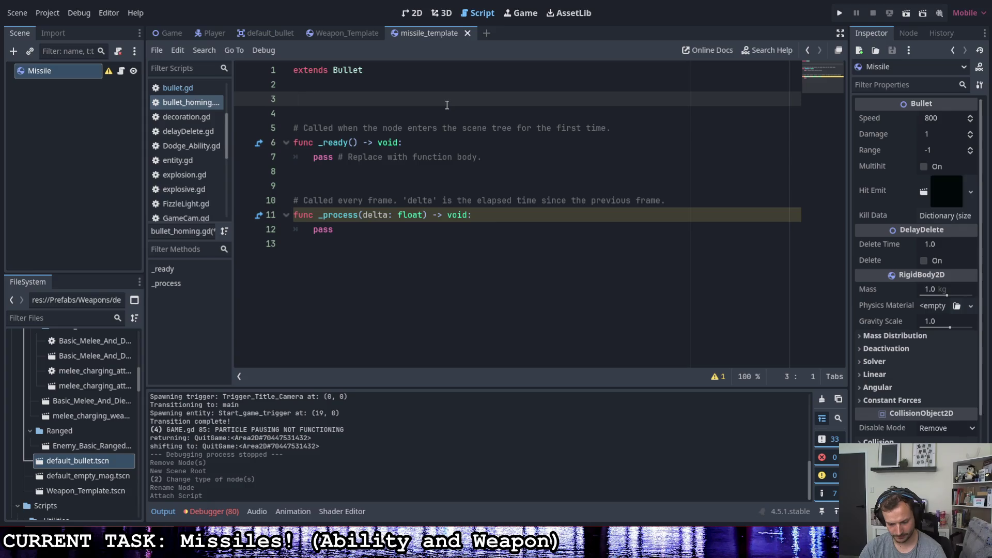
text(var )
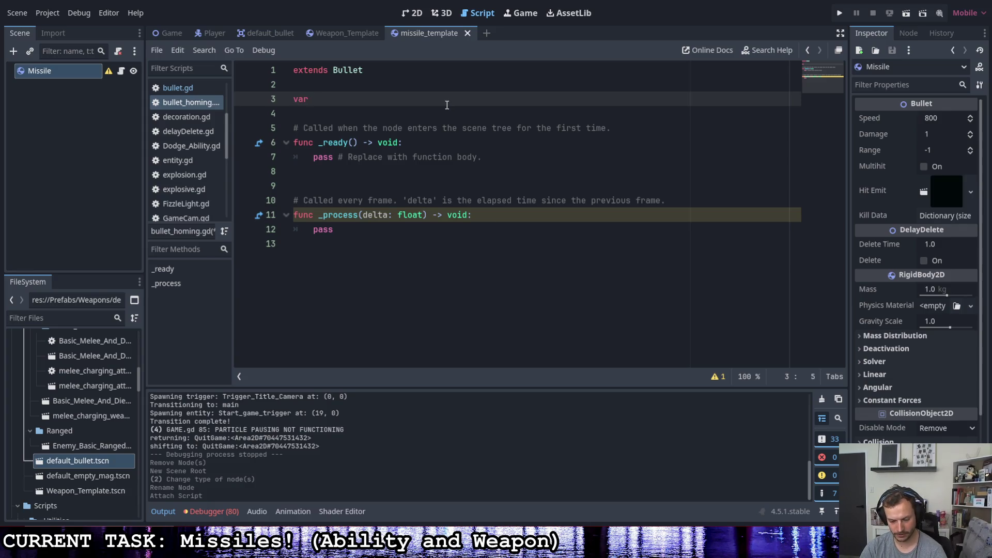
text(target )
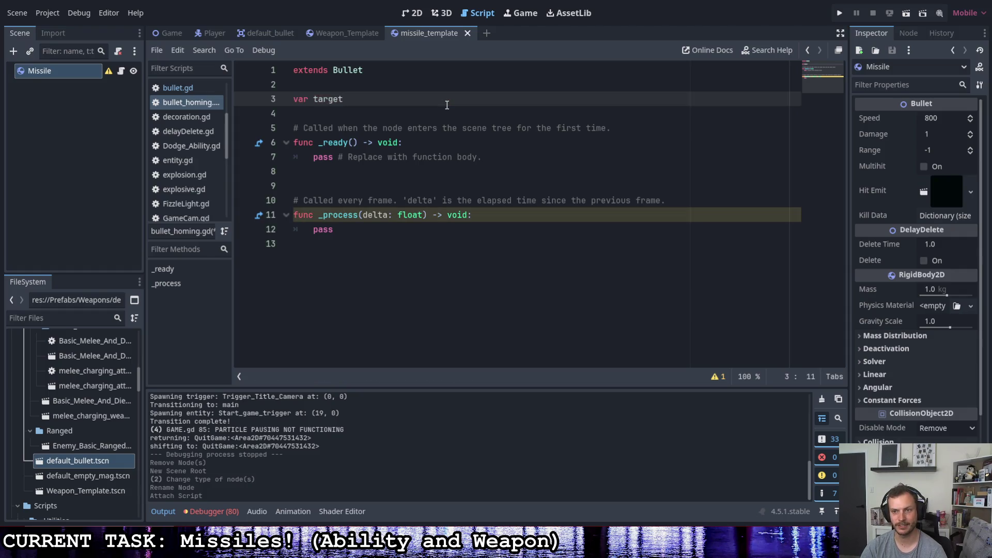
text(: Node)
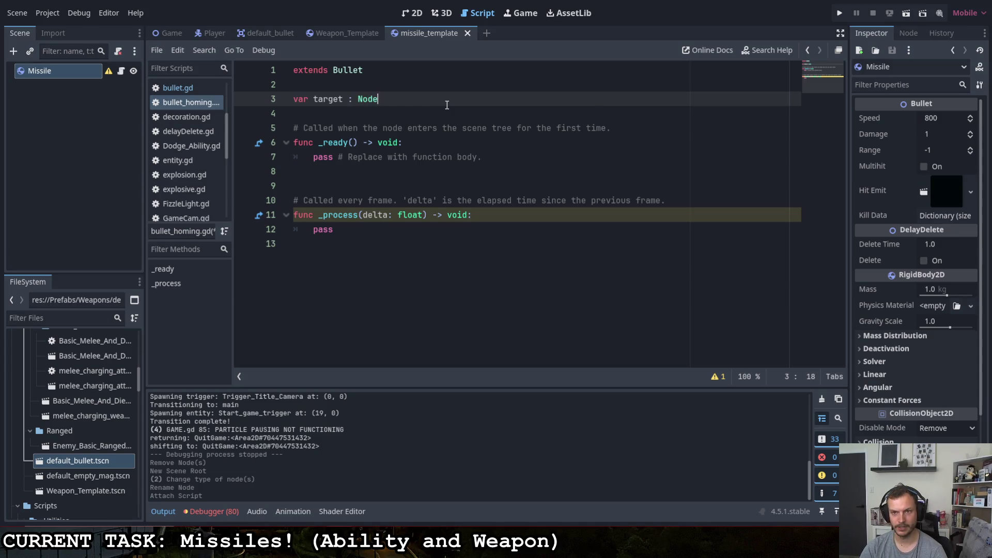
text(2D)
key(BackSpace)
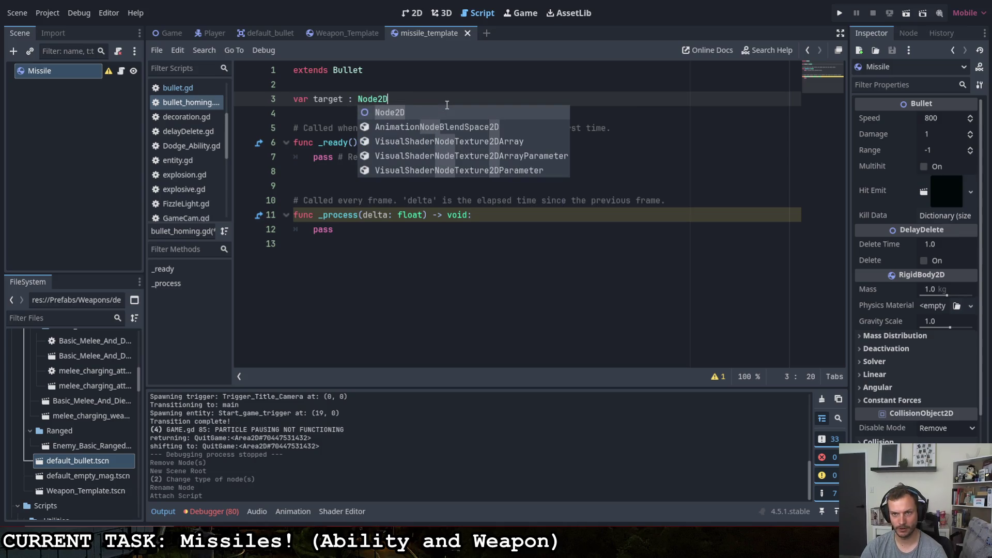
key(Return)
key(Return)
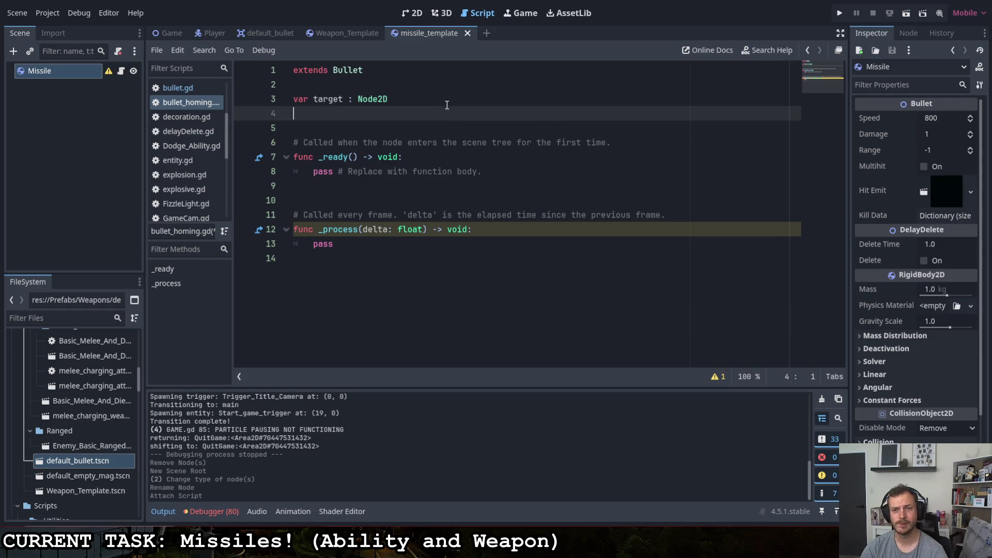
text(@)
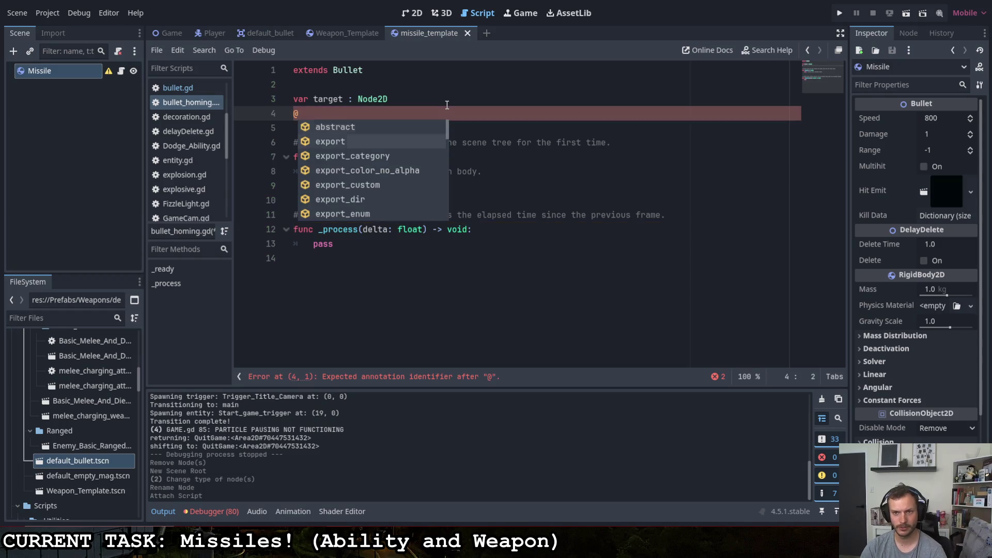
key(Down)
key(Return)
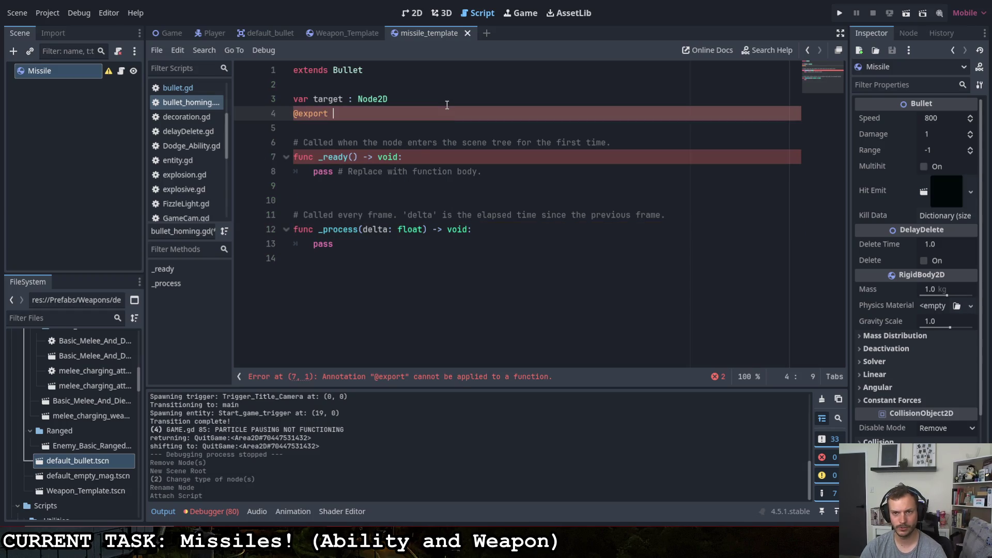
text(var)
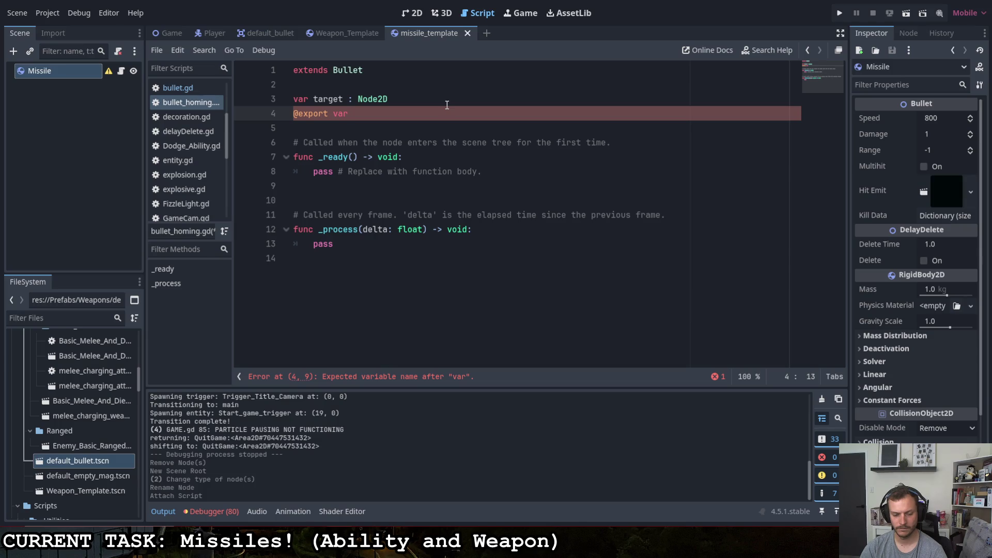
text(homing_)
text(velocity )
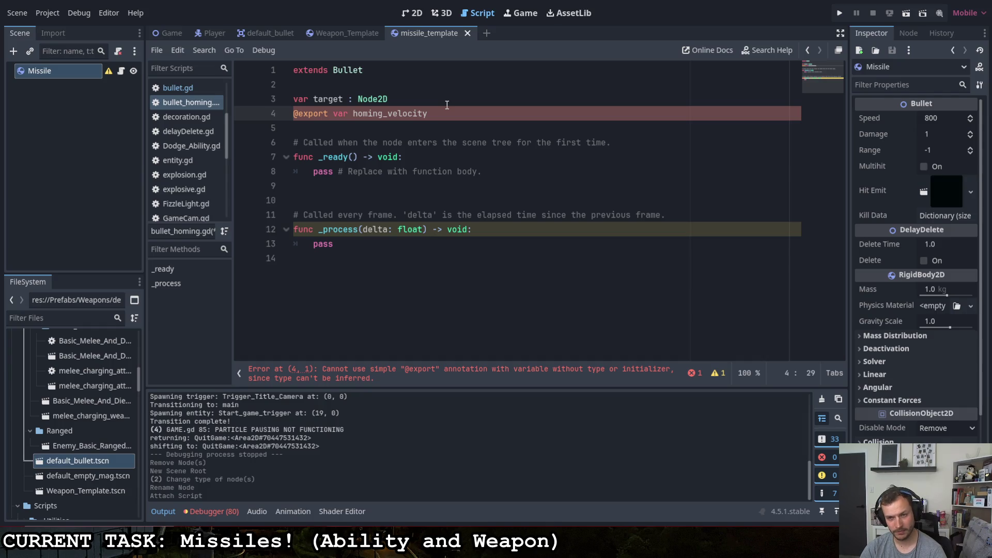
text(= )
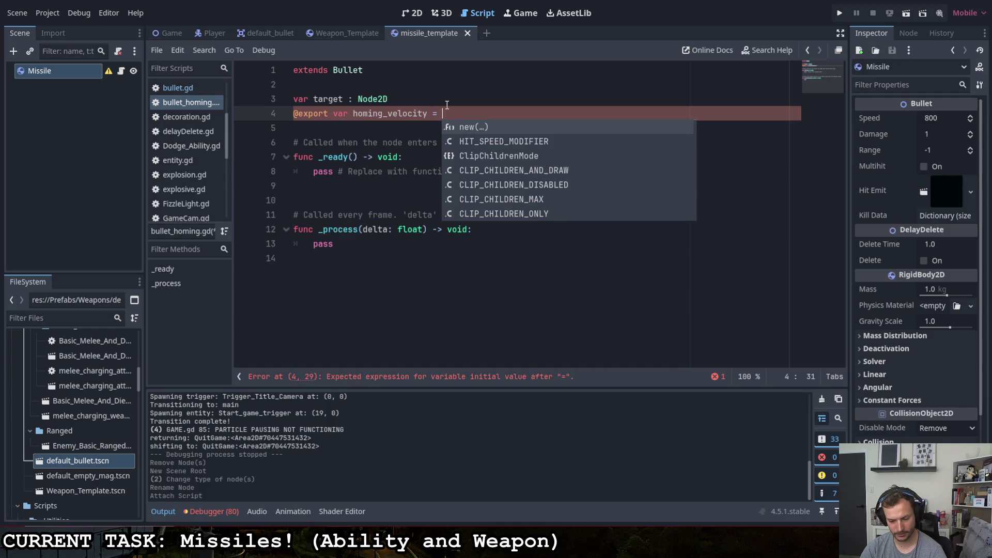
text(10.0)
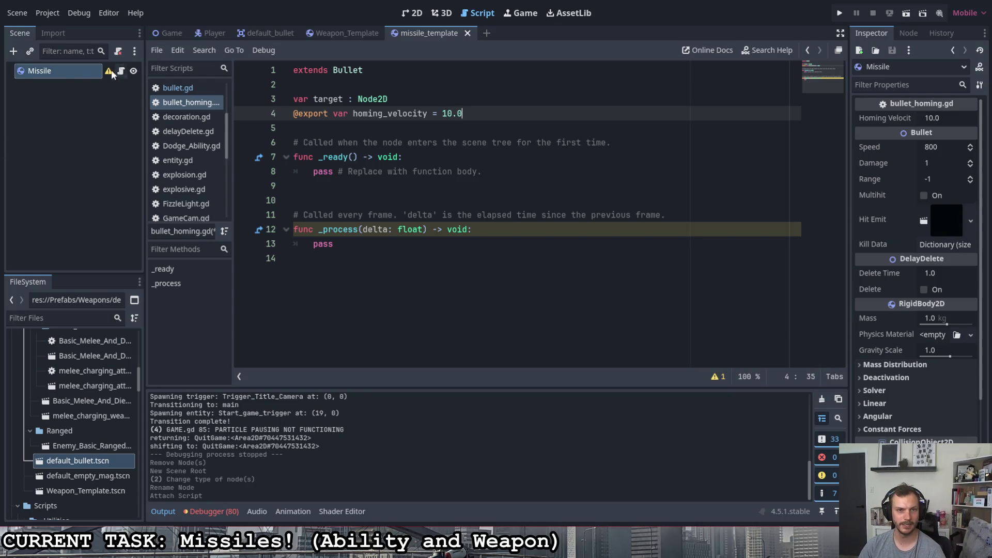
- Add a CollisionShape2D child under Missile and rename it Collider
right_click(74, 74)
click(414, 12)
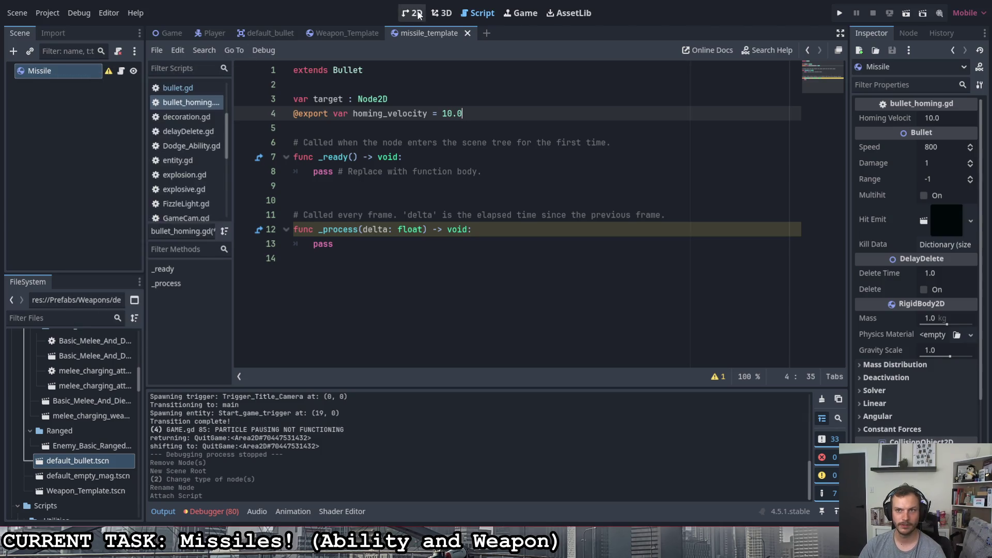
click(417, 14)
right_click(74, 72)
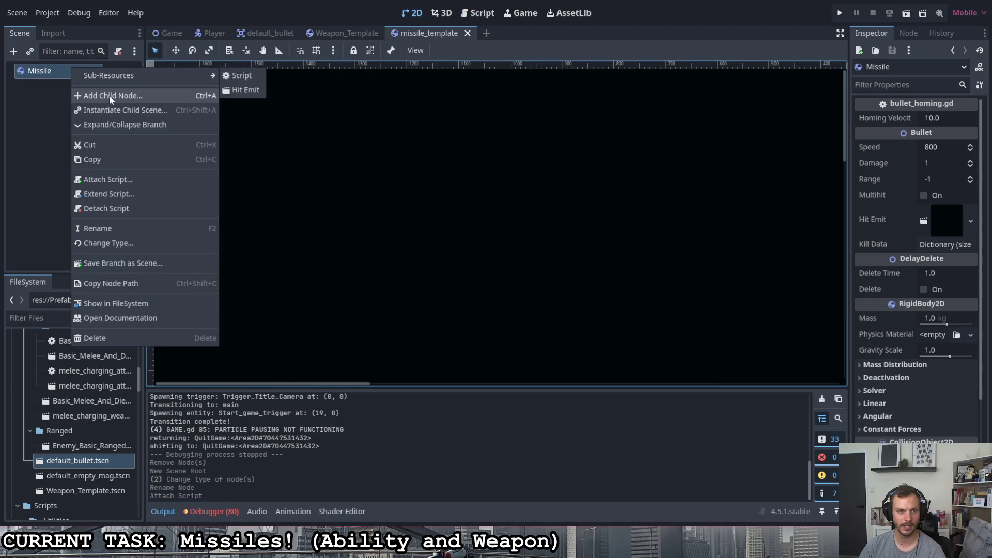
click(109, 95)
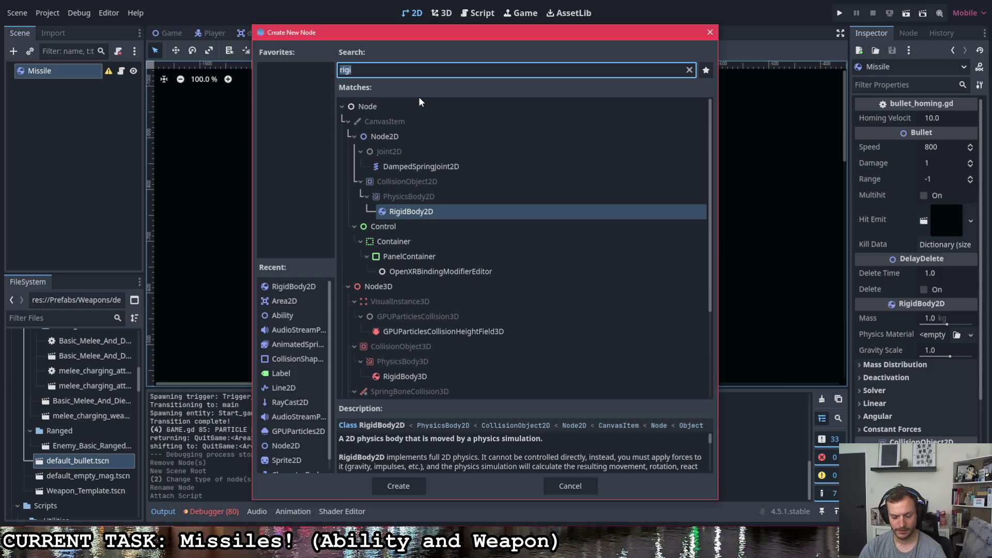
text(coli)
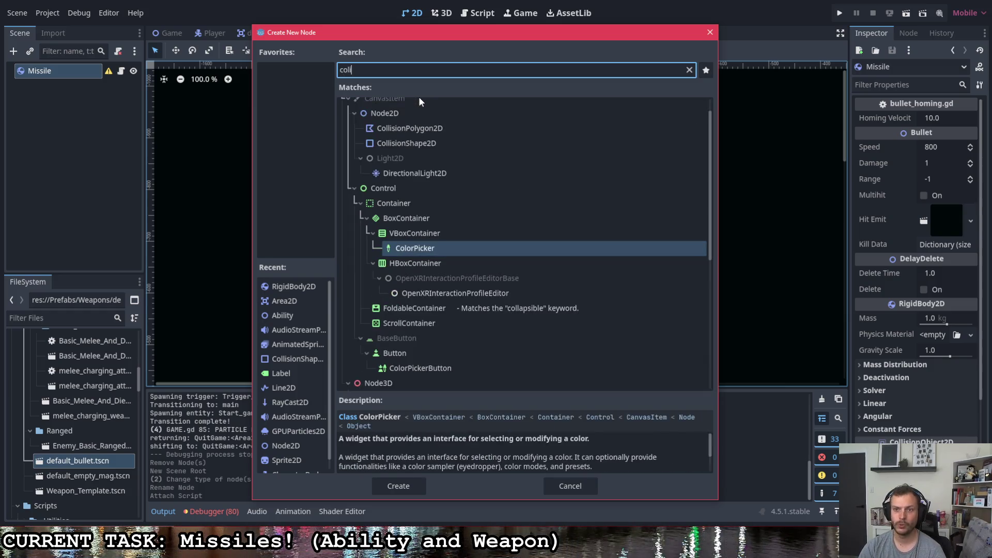
double_click(405, 143)
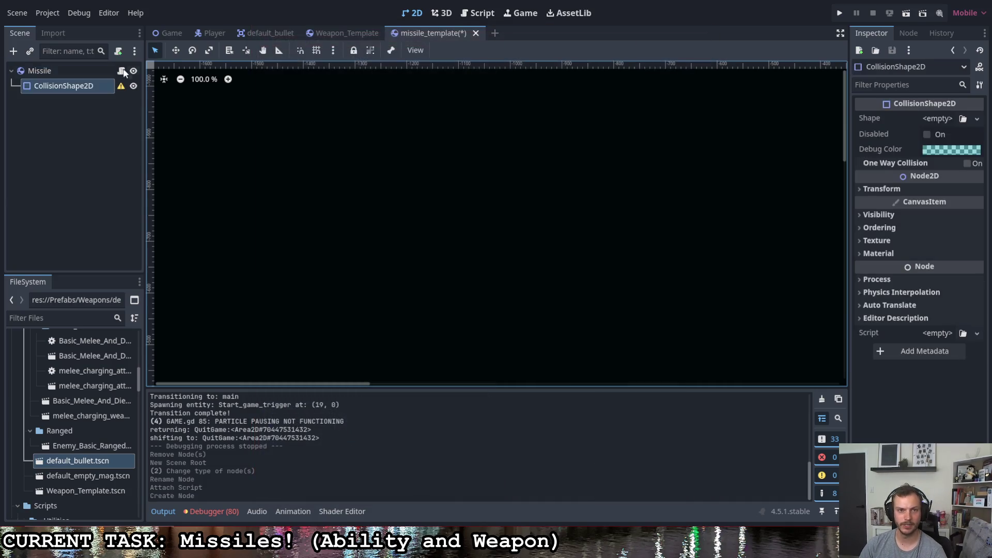
click(99, 84)
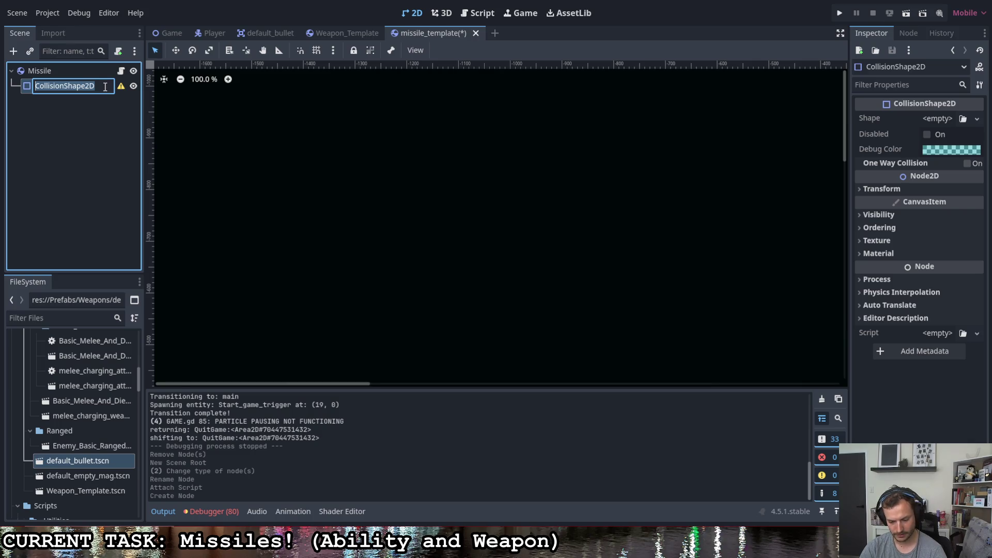
text(Collider)
key(Return)
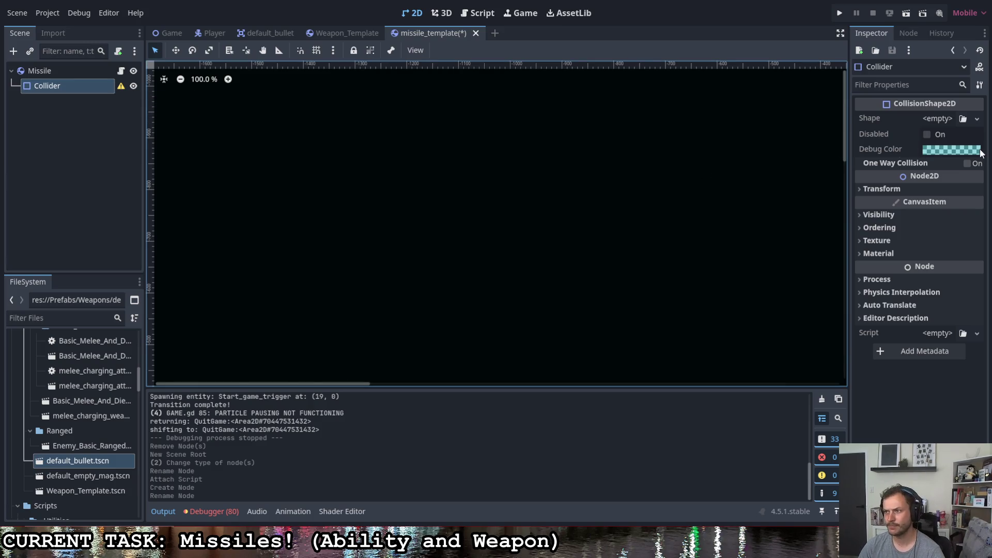
- Give the Collider a CircleShape2D shape
click(977, 119)
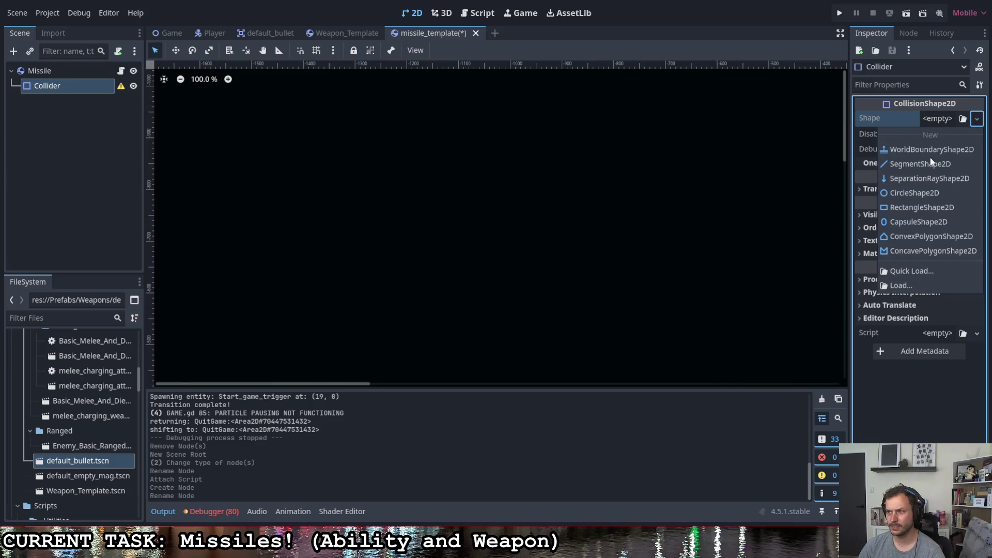
click(930, 194)
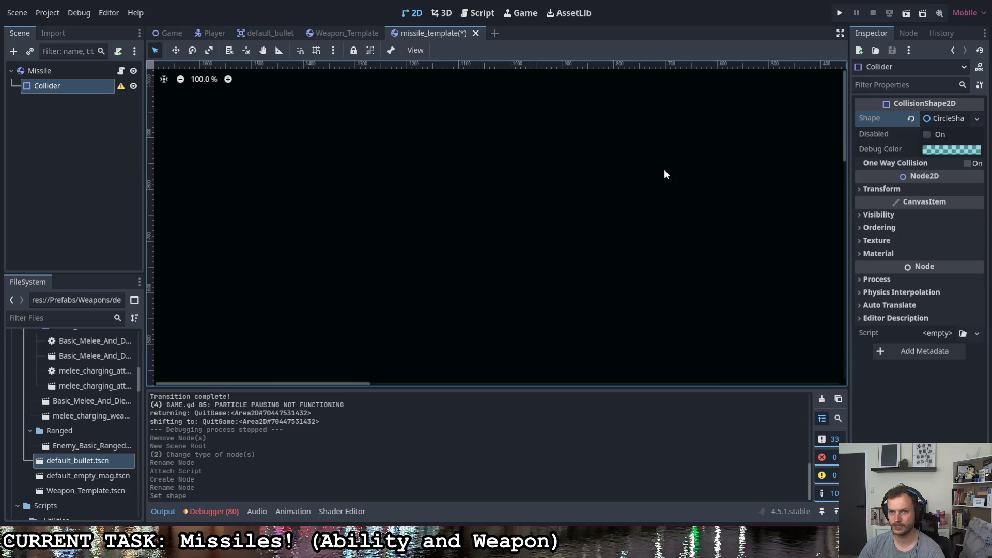
double_click(98, 88)
scroll(455, 207, up, 12)
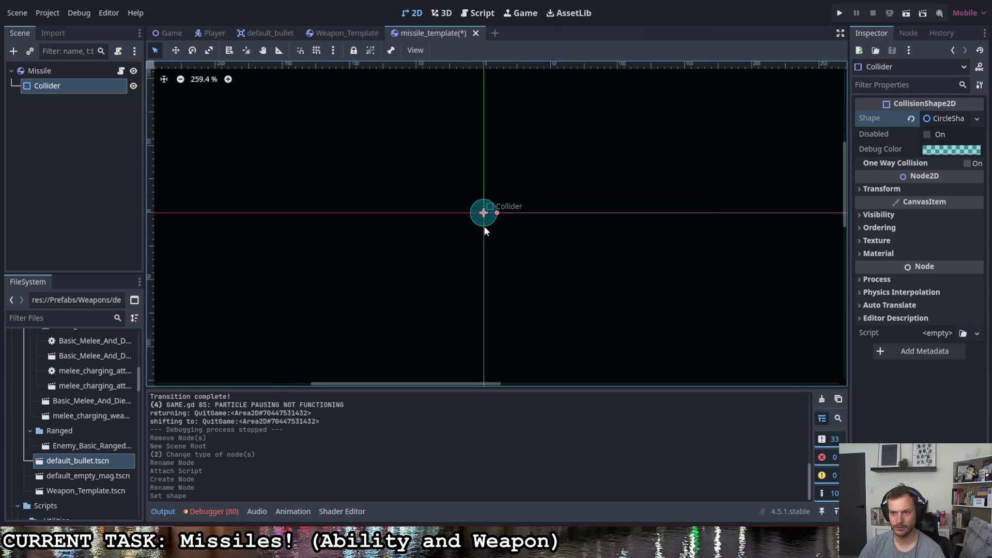
scroll(486, 227, up, 4)
click(95, 119)
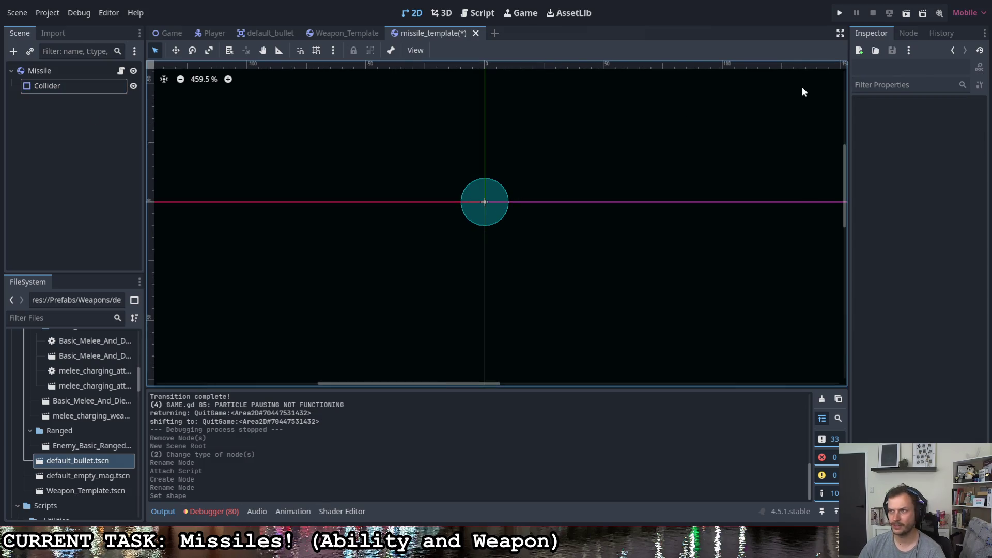
- Minimize Godot, close Firefox, and start a new Pixelorama project
click(929, 2)
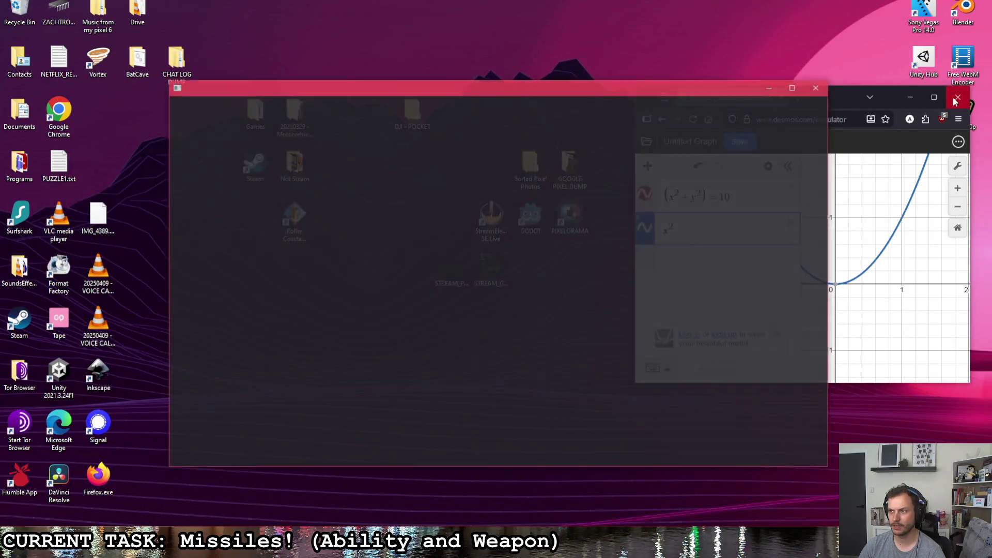
click(958, 97)
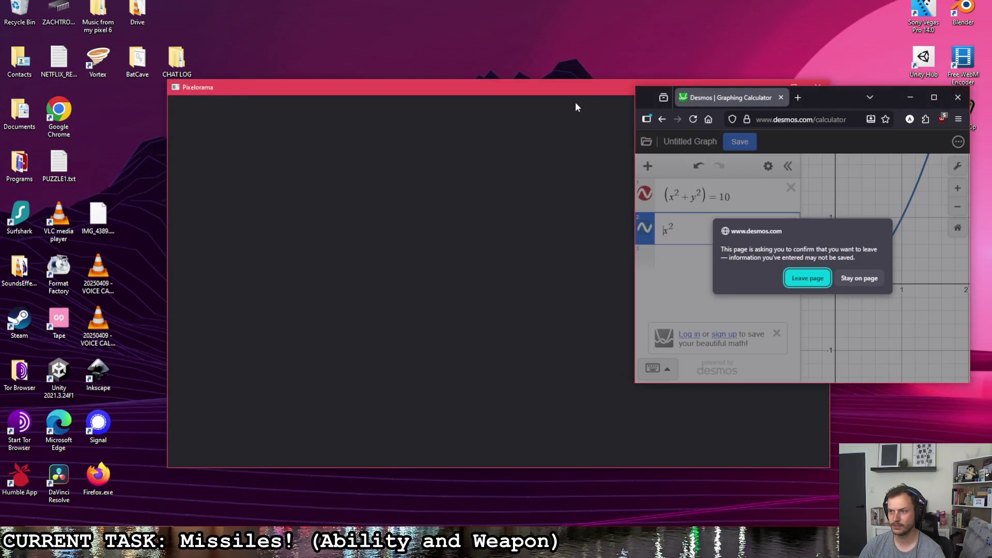
click(807, 278)
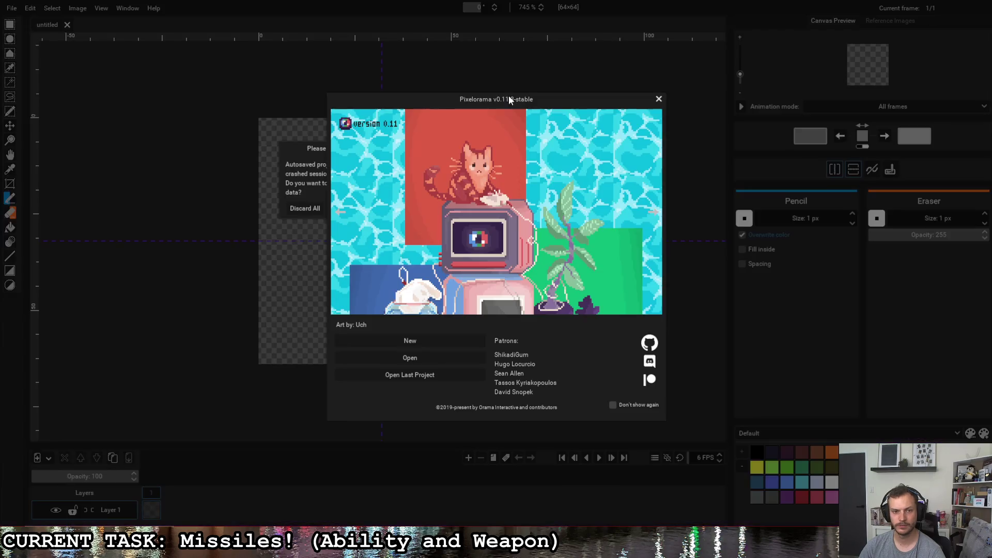
click(411, 341)
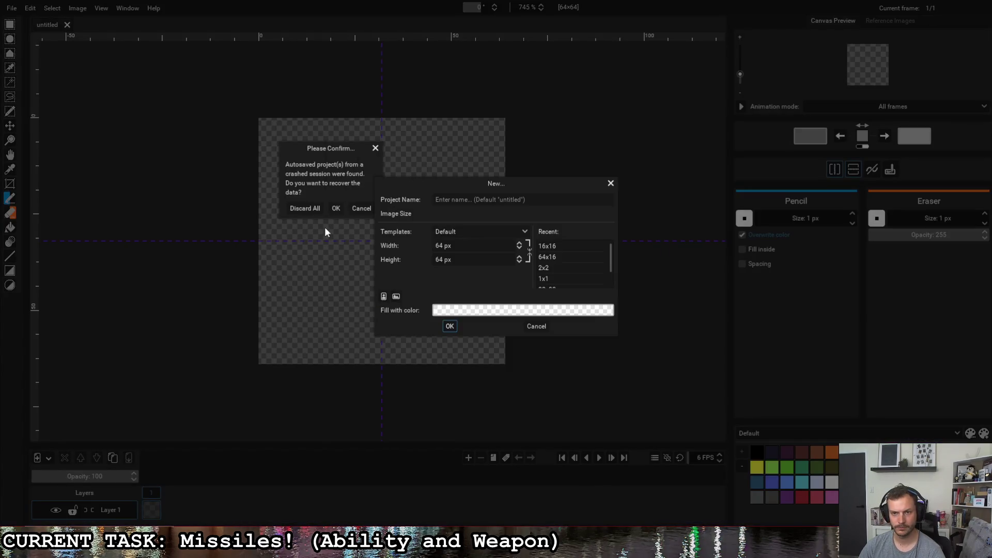
- Name the project missile, set width and height to 8 px, and create it
click(489, 199)
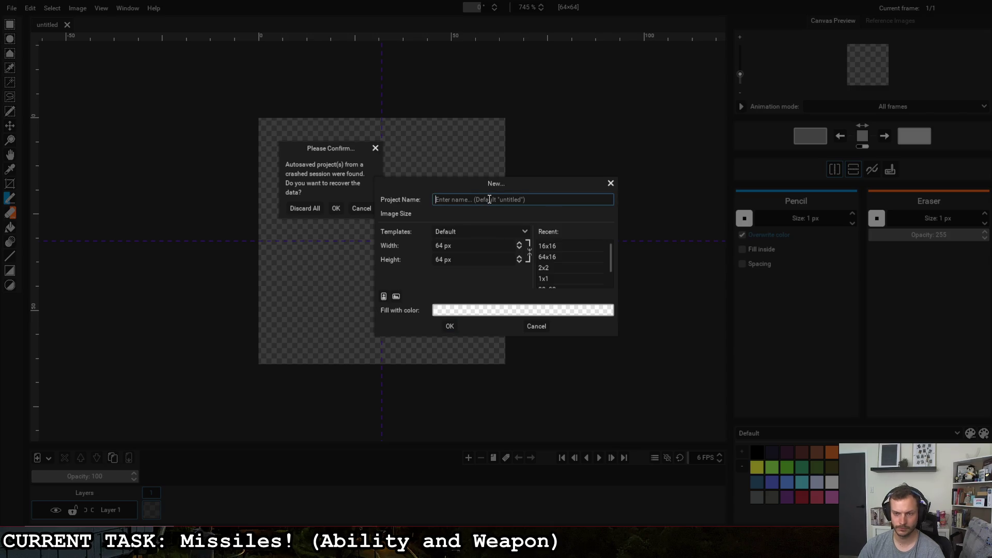
text(Missile)
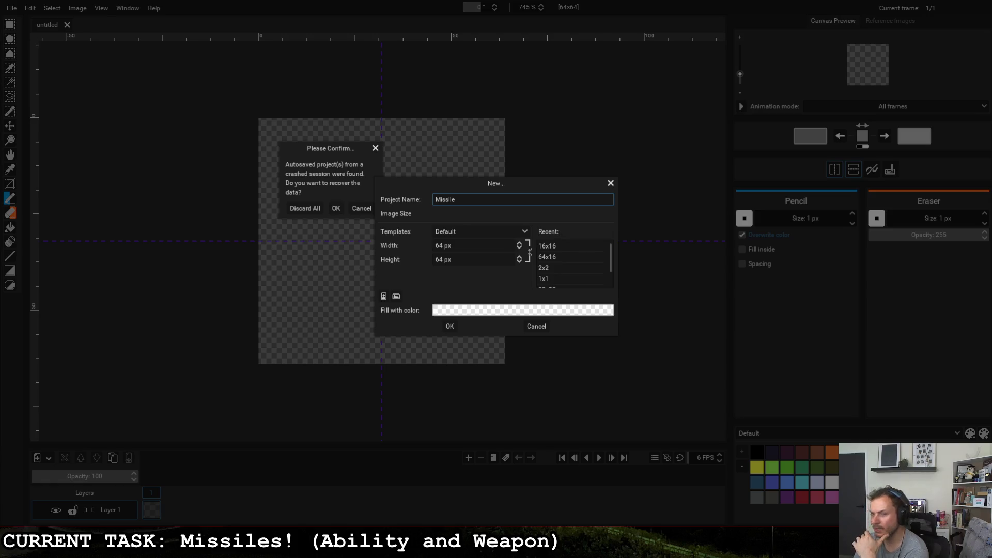
double_click(520, 248)
key(ctrl+a)
text(8)
click(471, 260)
key(ctrl+a)
text(8)
click(473, 246)
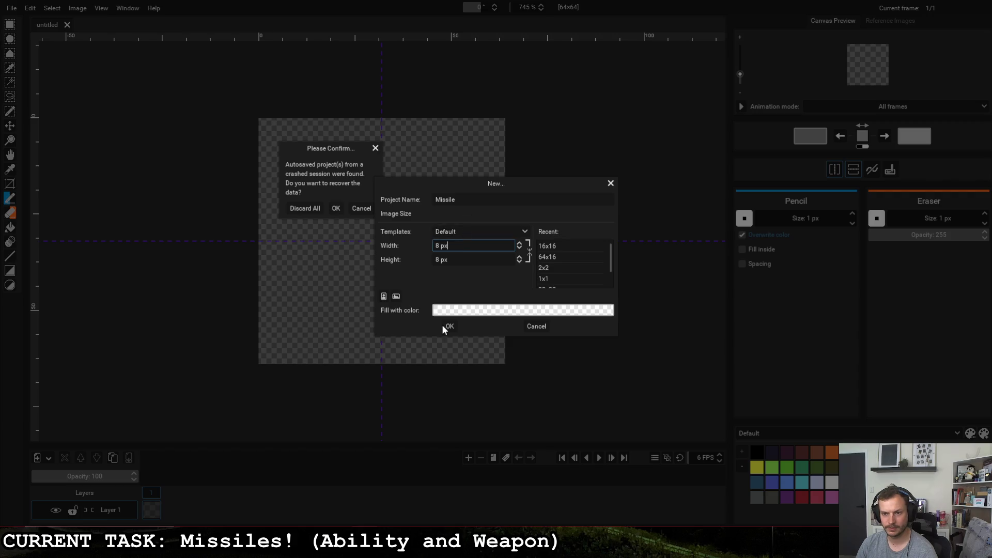
click(441, 201)
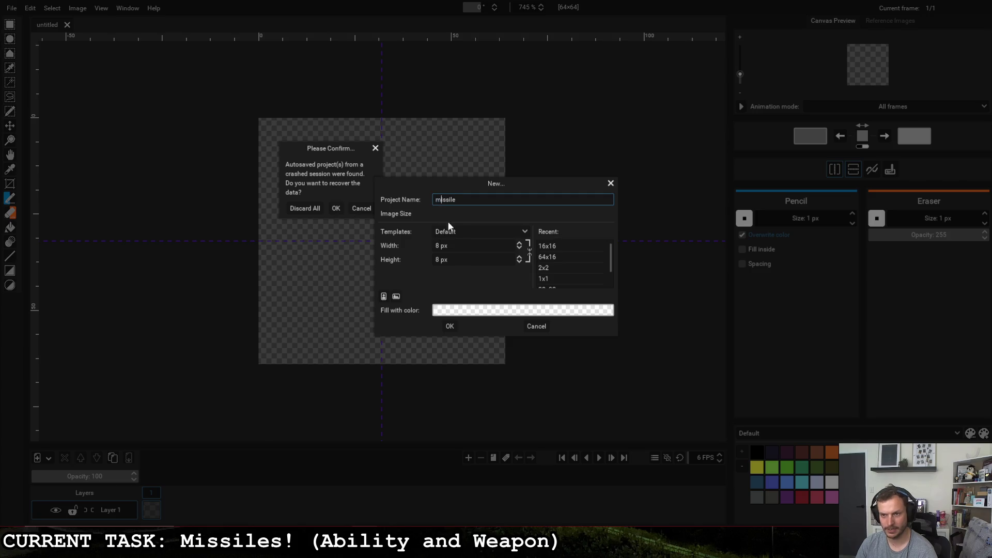
click(450, 326)
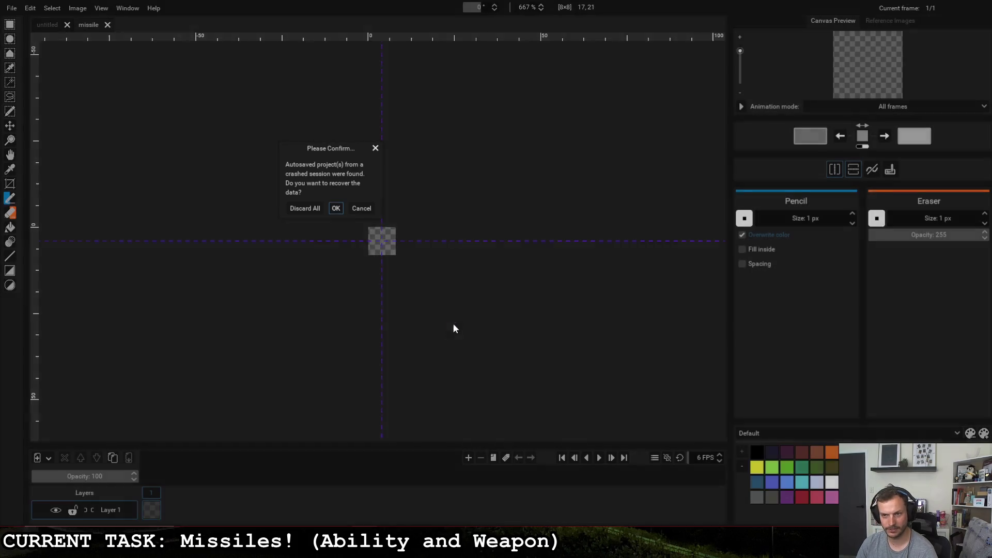
- Recover the autosaved backup project, then close it and discard its changes
click(334, 207)
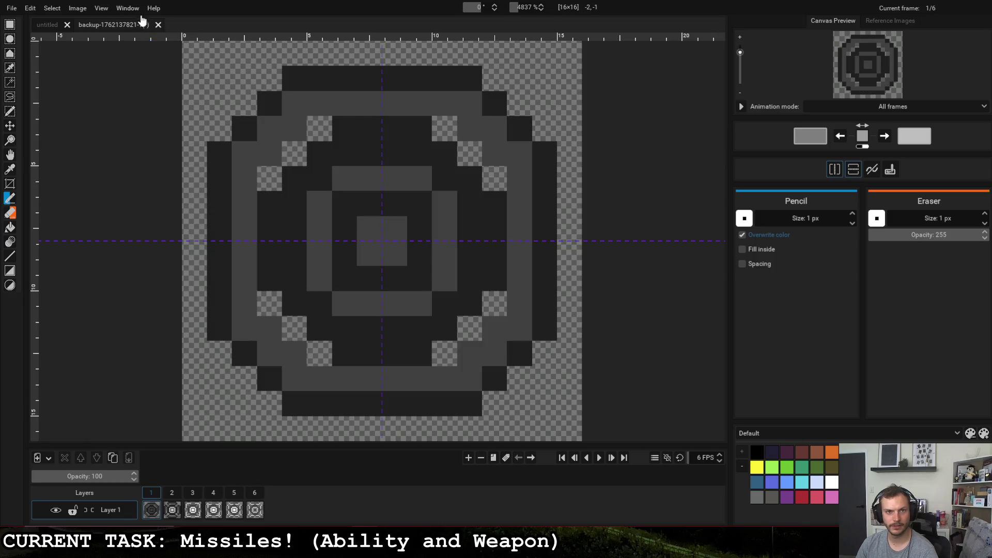
click(158, 25)
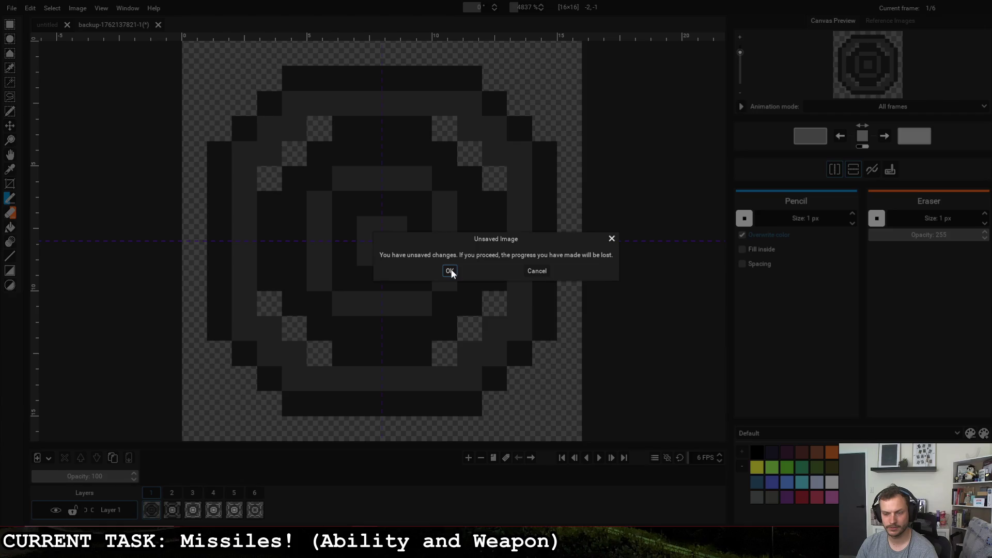
click(450, 272)
scroll(372, 240, up, 4)
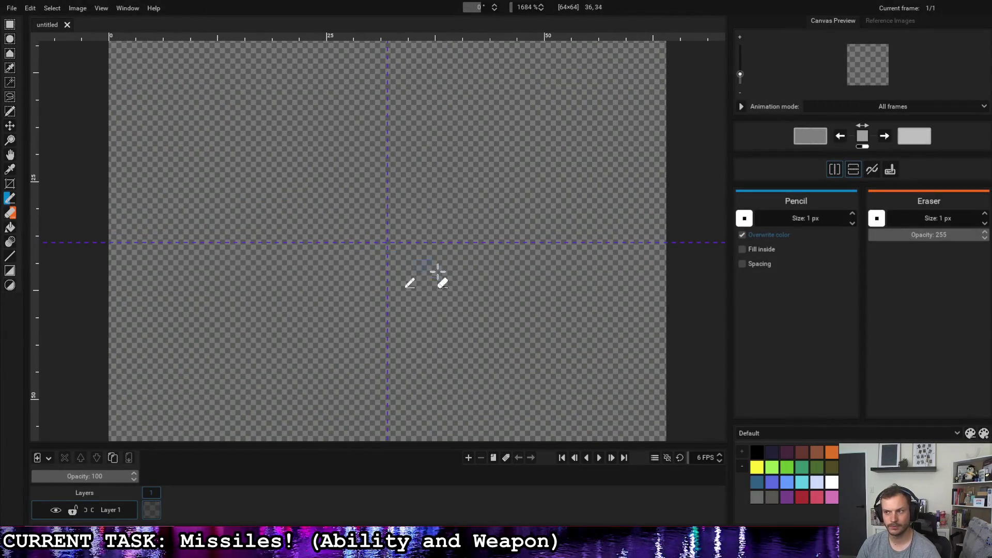
scroll(437, 273, down, 2)
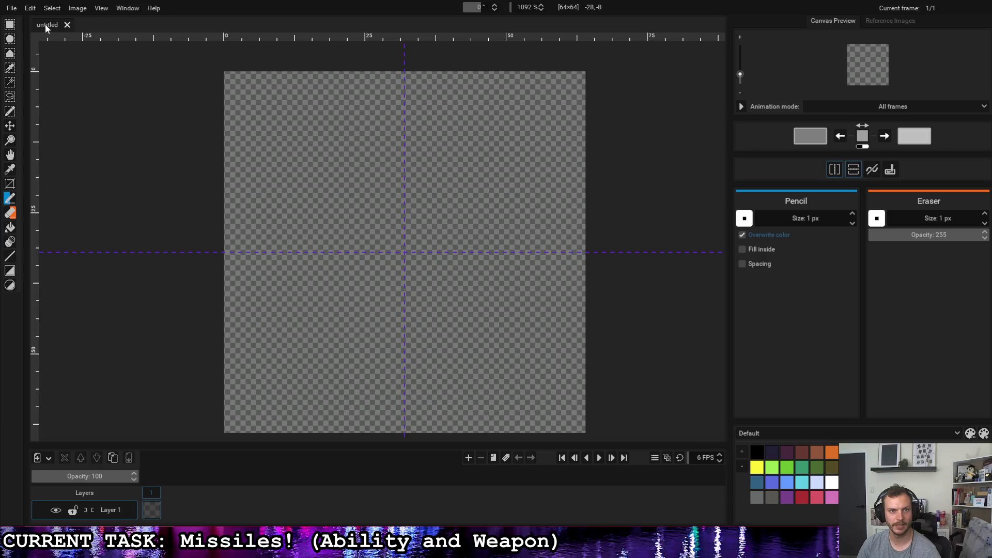
- Open Image > Resize Canvas and set the width to 8 px, making it 8×8
click(61, 11)
mouse_move(73, 12)
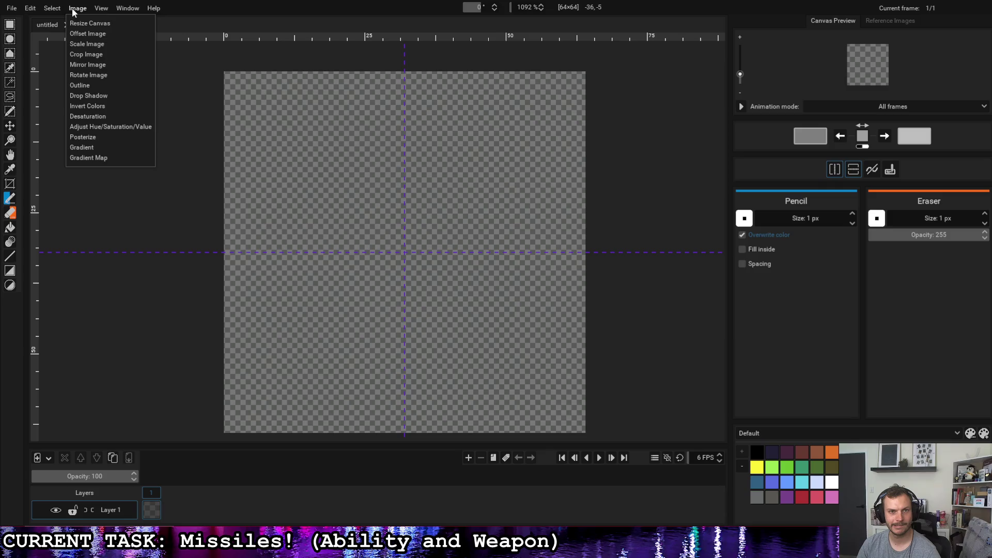
click(91, 26)
click(464, 179)
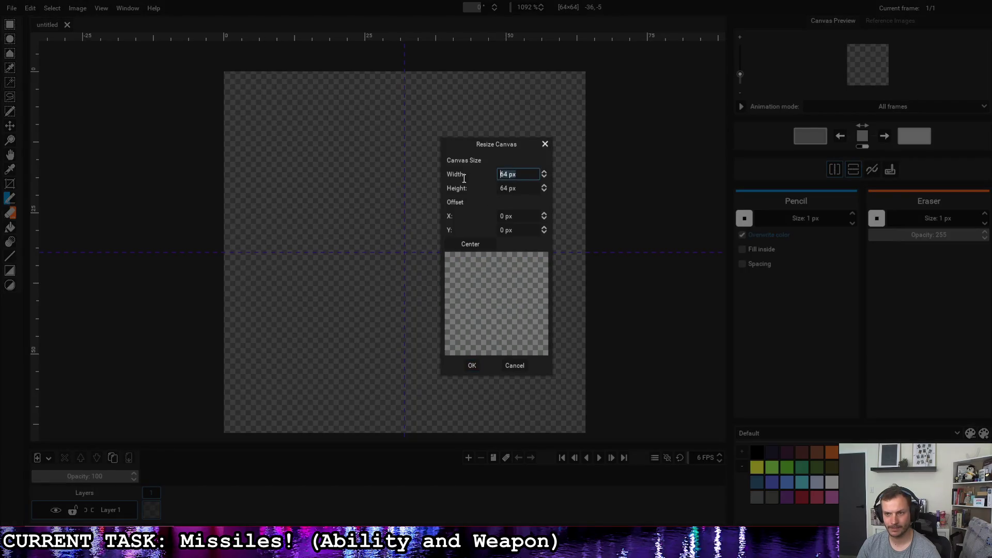
text(8)
click(526, 176)
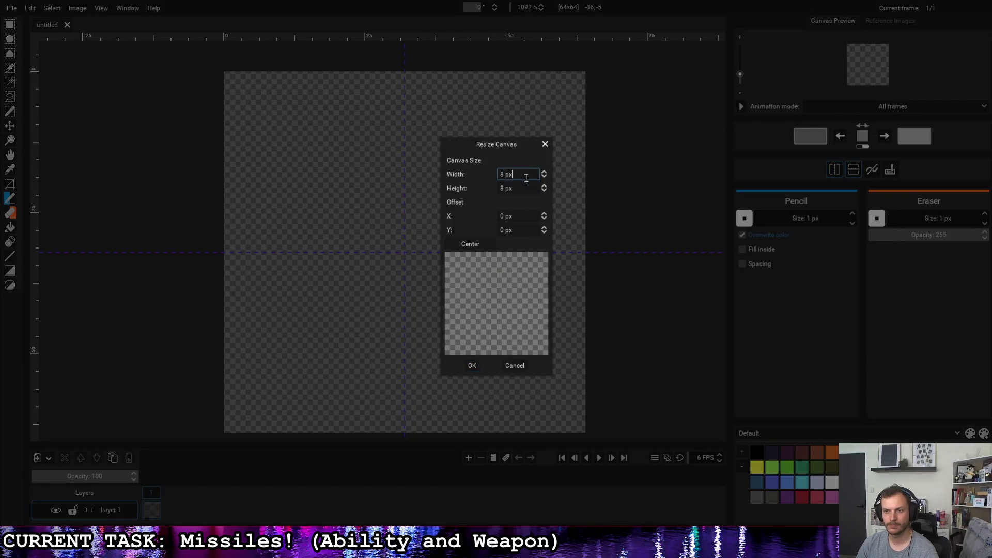
- Resize the canvas to 8×8 and restore the light-grey drawing colours
click(475, 364)
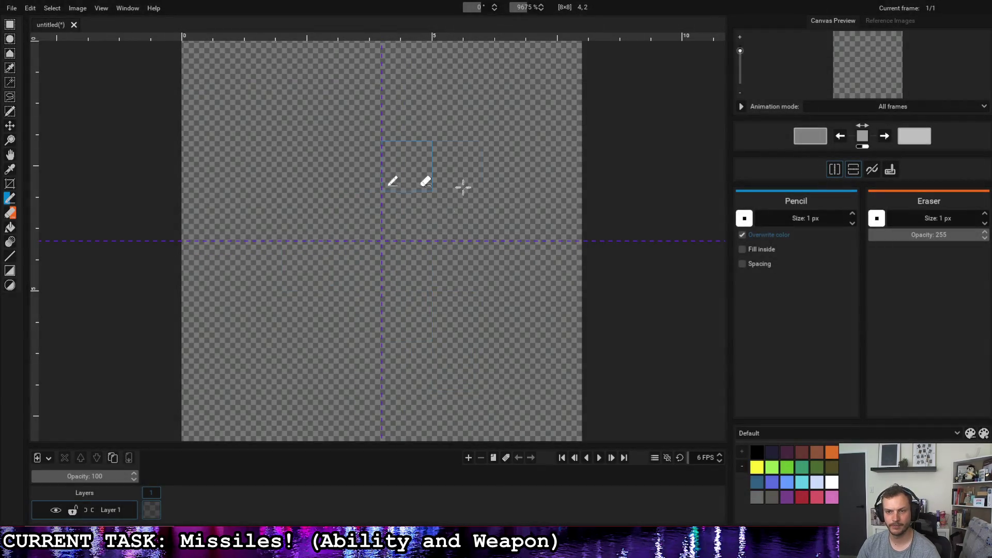
scroll(463, 251, down, 2)
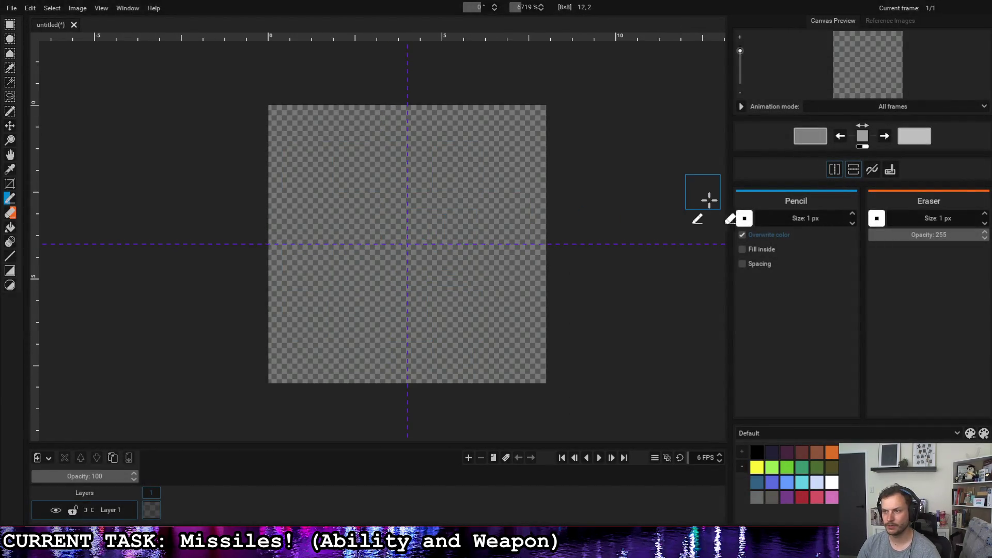
click(863, 147)
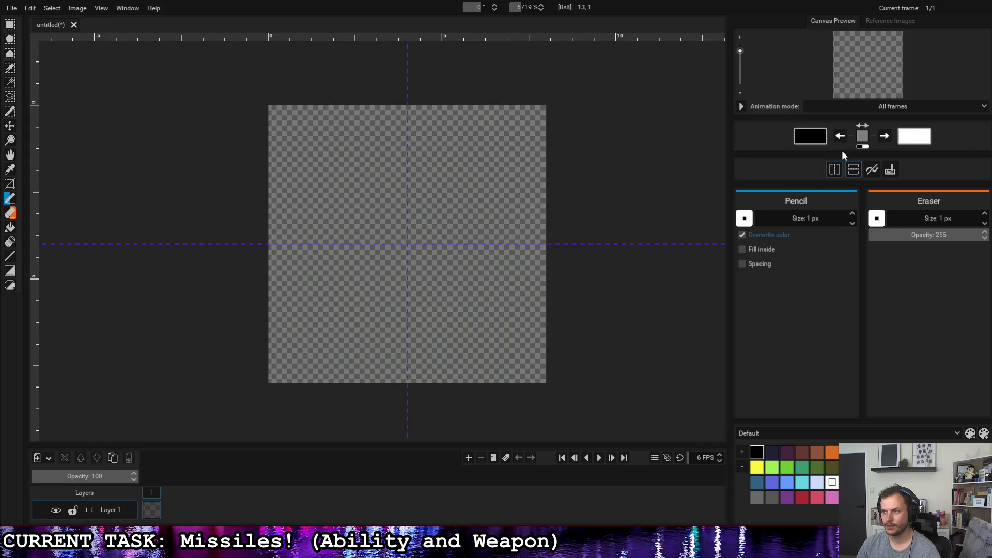
click(840, 137)
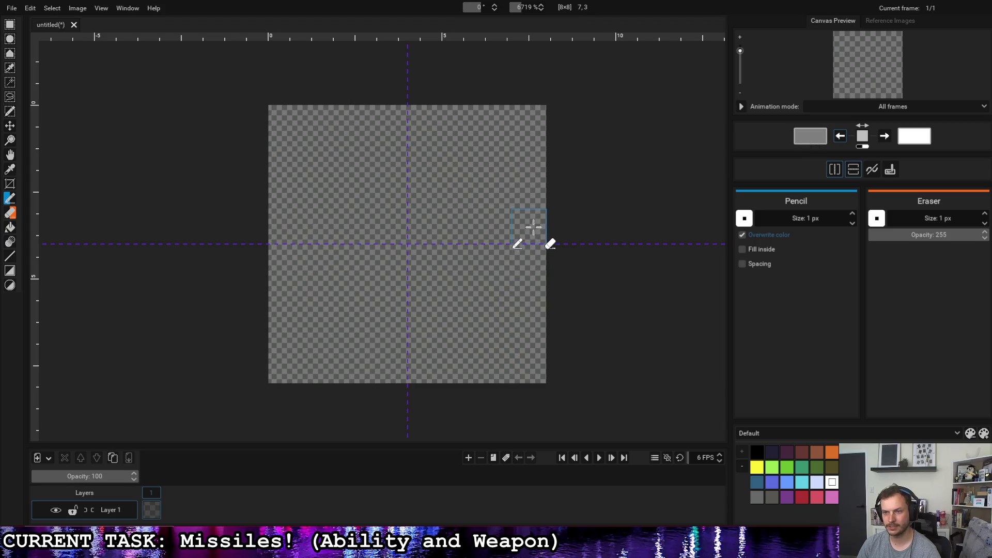
click(860, 149)
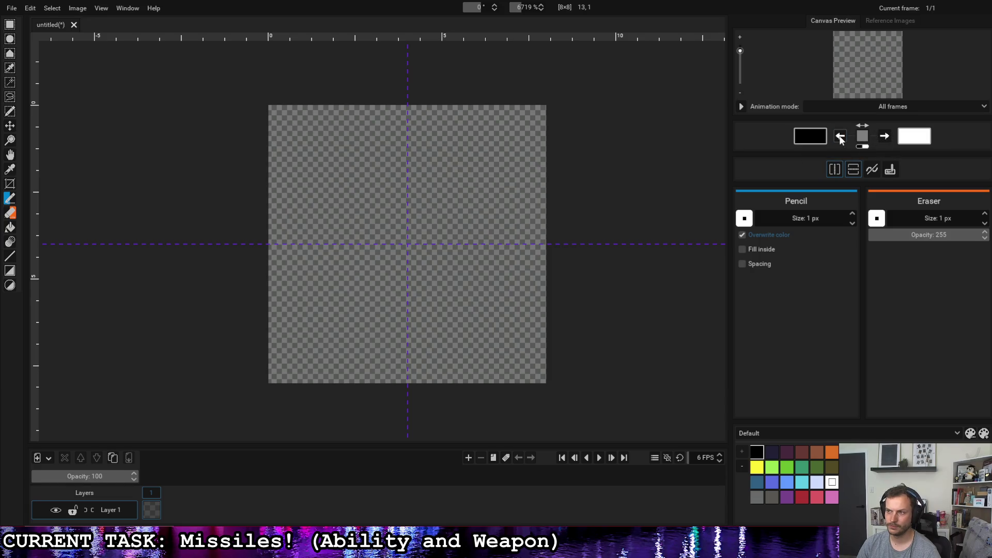
click(885, 136)
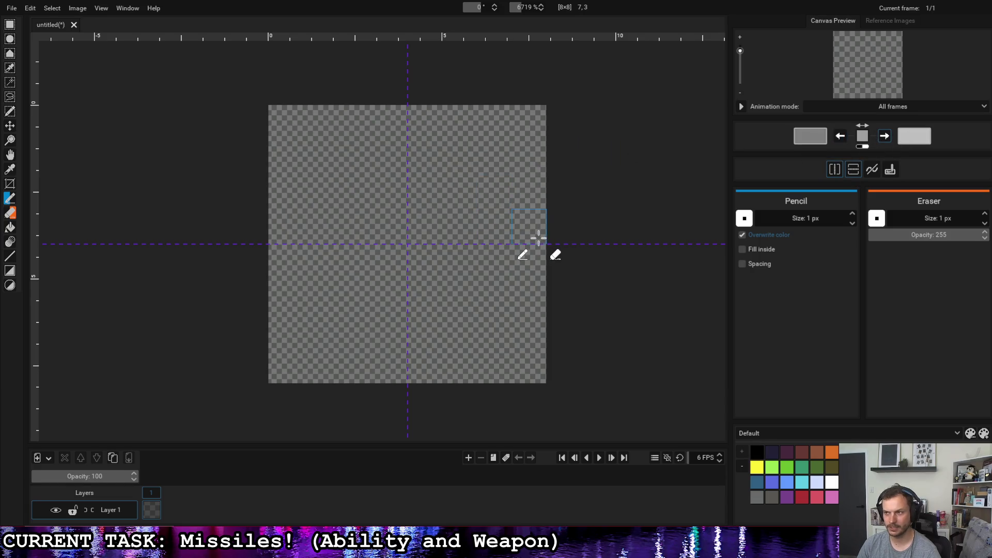
- Draw a four-pixel-tall light-grey bar at the middle of the right edge, erasing stray pixels
drag(532, 231, 525, 270)
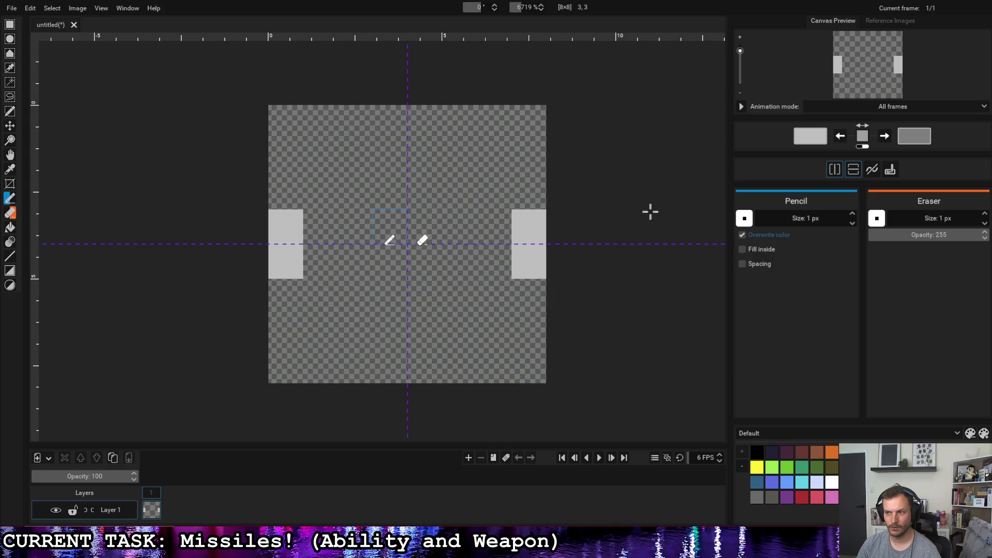
click(835, 169)
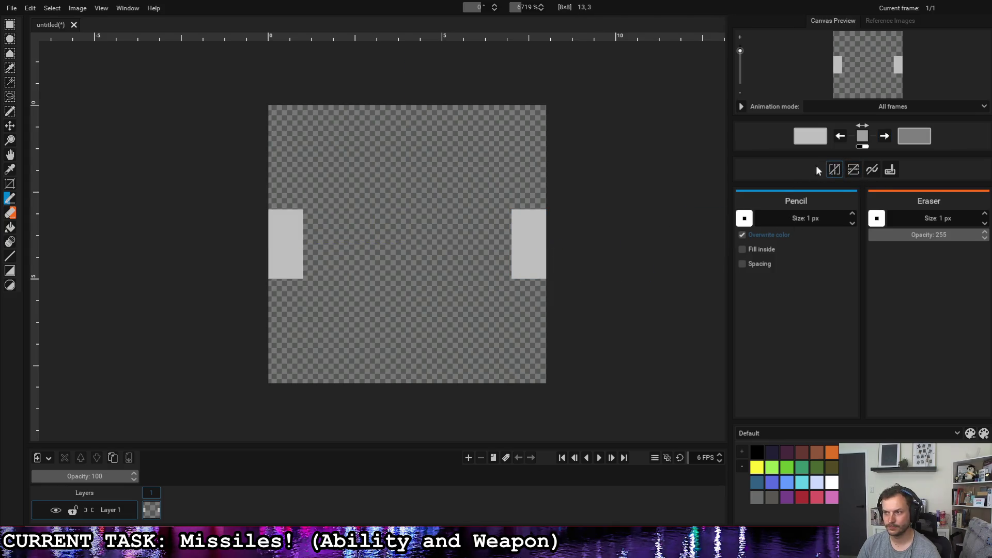
drag(286, 228, 289, 264)
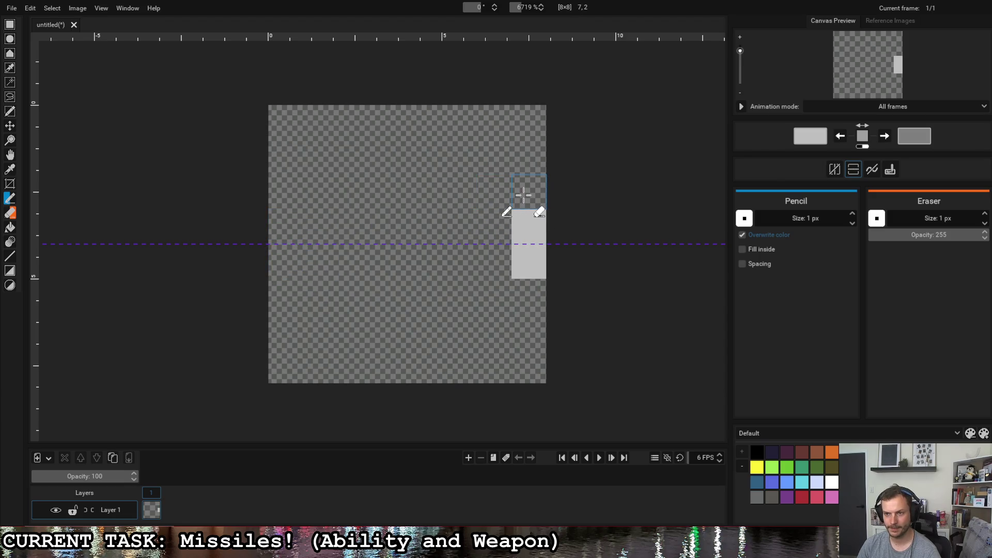
click(523, 195)
click(493, 157)
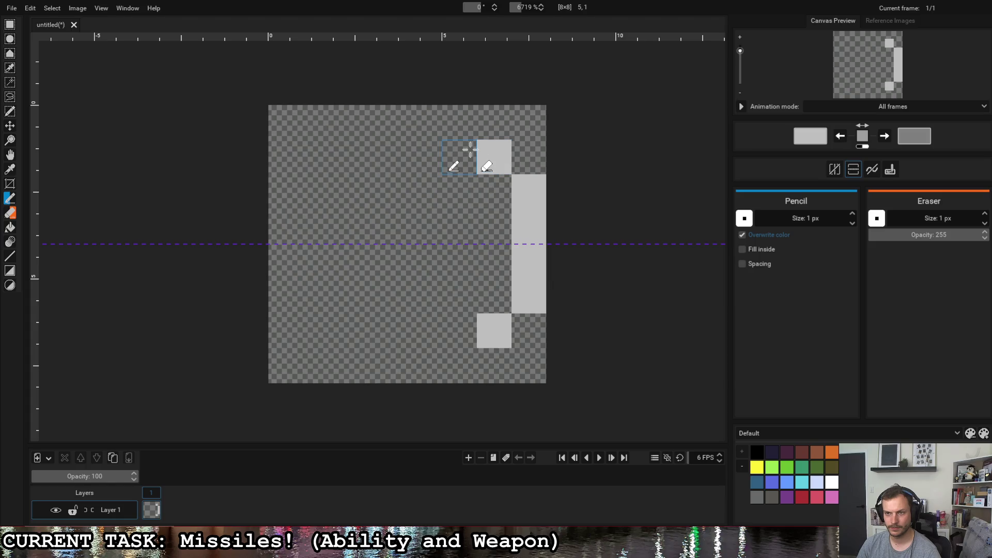
click(459, 155)
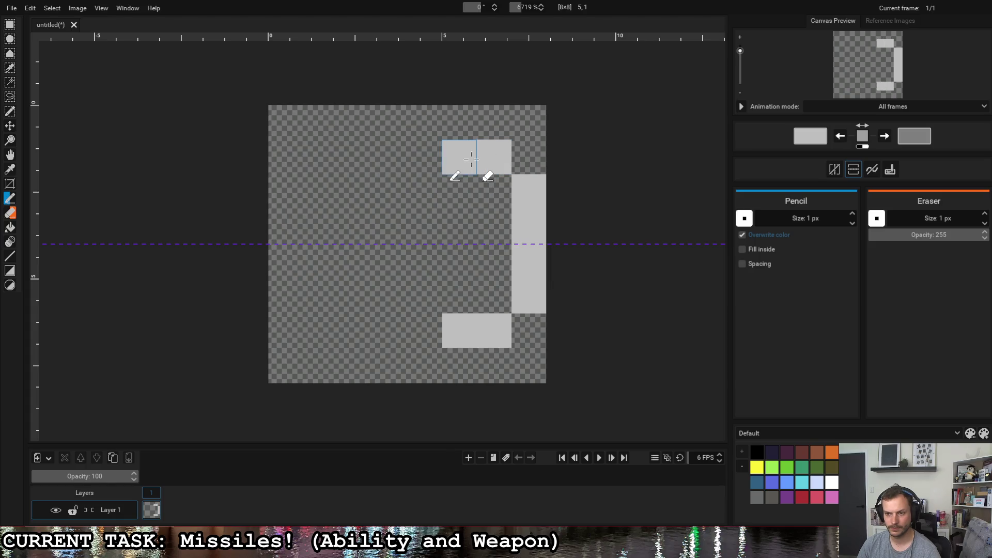
right_click(460, 157)
right_click(492, 157)
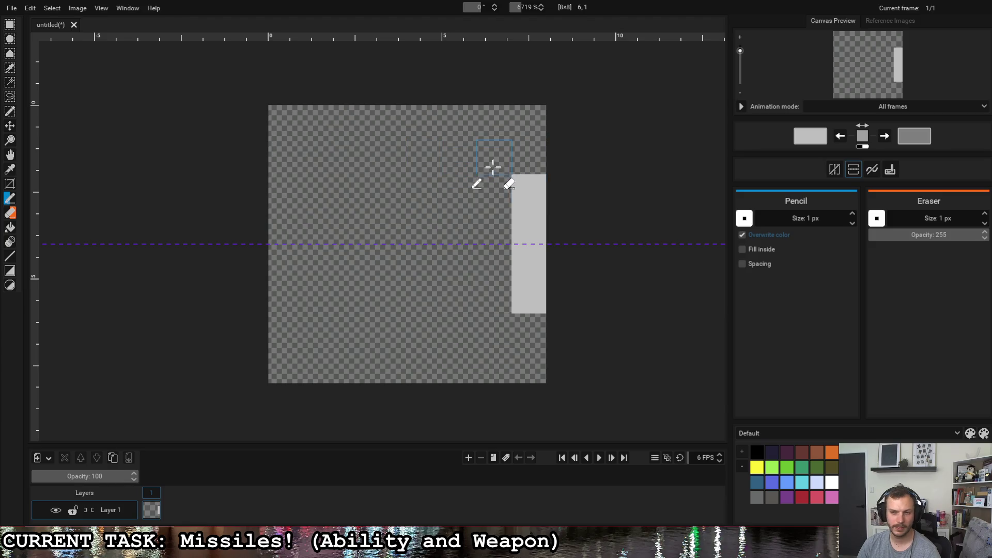
right_click(517, 196)
- Paint the mirrored upper and lower body rows and the first fin pixels, fixing misplaced ones
drag(498, 198, 321, 187)
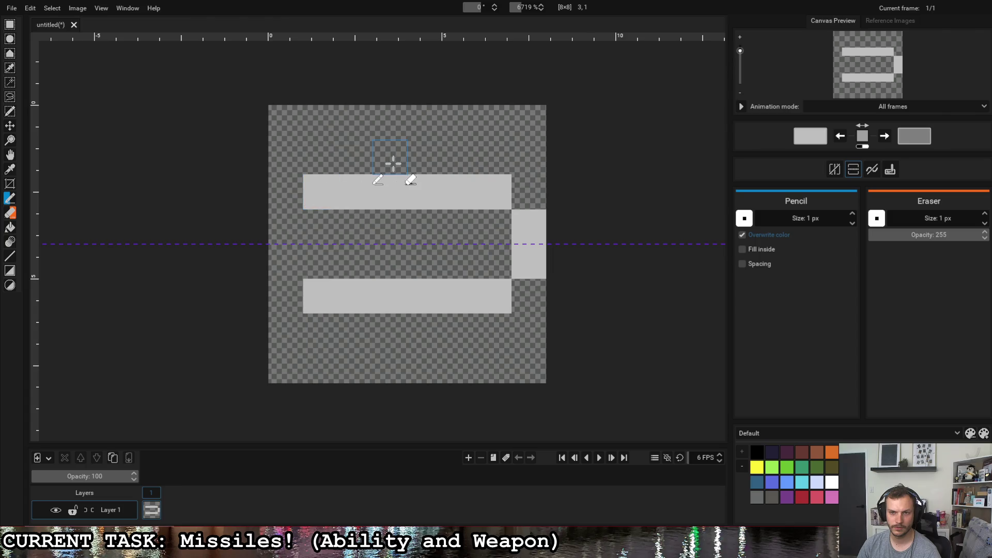
click(390, 166)
click(351, 126)
click(318, 124)
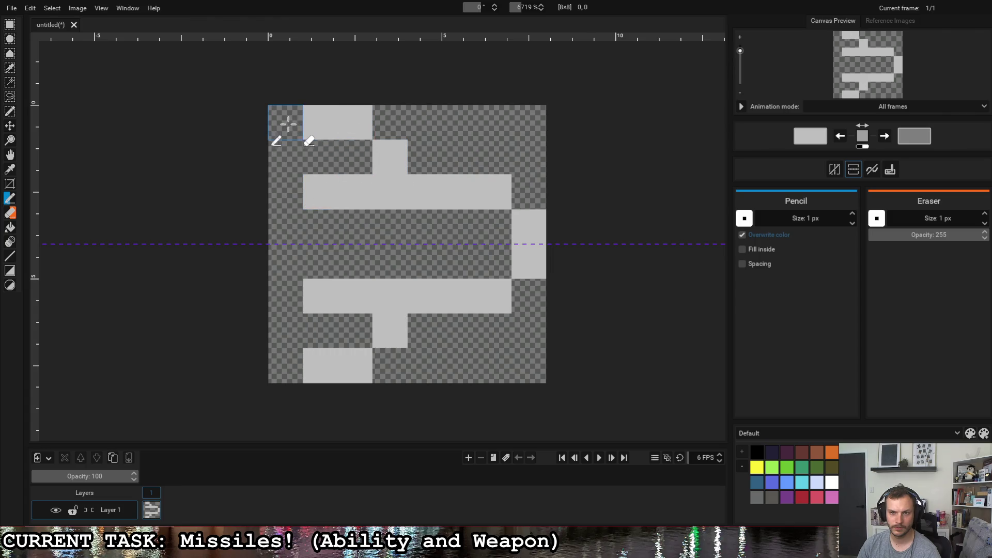
click(352, 156)
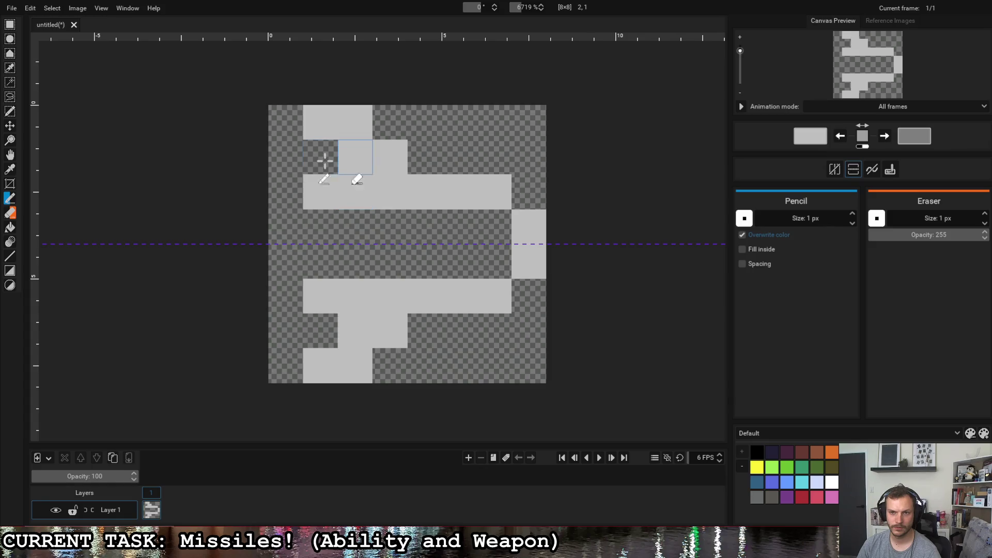
click(320, 156)
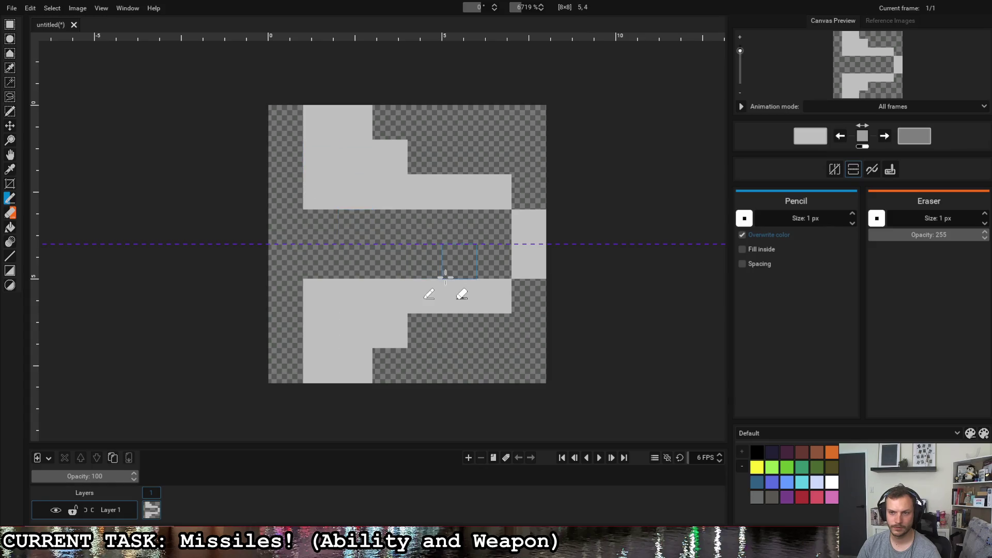
right_click(331, 329)
right_click(357, 331)
click(425, 331)
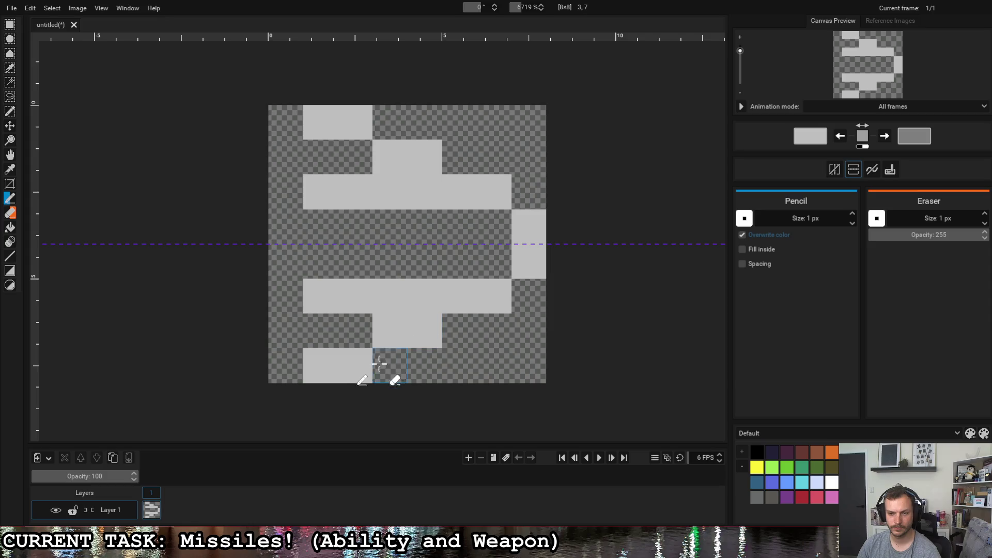
click(390, 365)
click(361, 332)
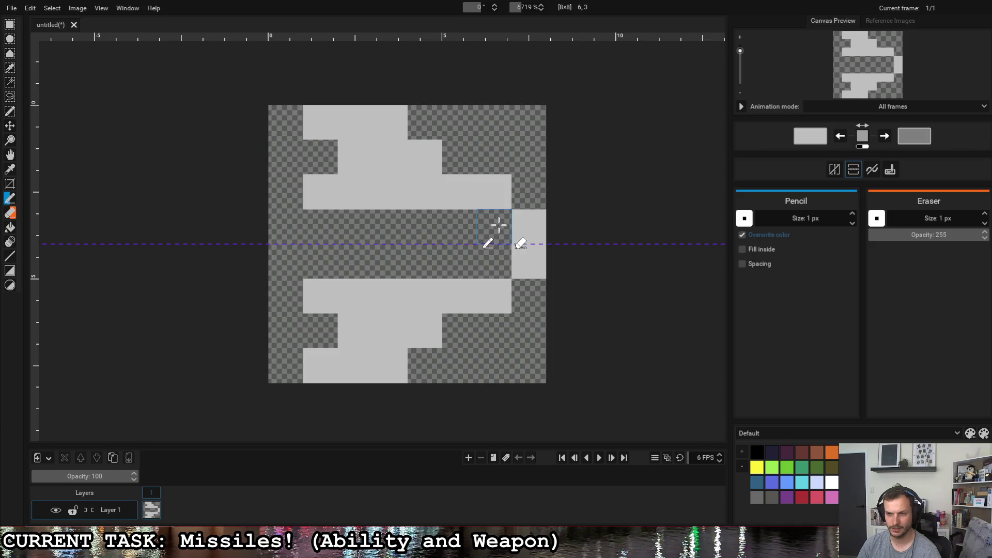
- Fill rows 3–4 to make the body solid and reshape the fin tips at columns 1–2
drag(504, 223, 310, 223)
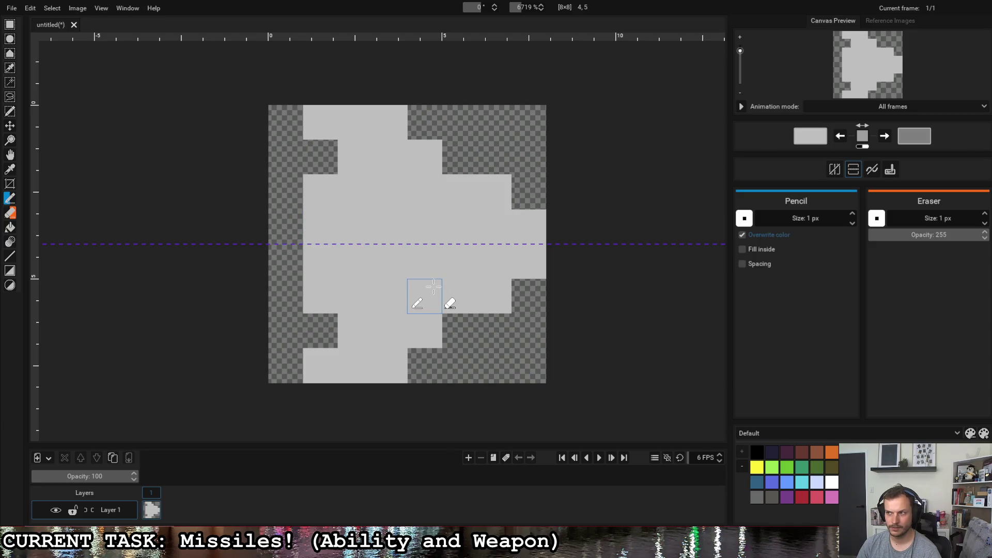
drag(387, 367, 326, 367)
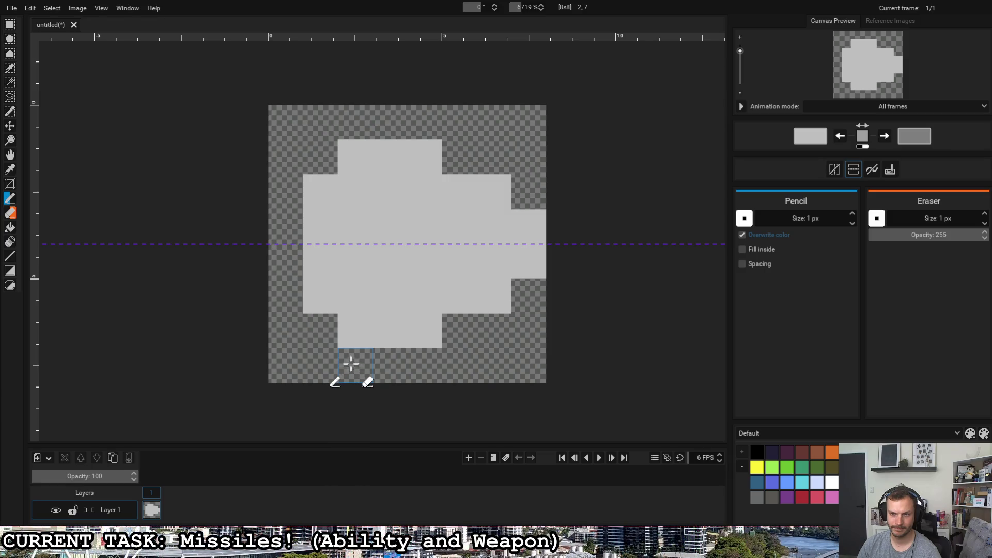
click(323, 124)
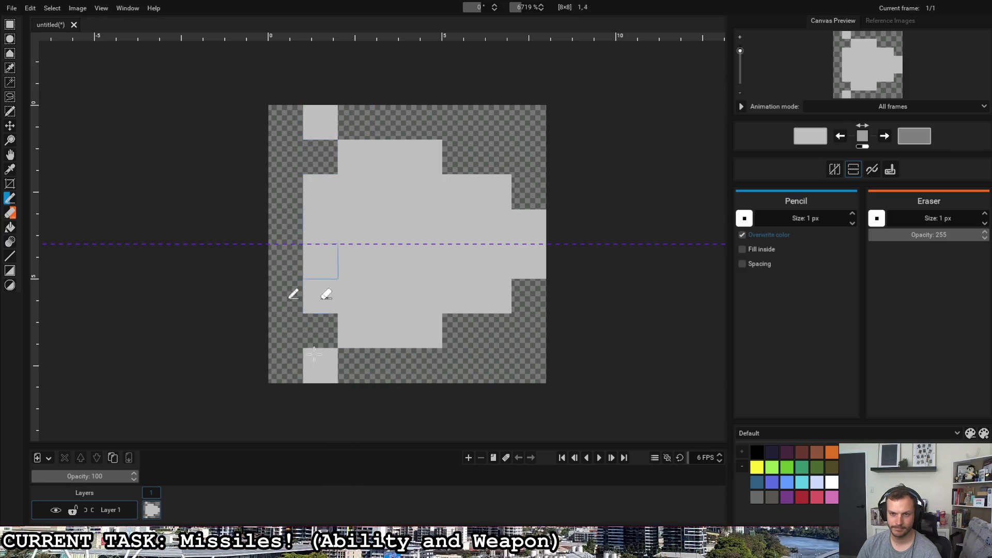
click(354, 121)
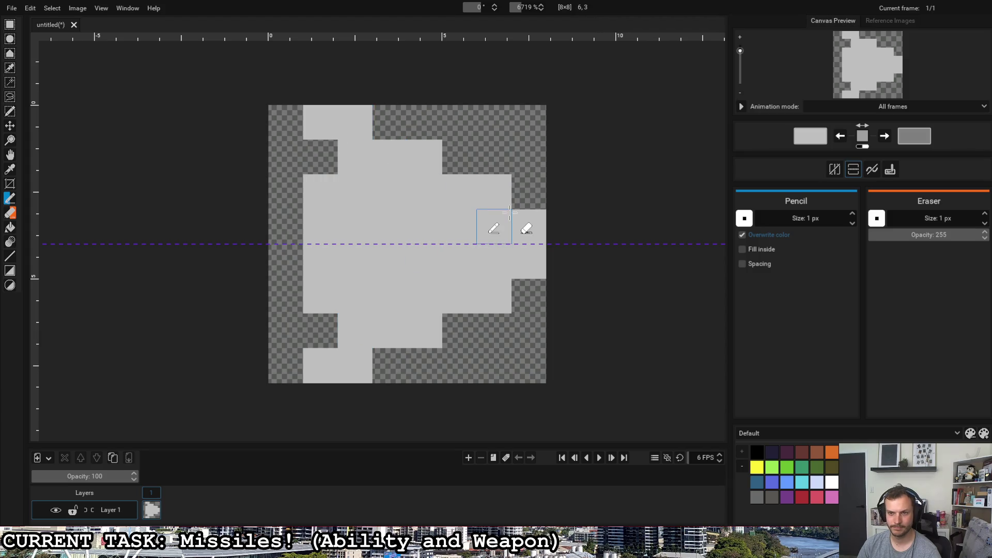
right_click(356, 157)
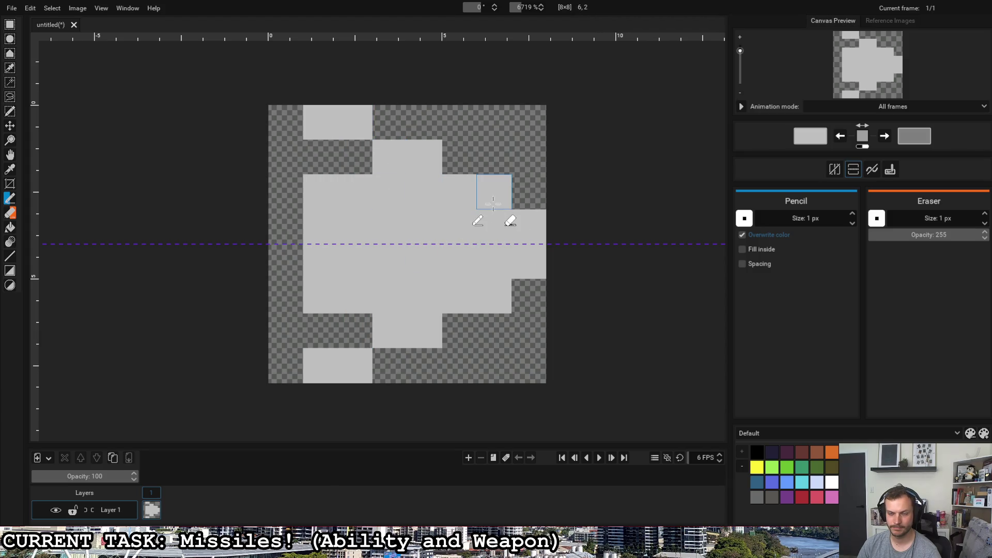
click(391, 122)
click(354, 155)
right_click(390, 122)
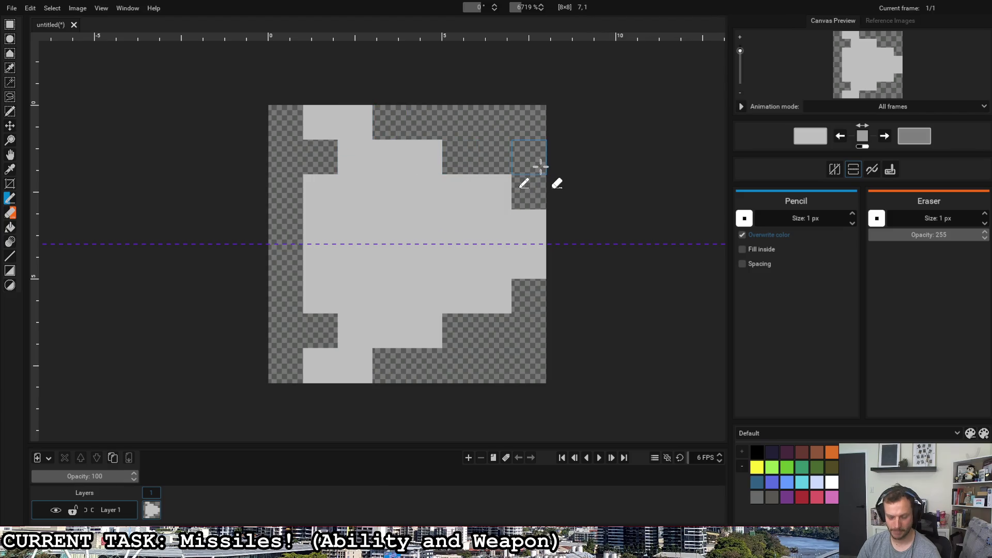
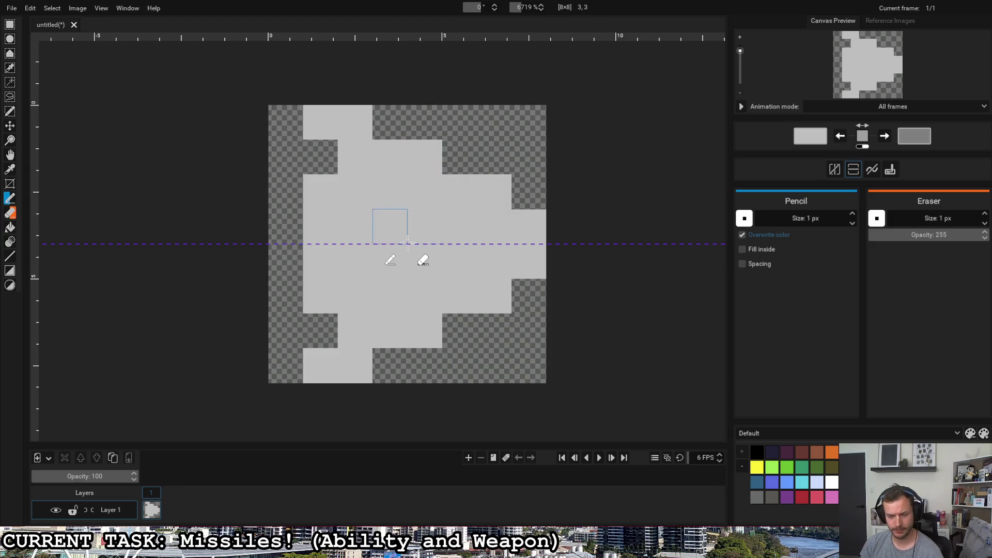
- Paint a darker grey band across columns 1–5 of rows 3–4, keeping rows 2 and 5 light grey
key(x)
click(331, 234)
drag(332, 234, 446, 228)
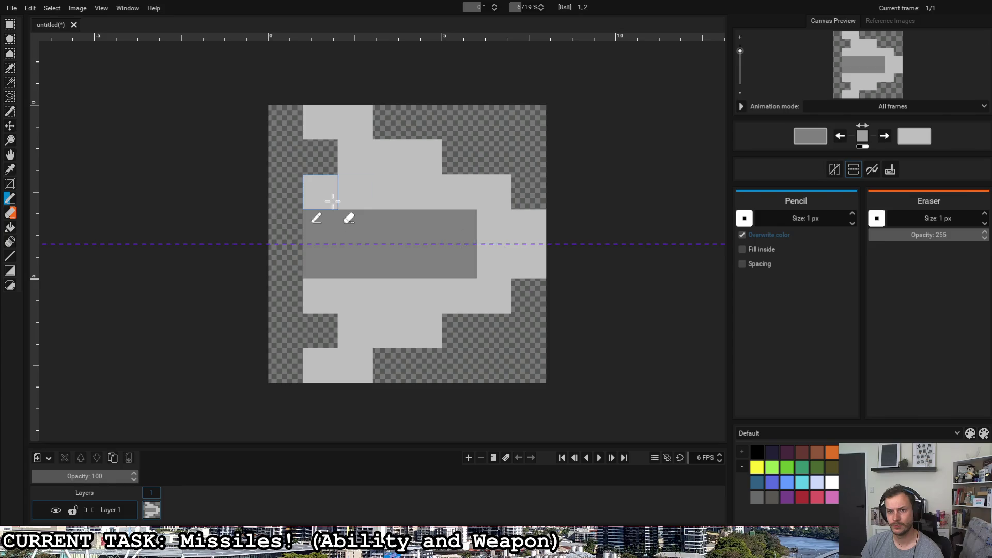
click(387, 196)
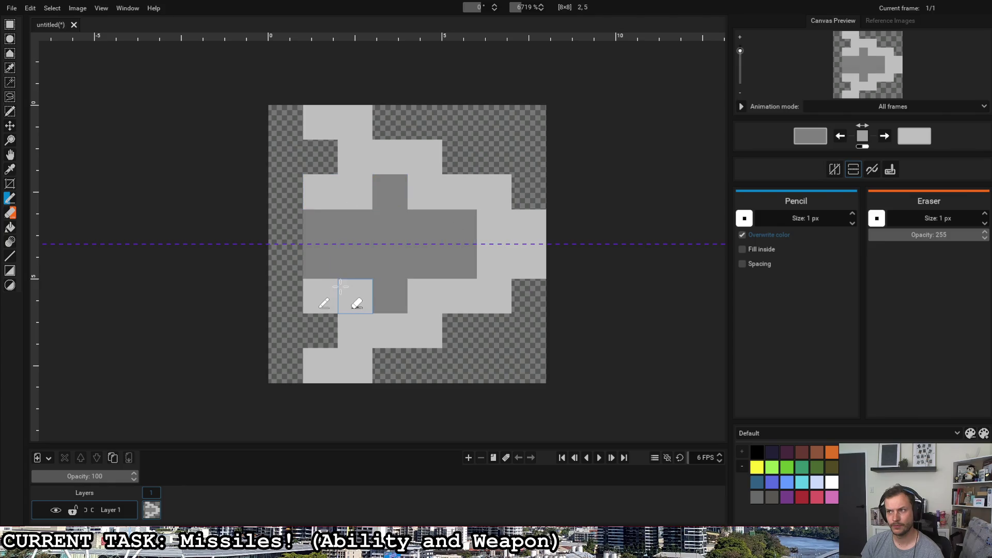
click(356, 192)
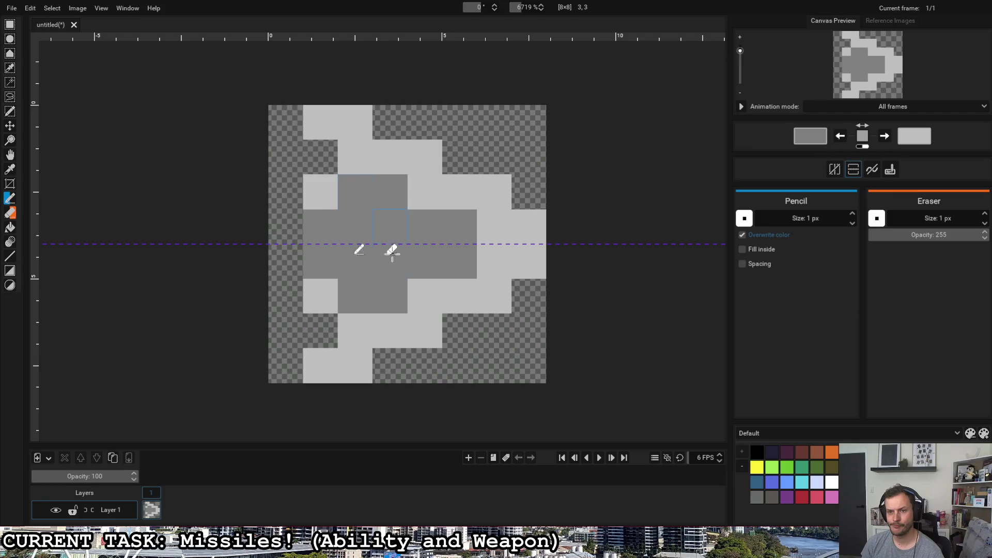
click(326, 199)
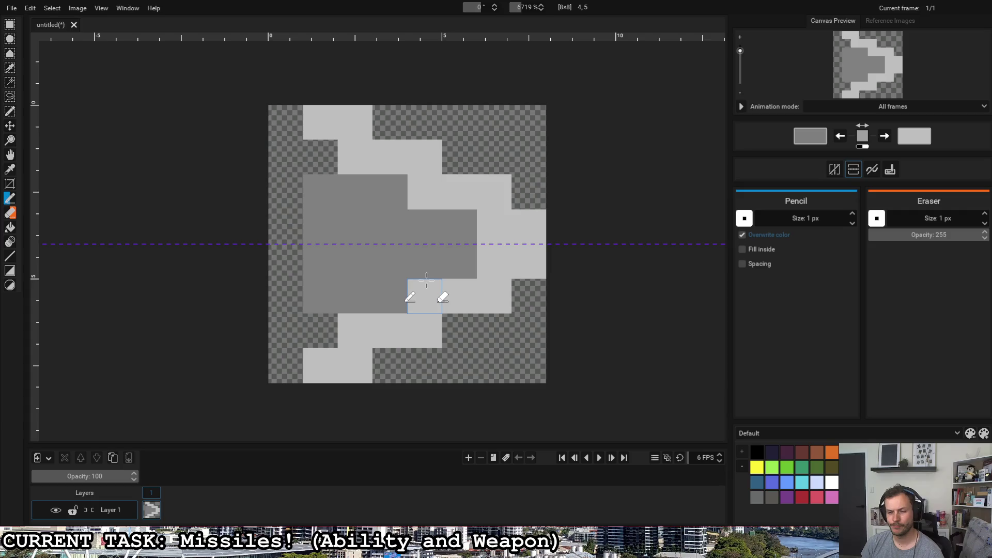
key(x)
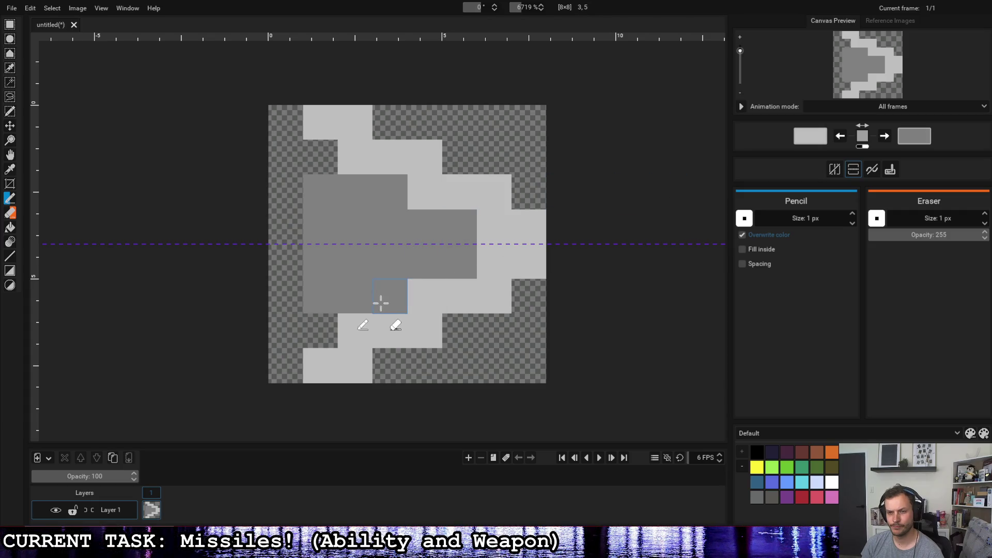
drag(380, 304, 321, 296)
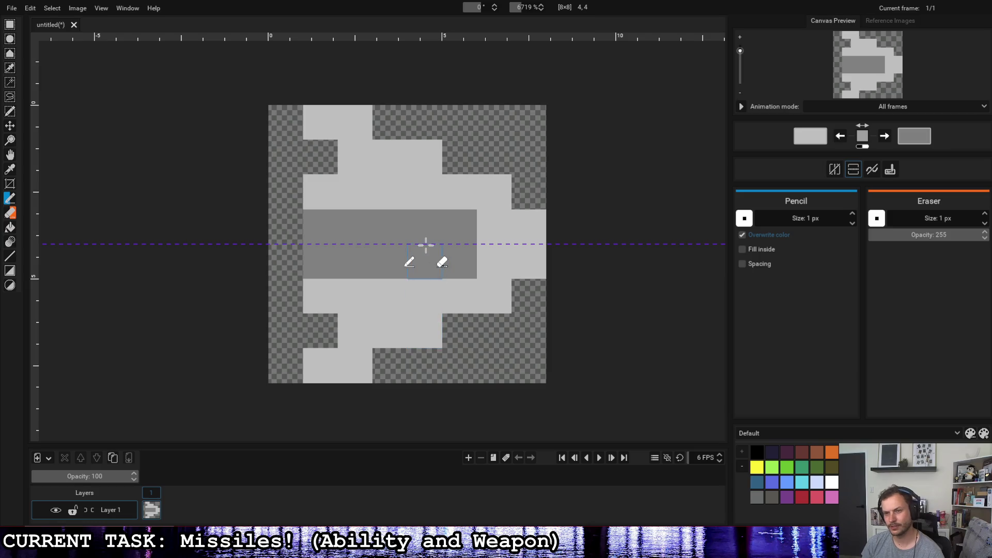
- Erase the top-row pixels at columns 1–2, refill columns 2–3 light grey, and darken row 2 columns 1–2
right_click(355, 123)
right_click(323, 128)
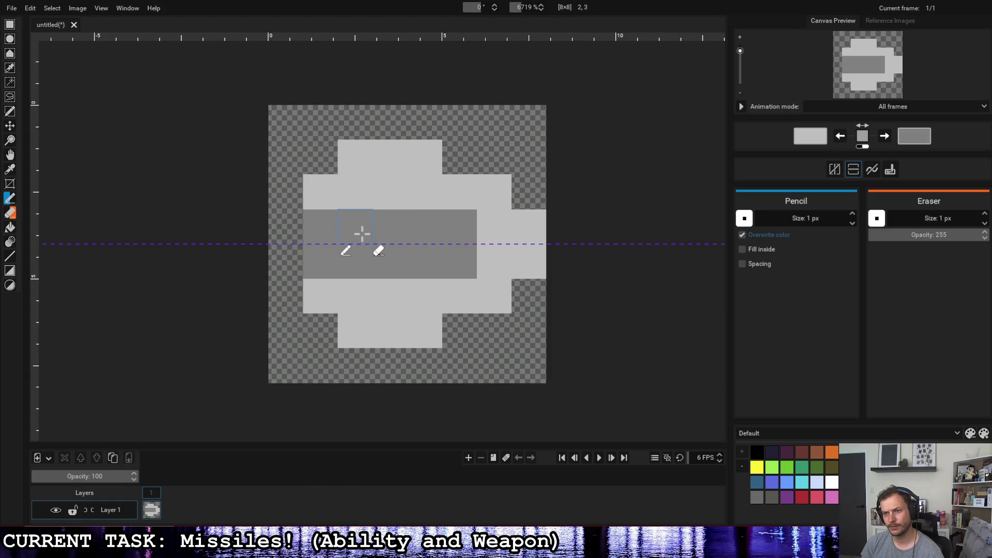
drag(385, 125, 354, 124)
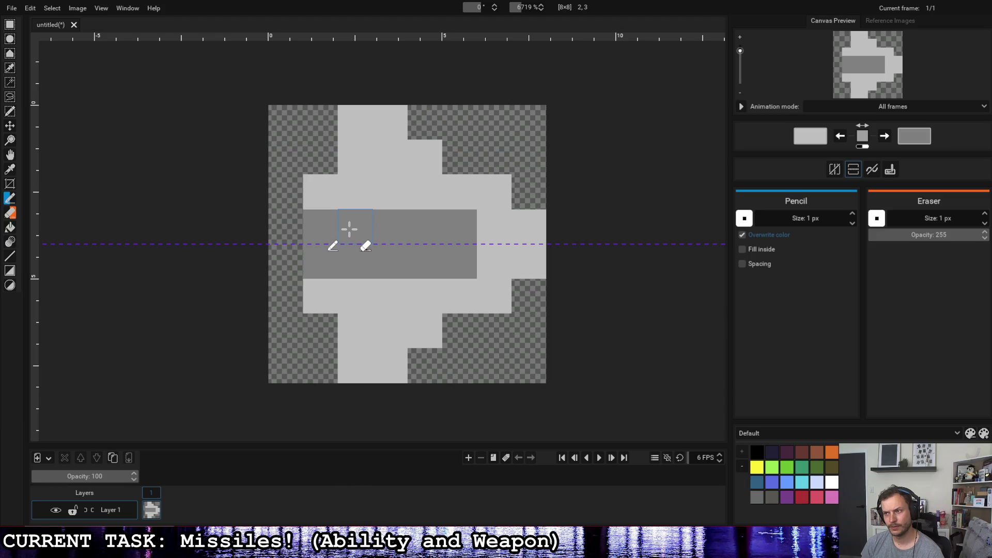
key(x)
click(326, 195)
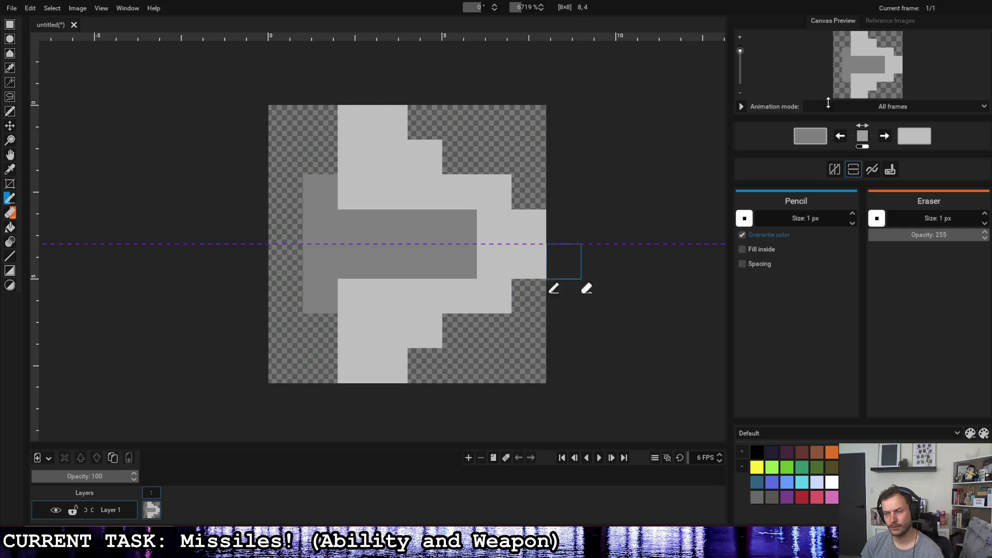
click(363, 200)
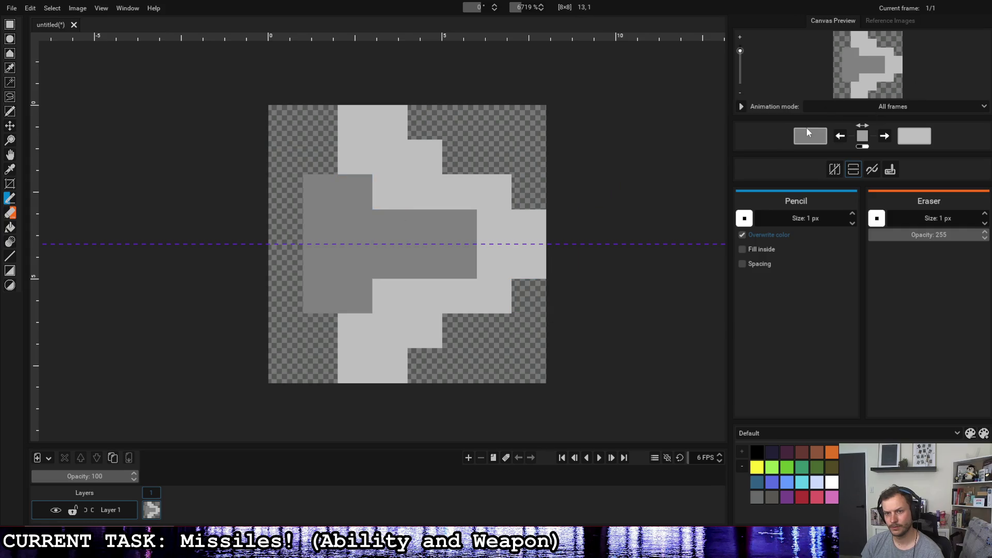
click(862, 146)
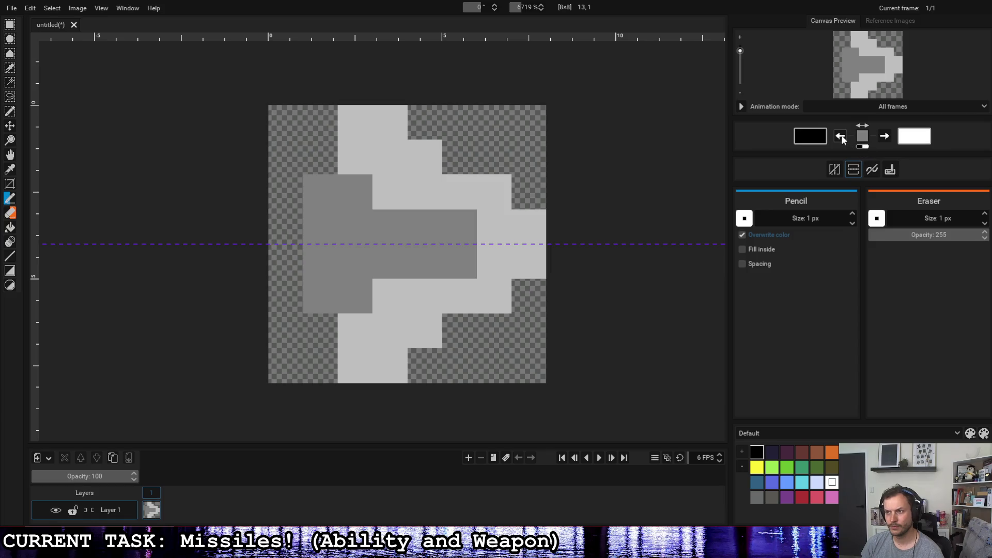
click(840, 136)
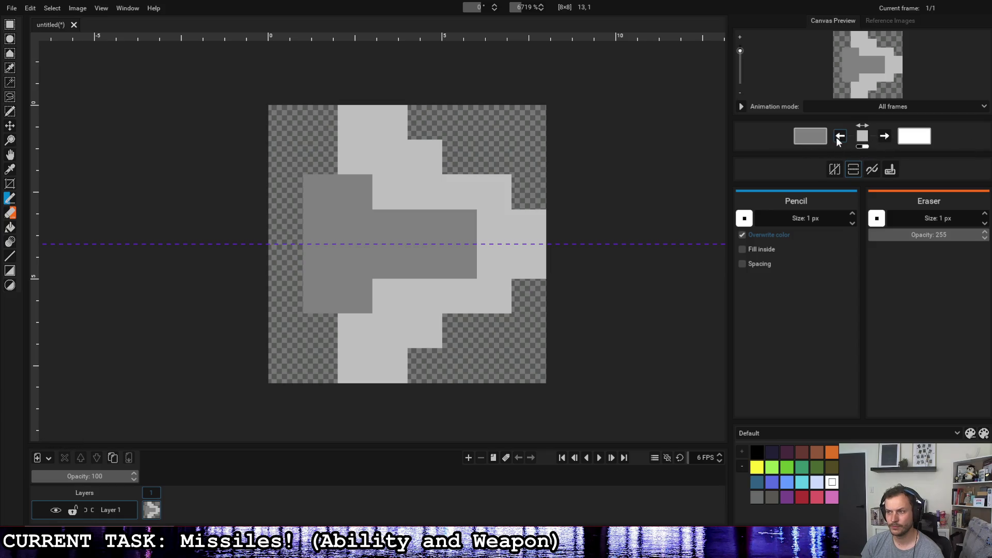
click(862, 147)
click(885, 136)
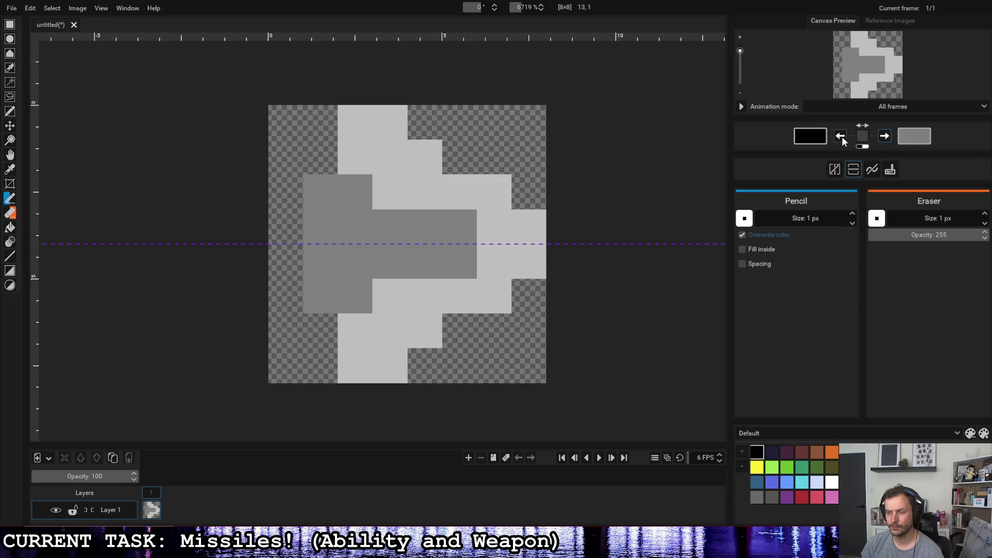
click(862, 147)
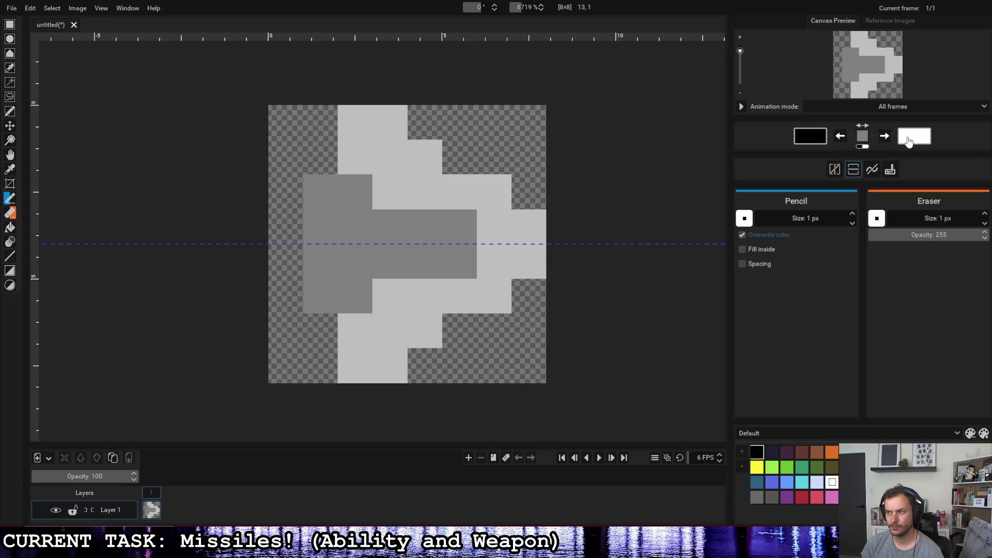
key(o)
key(x)
click(404, 186)
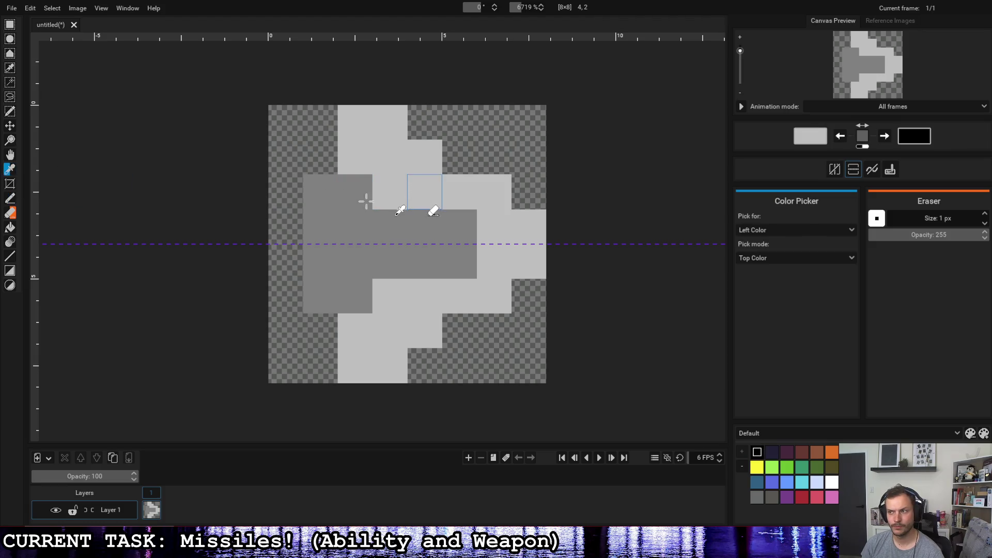
key(x)
click(840, 135)
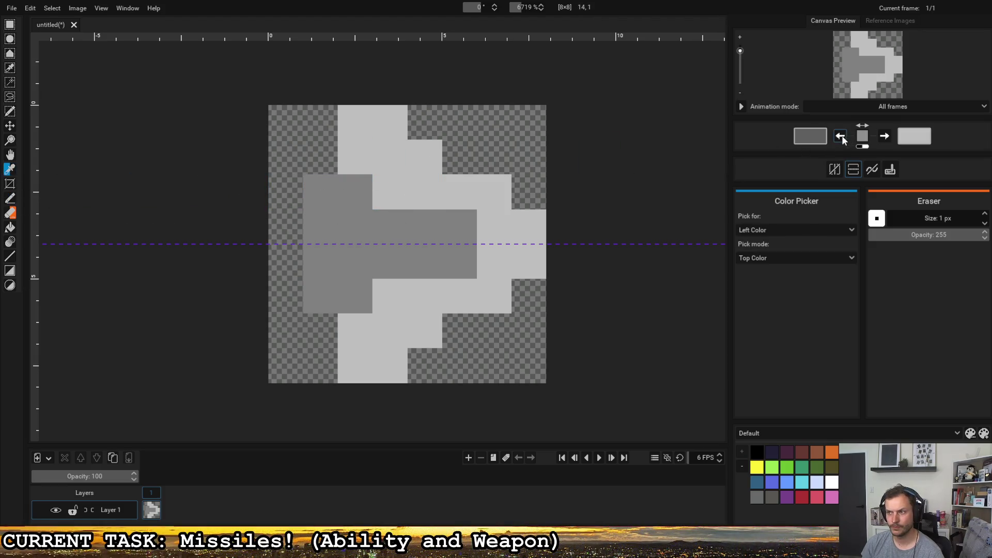
key(p)
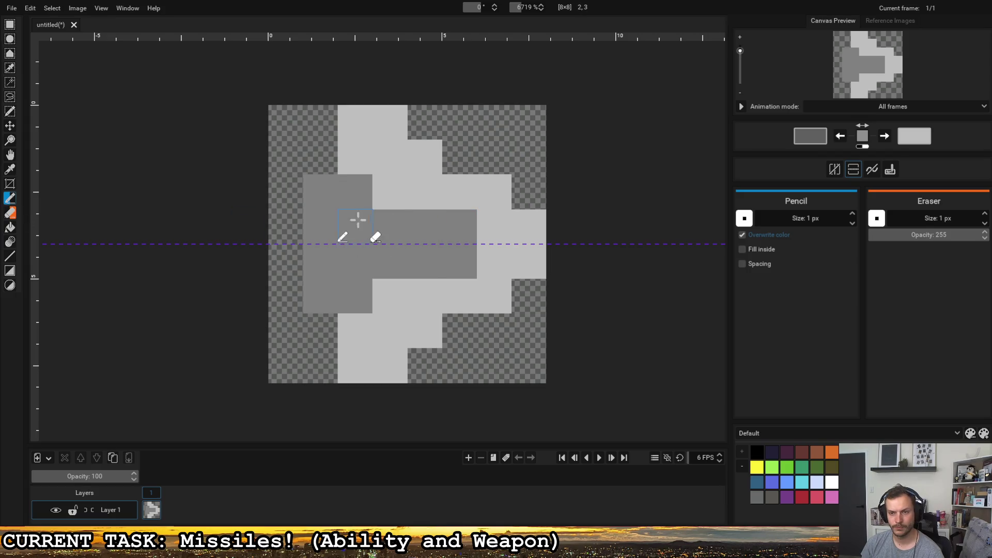
drag(324, 230, 346, 245)
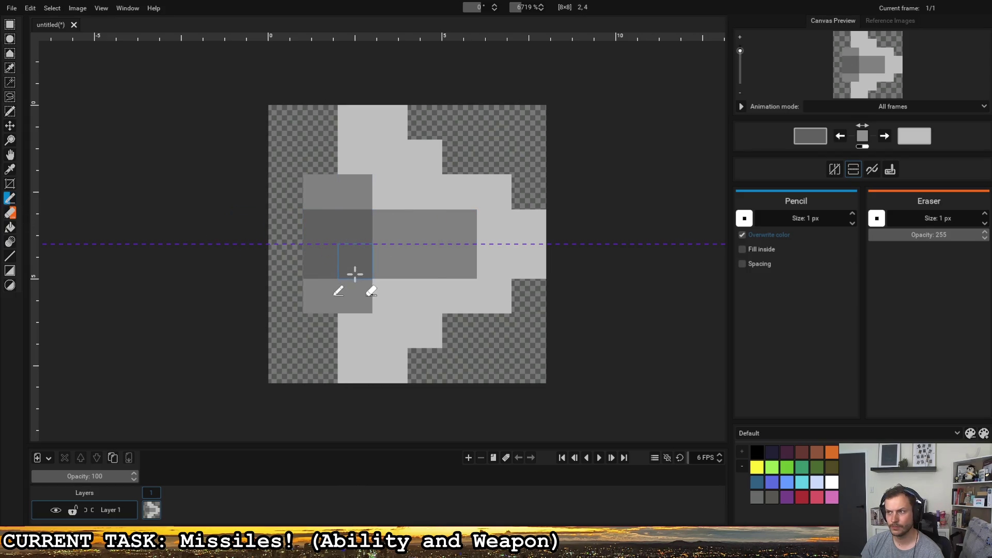
click(385, 232)
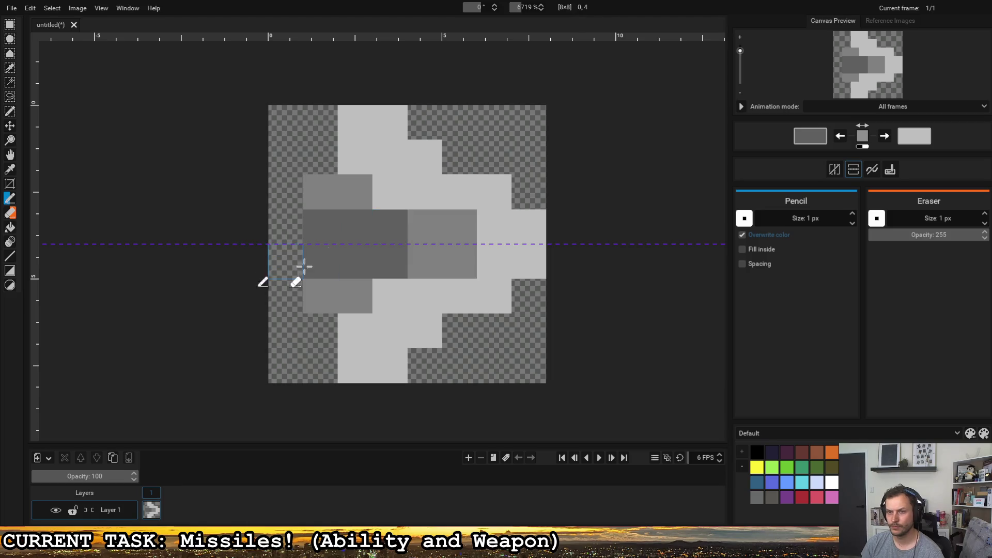
click(321, 202)
right_click(326, 309)
click(362, 299)
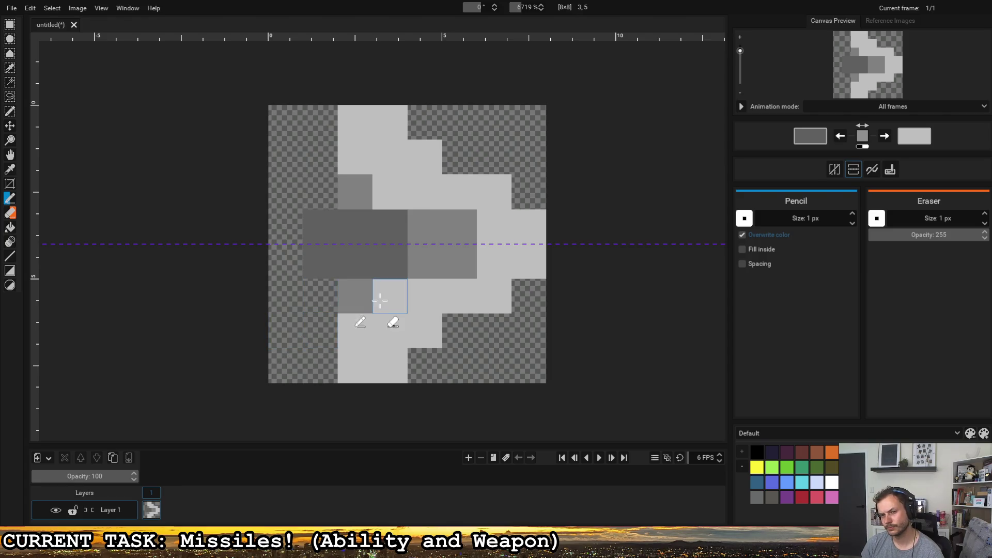
click(390, 303)
click(351, 329)
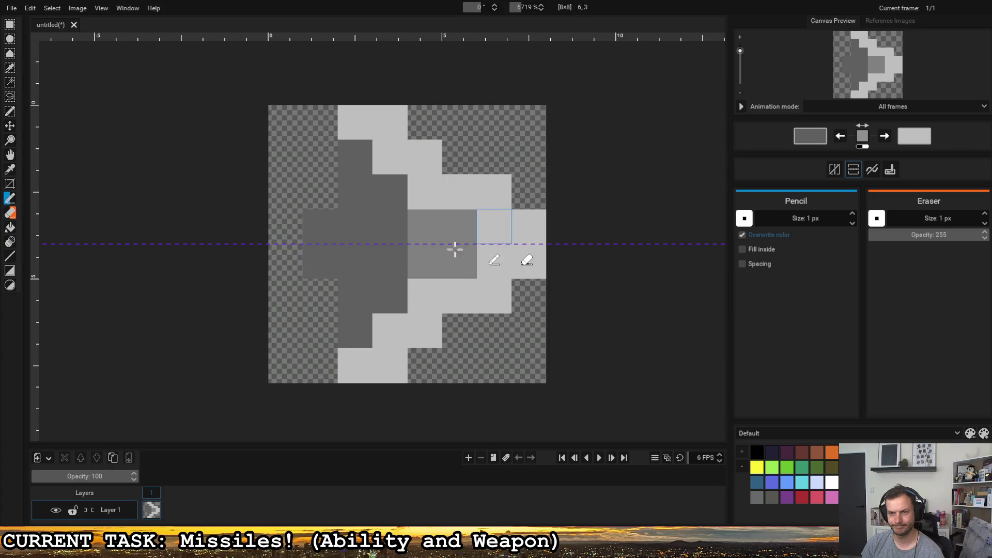
key(ctrl+z)
key(ctrl+z)
key(ctrl+z)
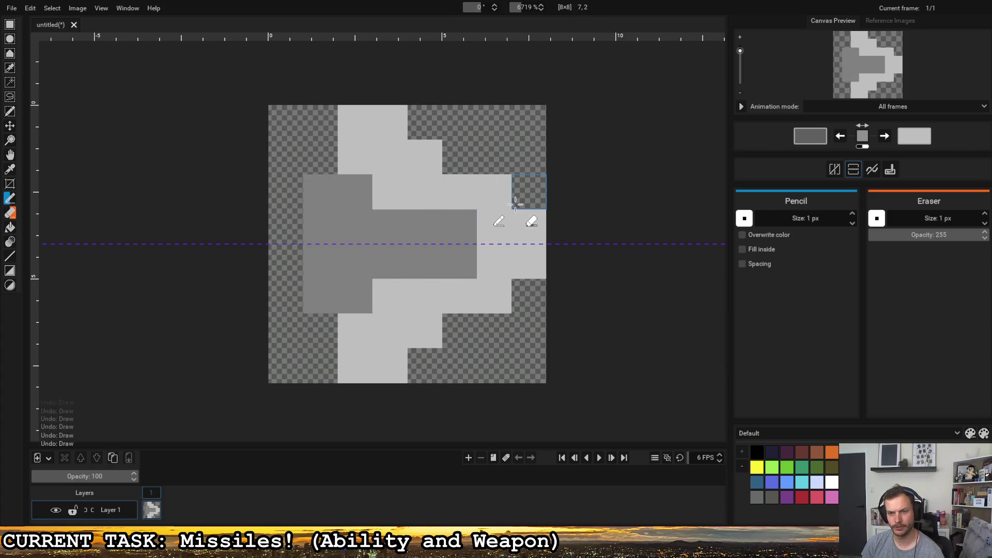
- Undo the darker shading until the sprite is a plain light grey puff again
key(ctrl+z)
key(ctrl+z)
key(ctrl+z)
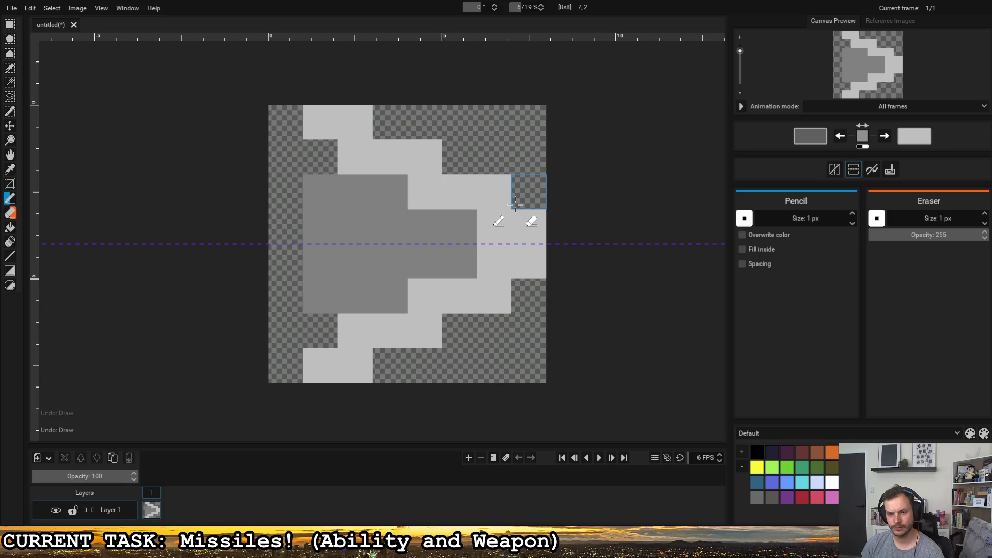
key(ctrl+z)
key(ctrl+z)
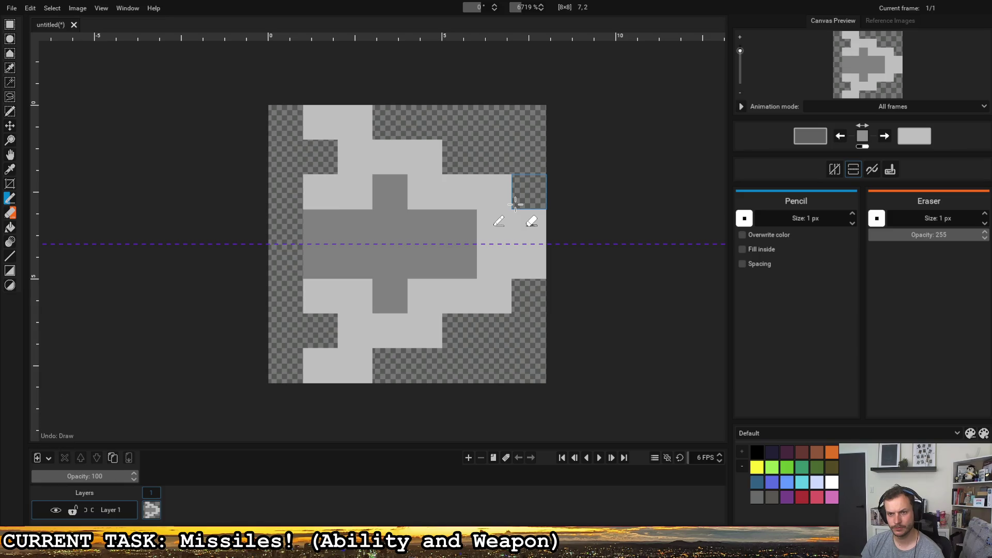
key(ctrl+z)
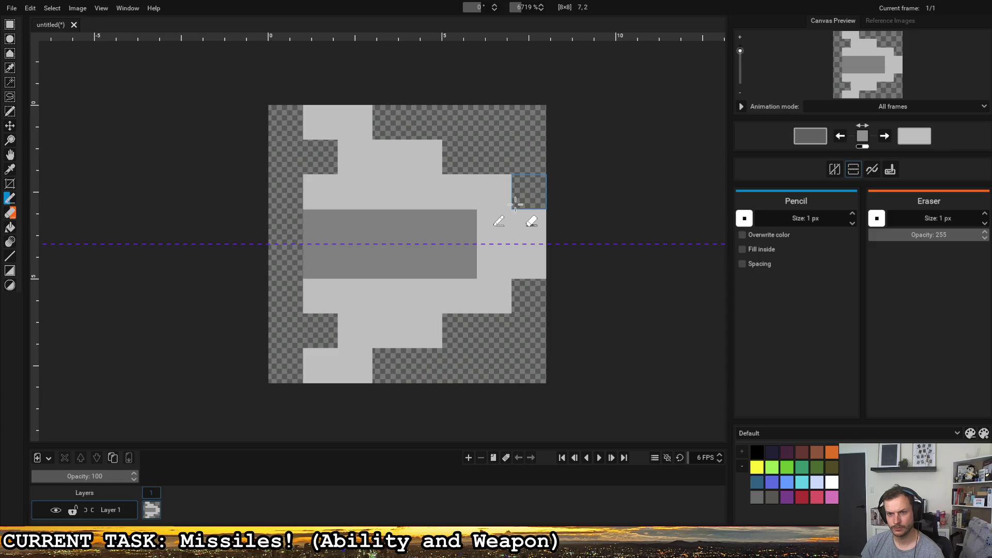
key(ctrl+z)
key(ctrl+z)
key(ctrl+z)
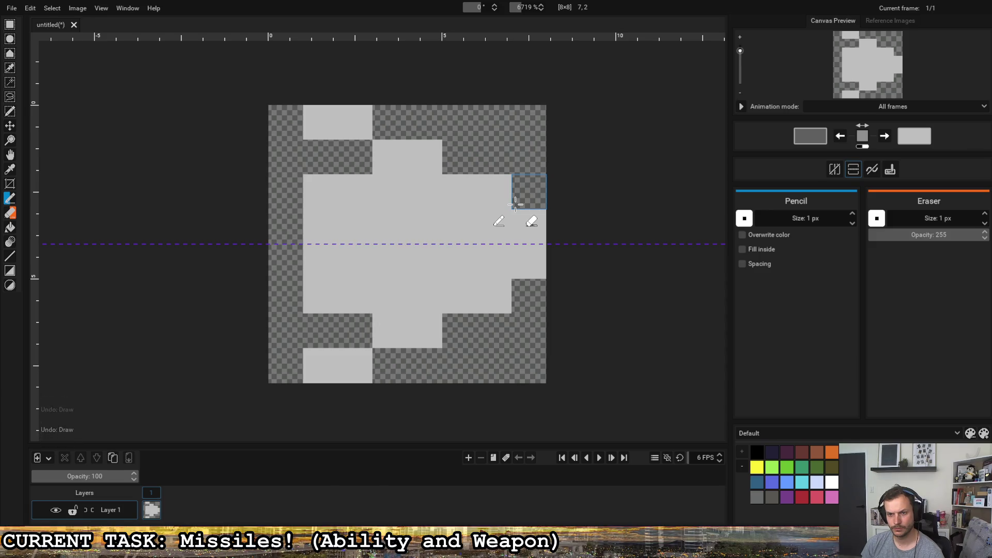
key(ctrl+z)
key(ctrl+z)
- Turn on Overwrite color and reset the colours so light grey is the main drawing colour
click(743, 235)
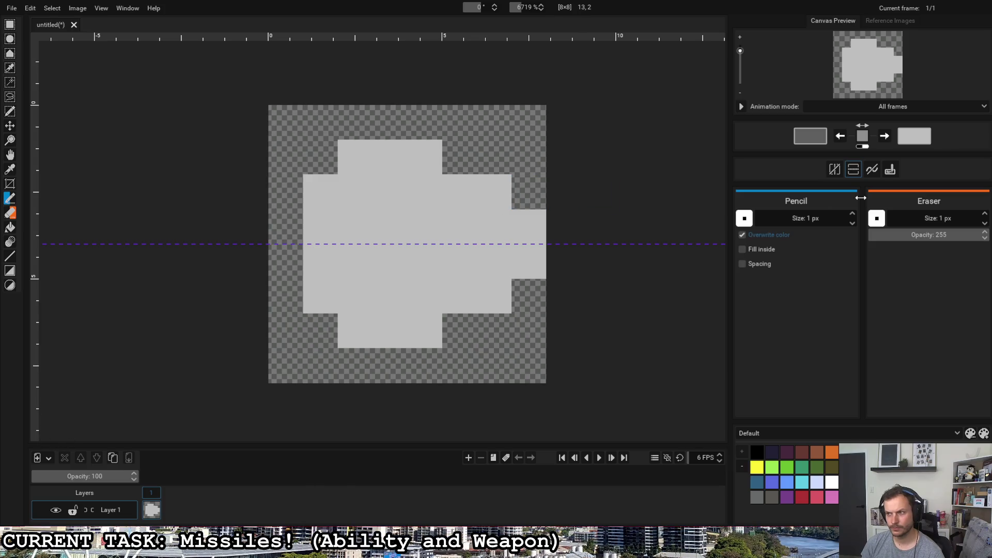
click(863, 147)
click(863, 144)
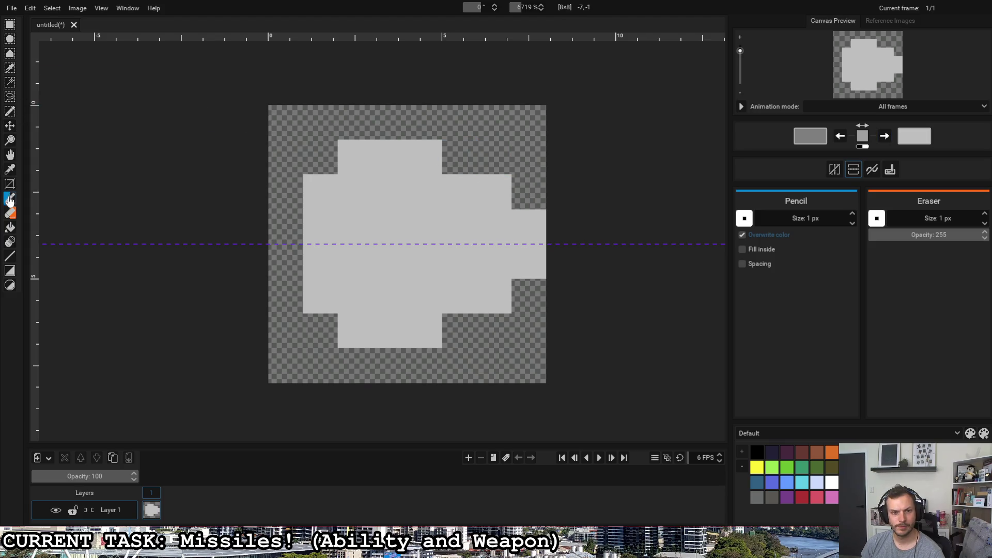
key(x)
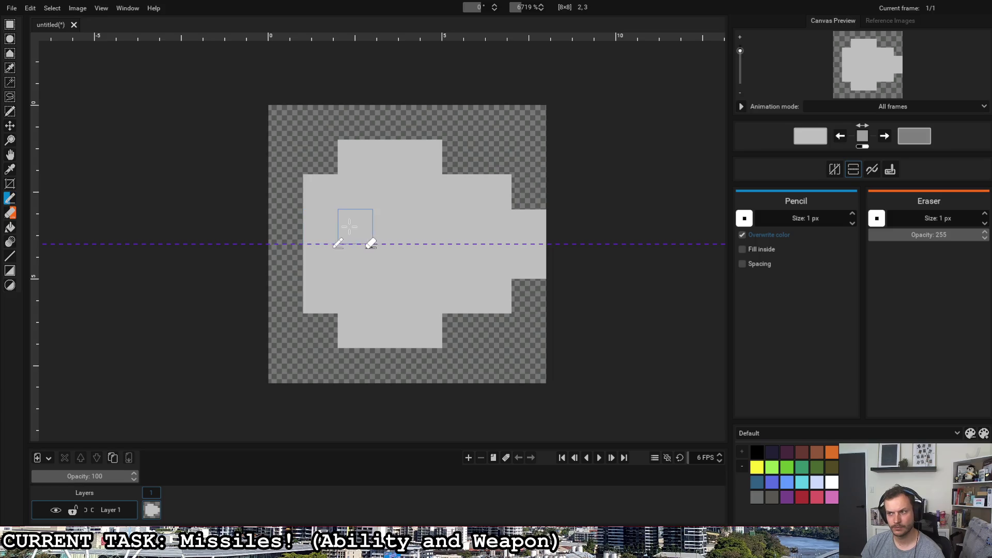
- Paint a grey band across columns 1–4 of rows 3–4
key(x)
drag(323, 228, 411, 222)
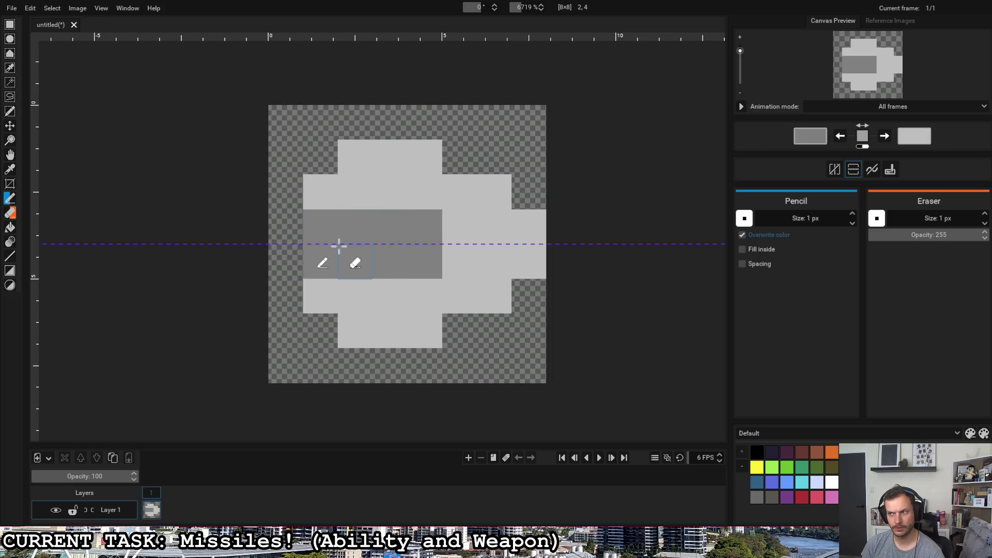
scroll(443, 264, down, 5)
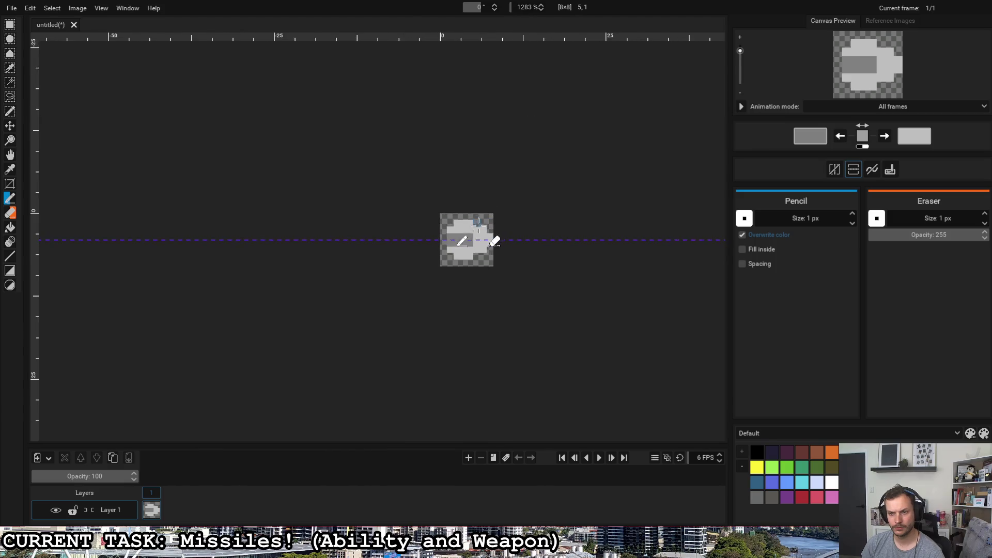
scroll(474, 252, up, 2)
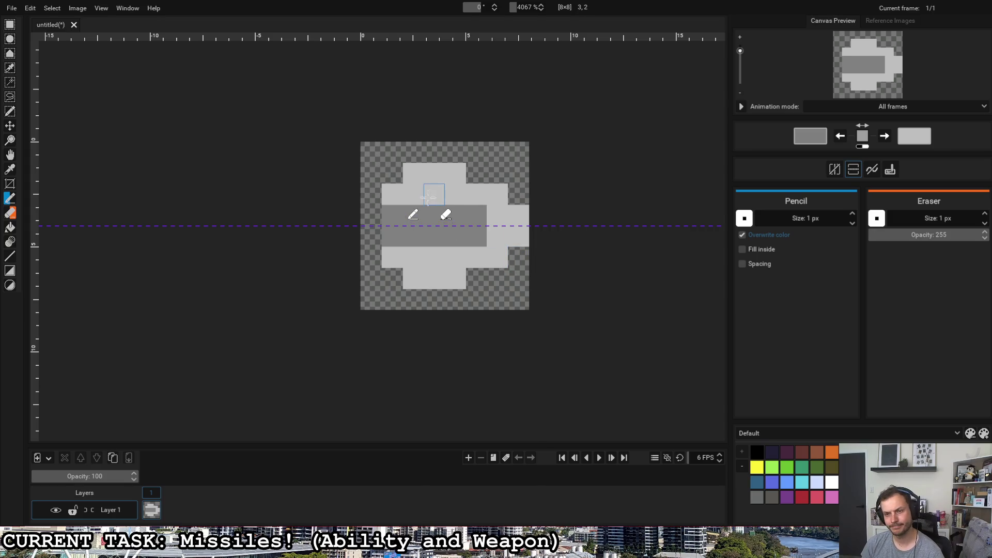
scroll(424, 228, up, 2)
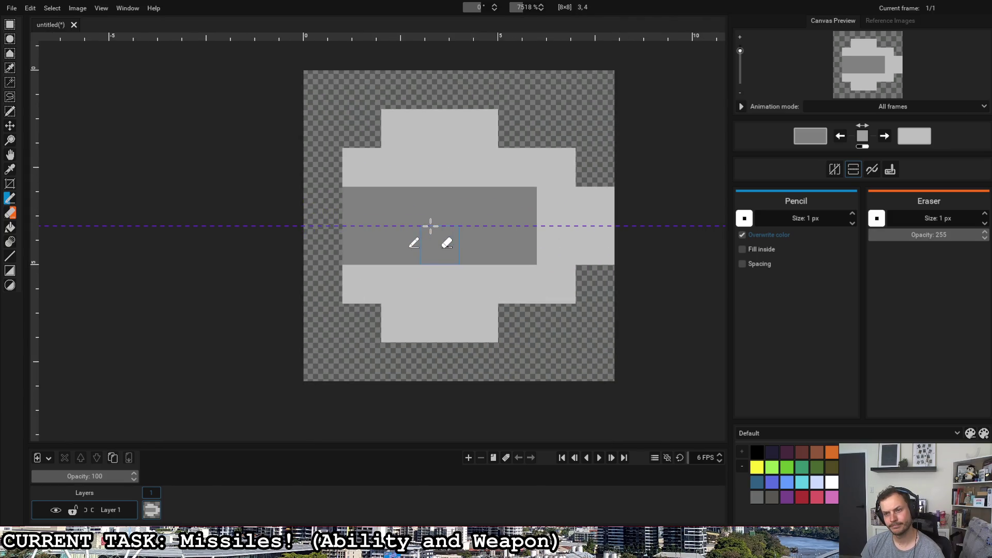
scroll(160, 257, down, 1)
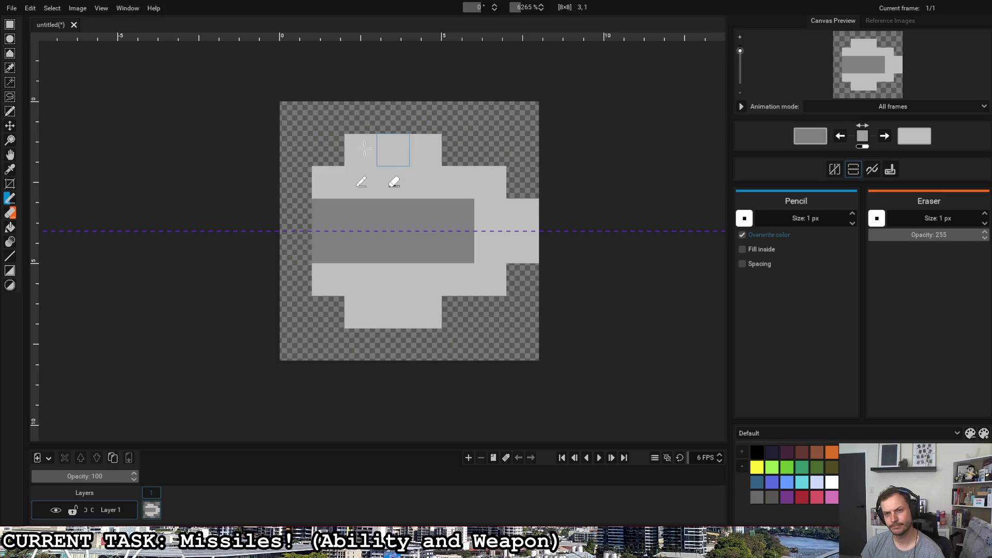
- Add mirrored dark grey pixels down the left edge, erasing the top-left one
click(349, 128)
click(329, 119)
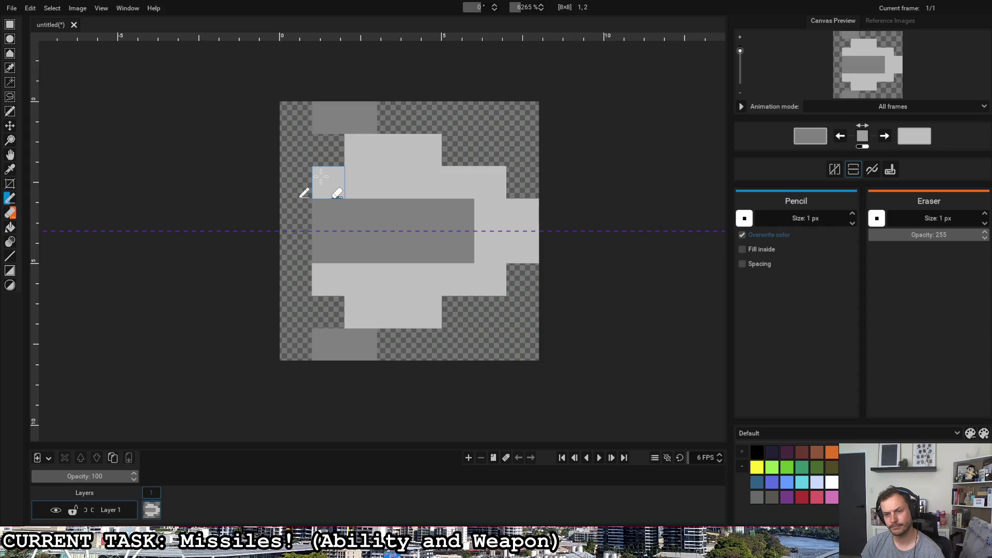
click(328, 150)
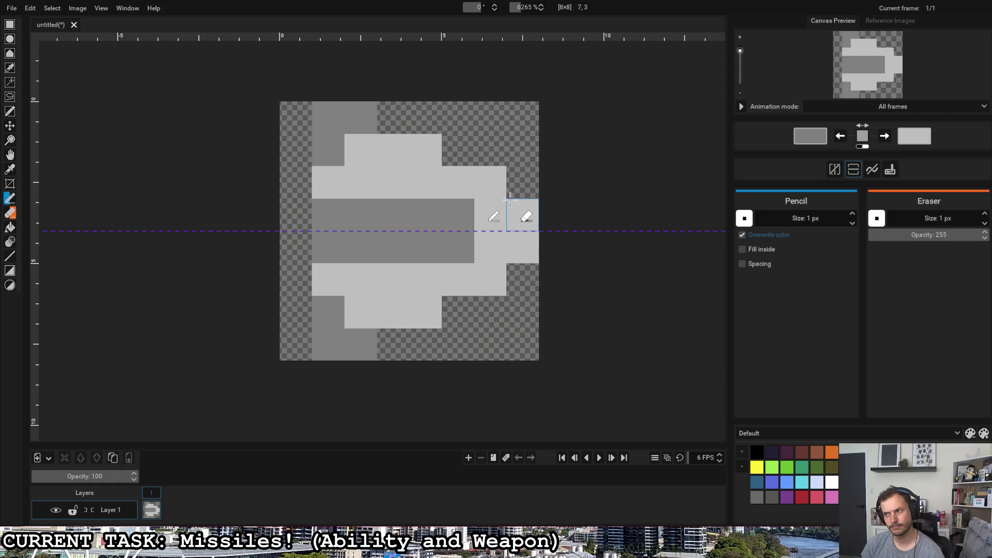
right_click(329, 118)
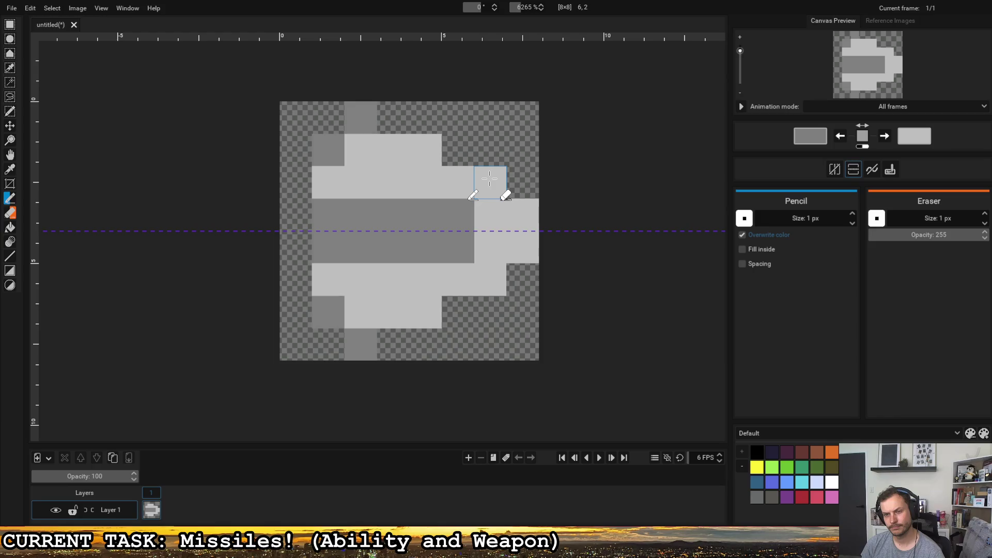
- Save the sprite, then save it under the name missile.pxo
key(ctrl+s)
click(12, 8)
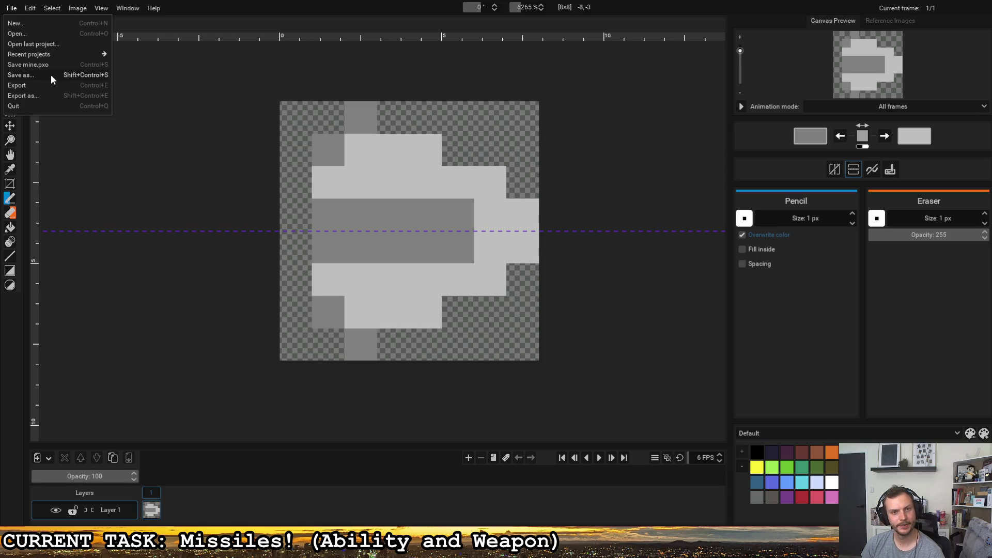
click(51, 74)
scroll(432, 245, down, 5)
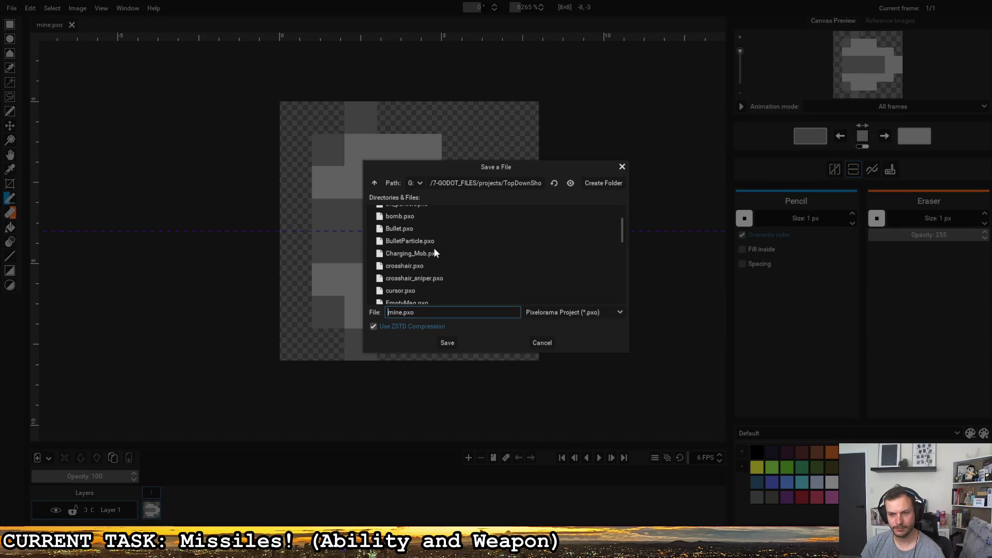
text(missile)
key(Return)
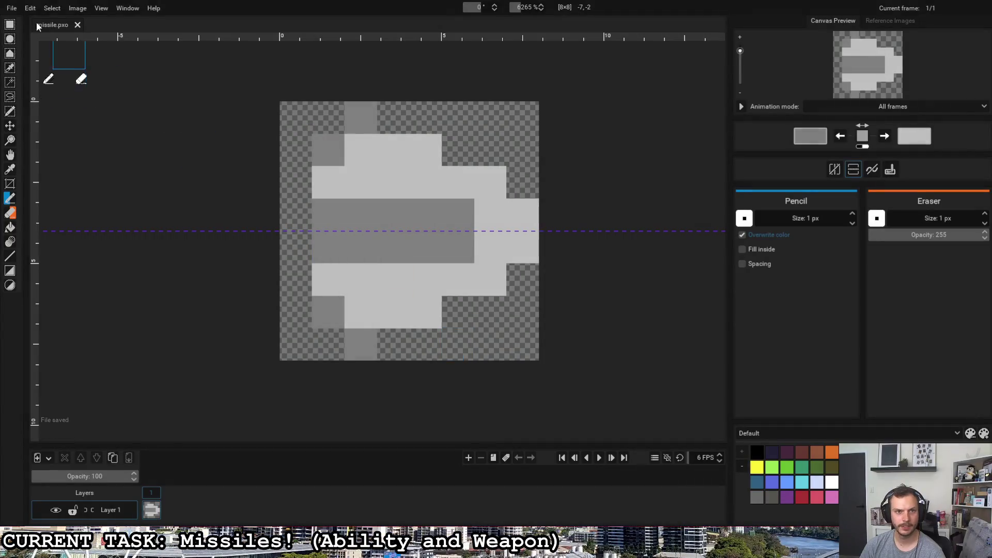
click(11, 7)
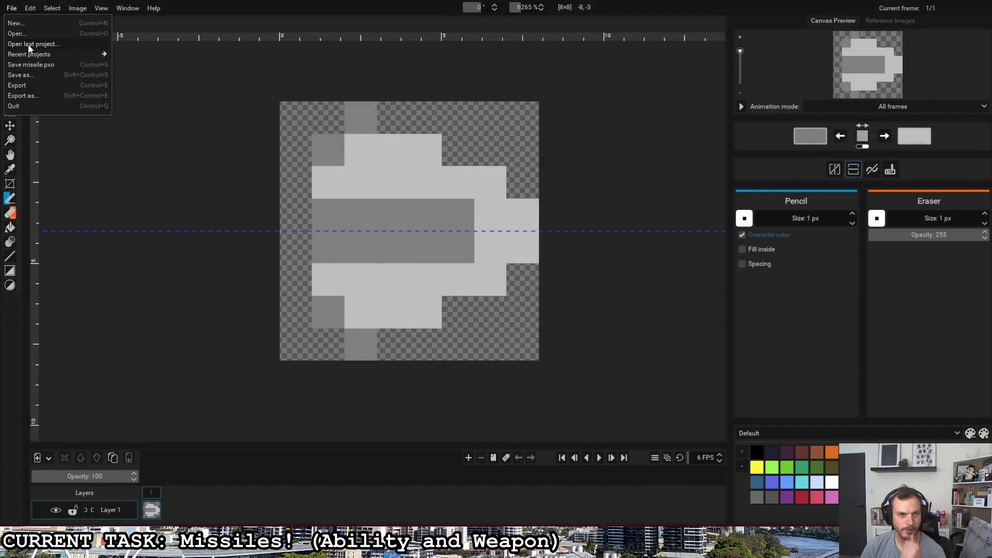
- Open Rocket.pxo from the file list in a new tab
click(36, 34)
scroll(417, 280, down, 6)
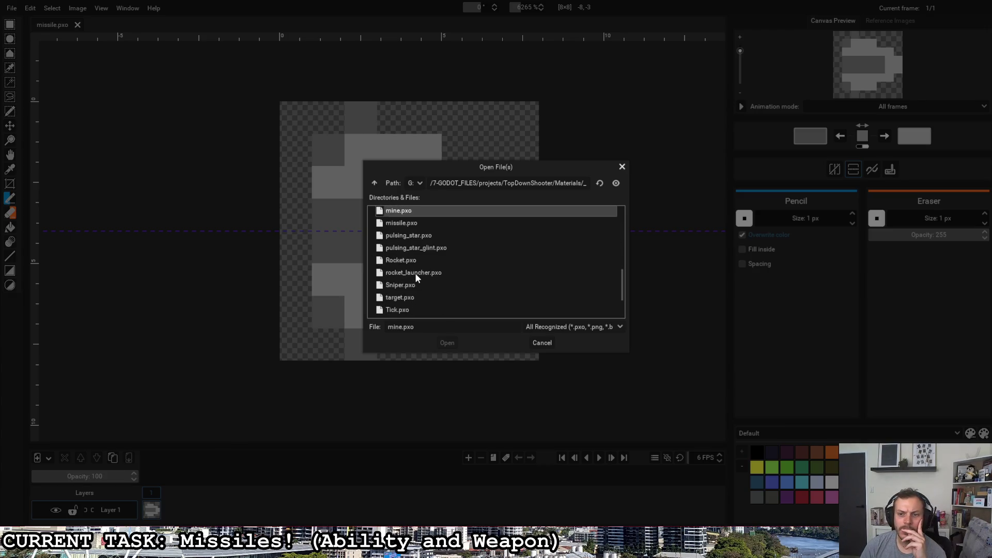
click(402, 259)
click(446, 341)
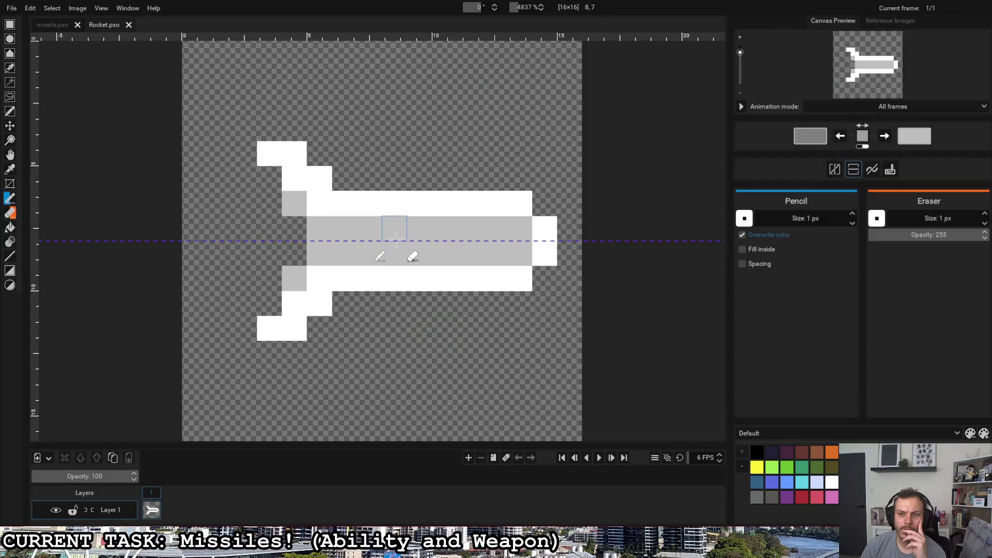
scroll(398, 199, down, 2)
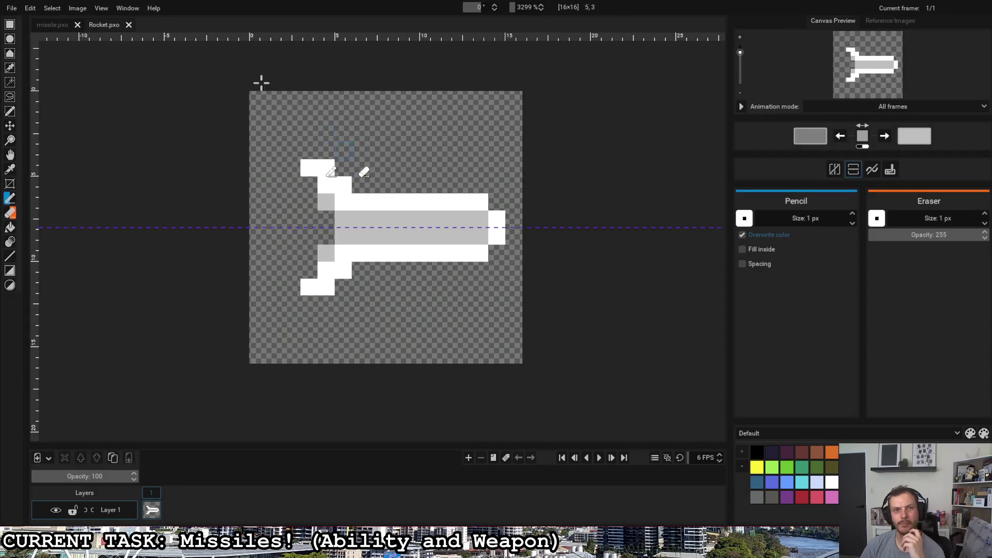
- Flip between the missile.pxo and Rocket.pxo tabs, ending on Rocket.pxo
click(50, 26)
click(102, 26)
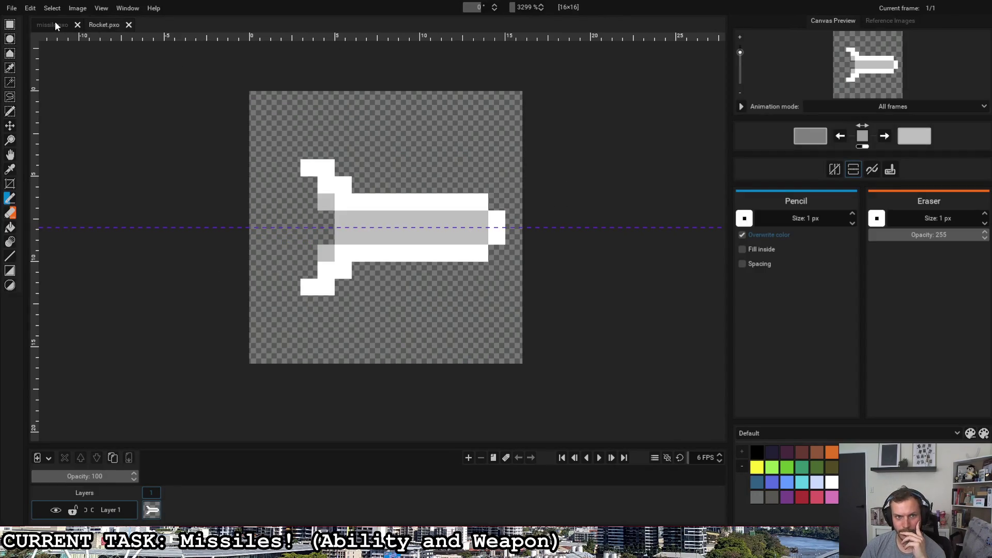
click(56, 25)
click(97, 24)
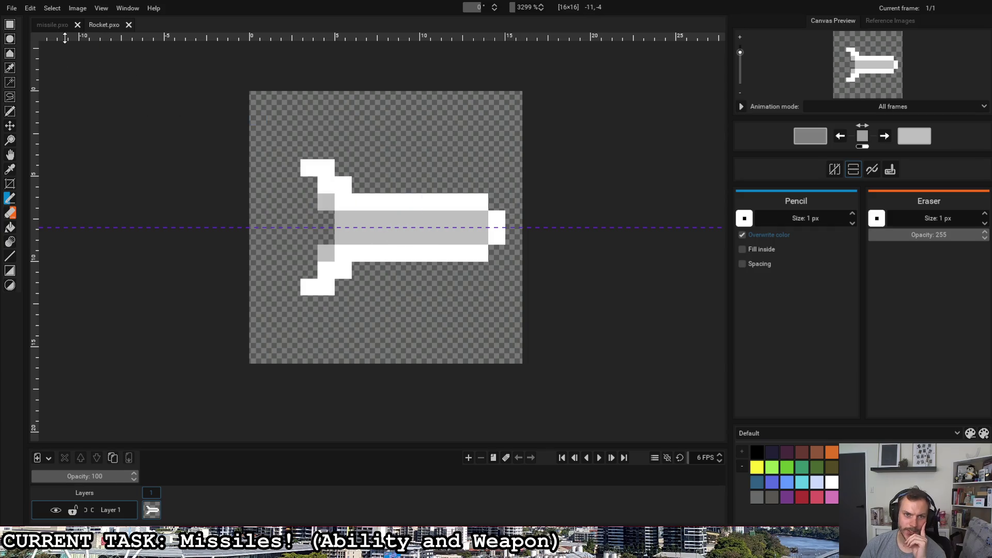
- Open rocket_launcher.pxo from the file list in a third tab
click(12, 8)
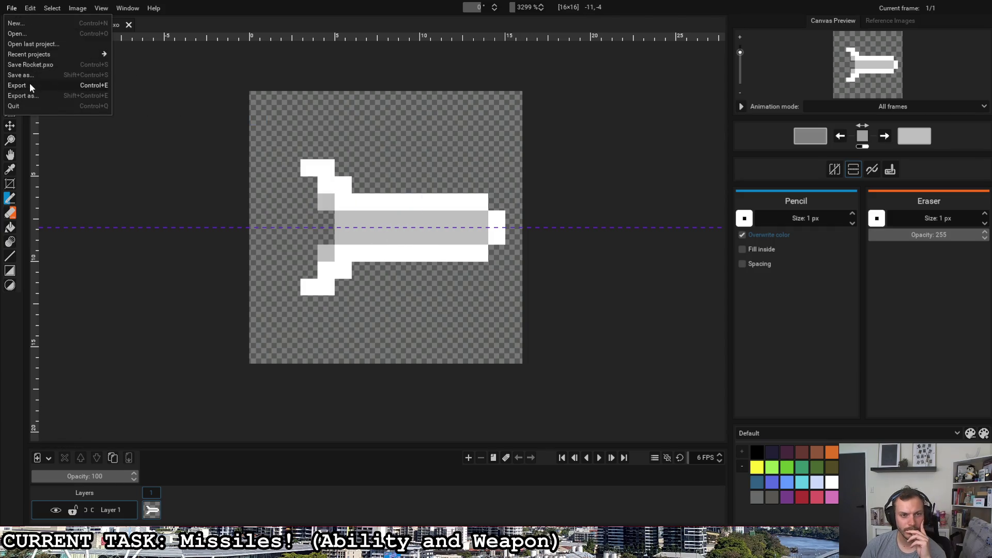
click(23, 35)
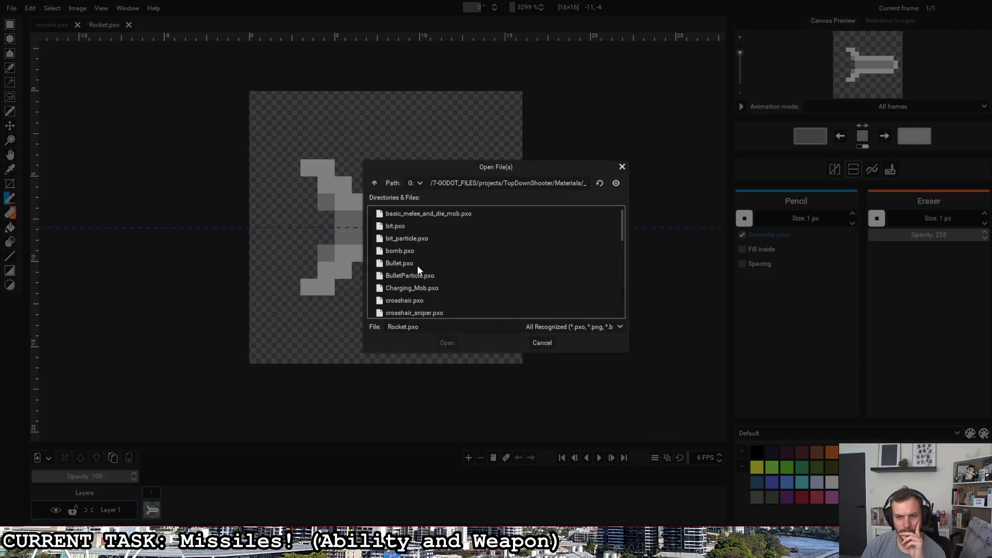
scroll(409, 259, down, 5)
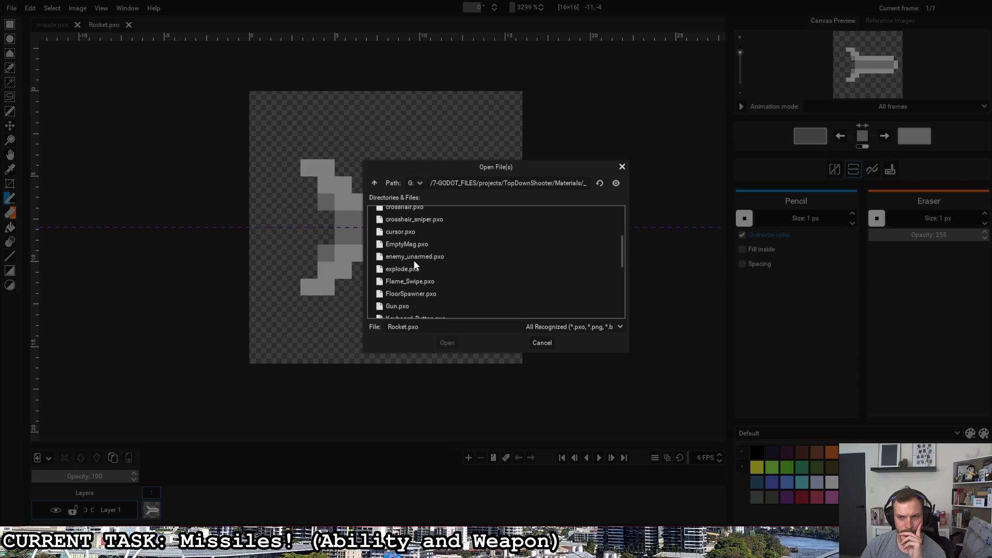
scroll(413, 262, down, 6)
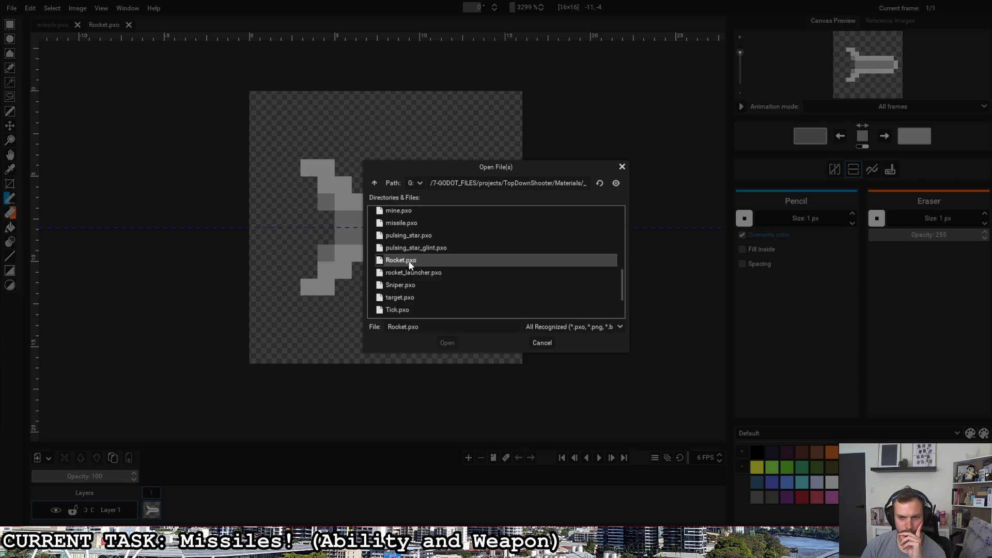
click(413, 273)
click(447, 343)
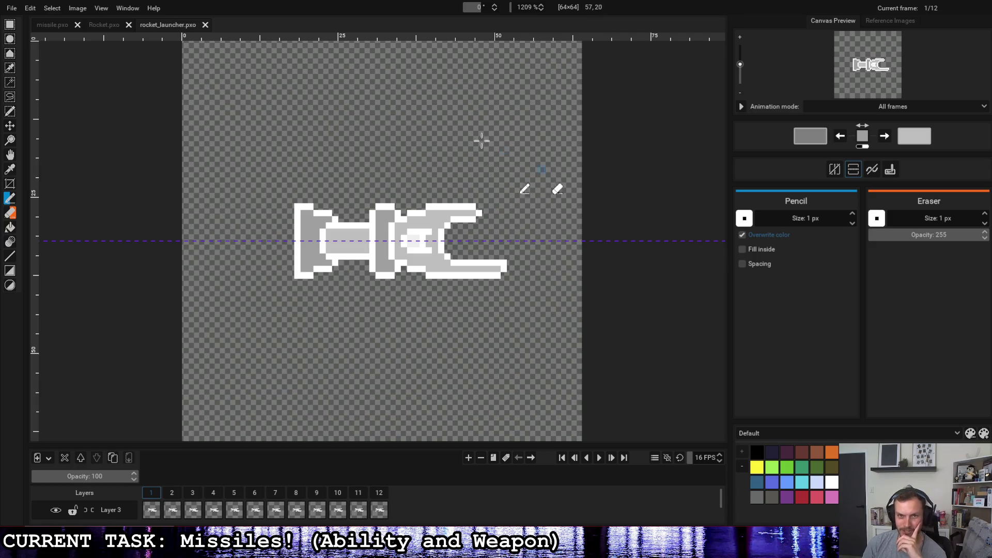
- Switch between the Rocket.pxo, missile.pxo and rocket_launcher.pxo tabs, ending on the launcher
click(99, 27)
click(153, 23)
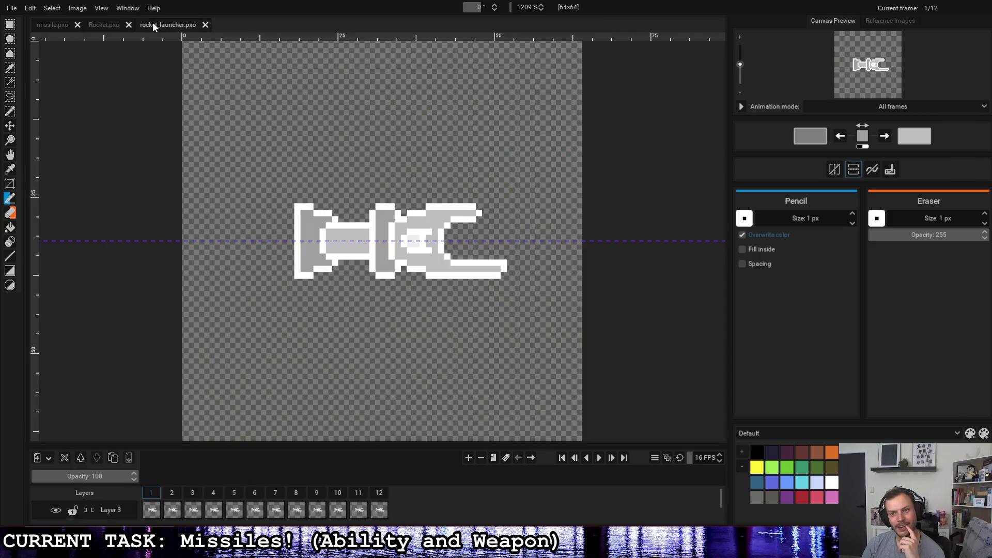
scroll(324, 160, down, 1)
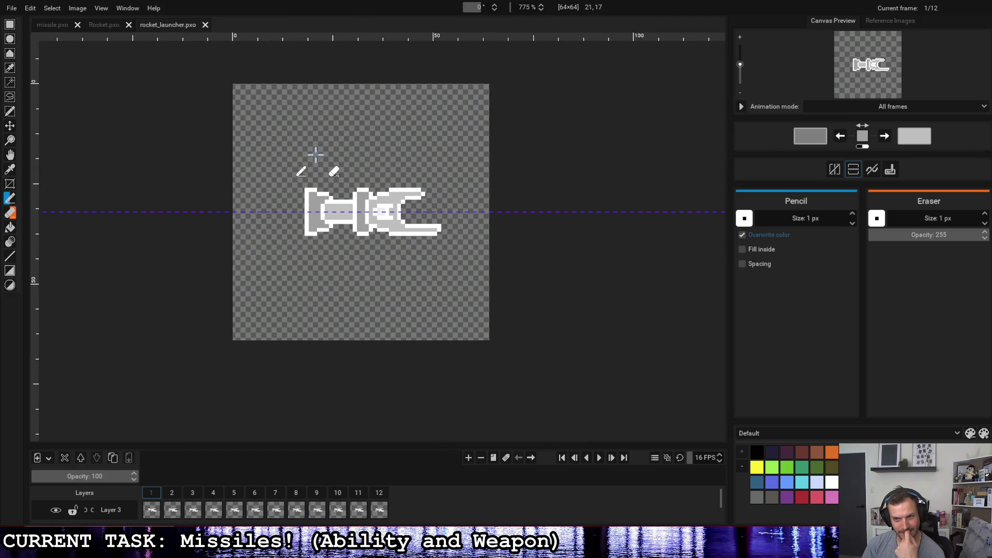
scroll(320, 159, up, 2)
scroll(392, 217, down, 2)
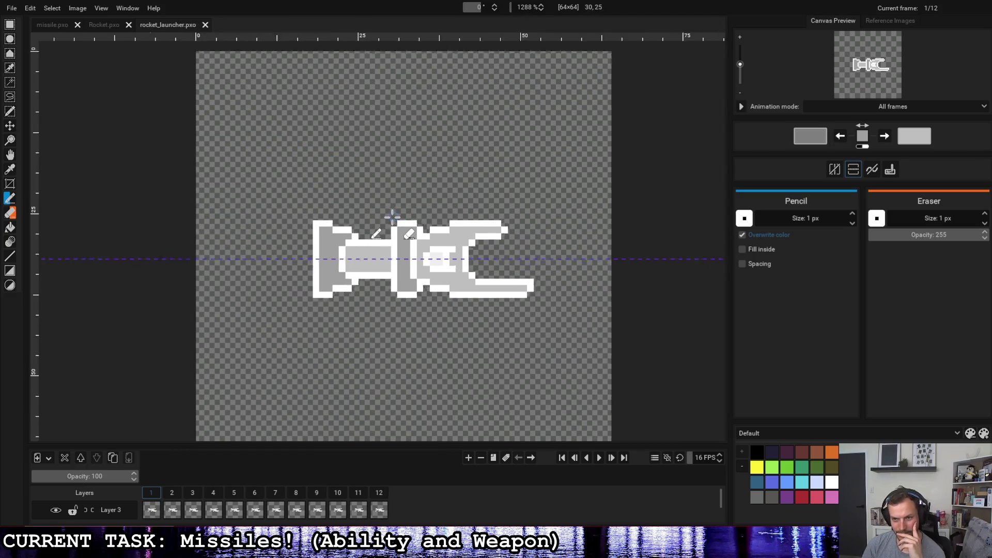
click(103, 27)
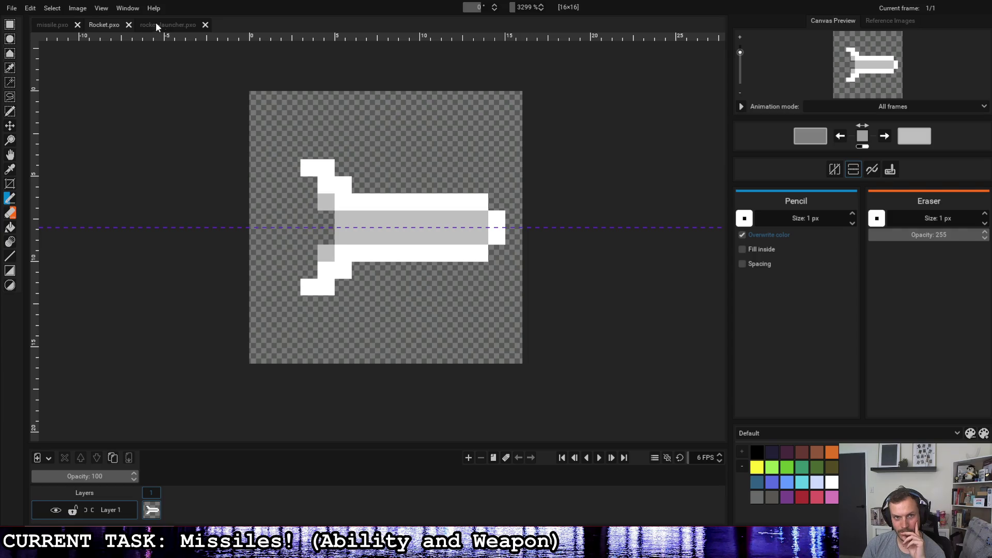
click(51, 24)
click(112, 25)
click(166, 27)
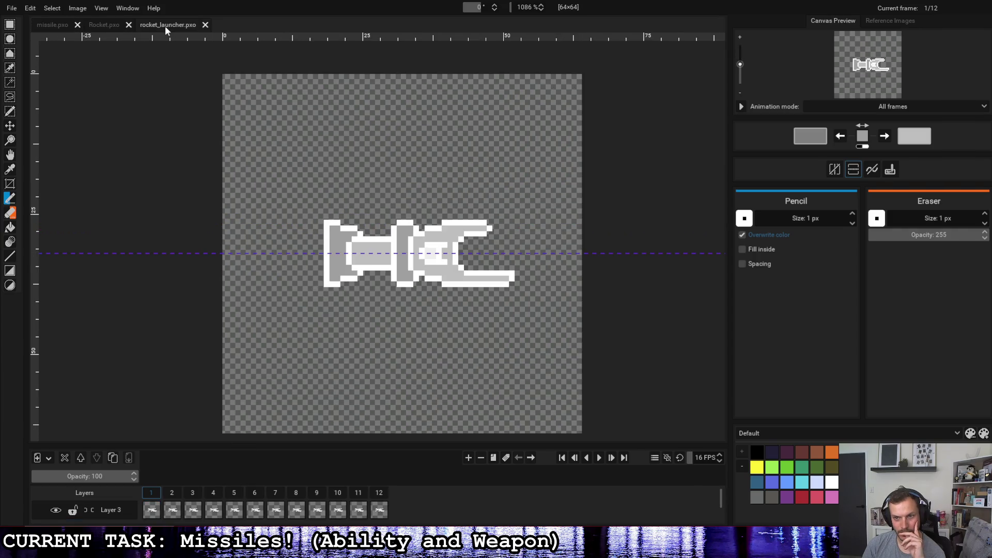
- Step through the launcher frames up to frame 12 and back to frame 1, then play and stop the animation
click(178, 496)
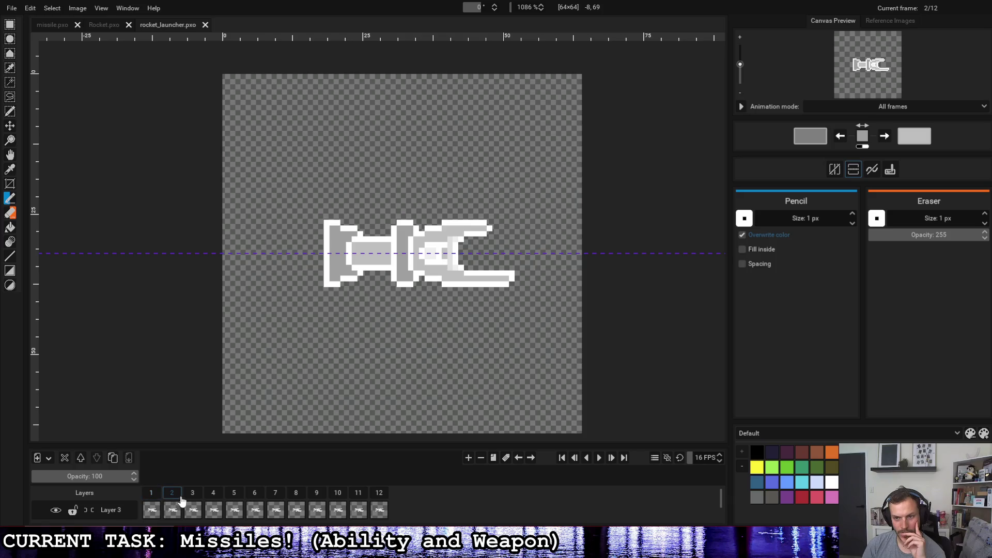
click(214, 495)
click(245, 493)
click(260, 494)
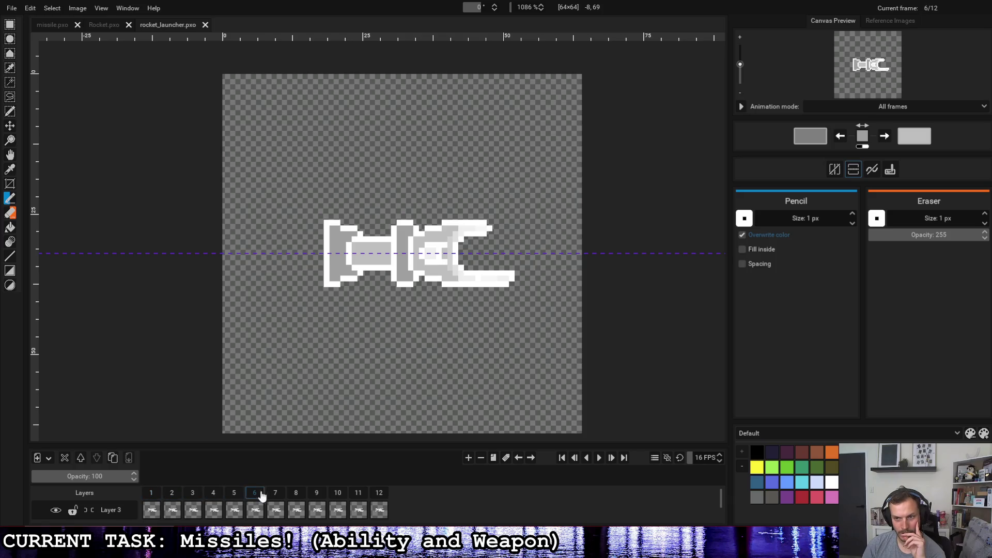
click(280, 497)
click(296, 496)
click(338, 496)
click(358, 496)
click(377, 497)
click(151, 496)
click(171, 496)
click(192, 496)
click(213, 496)
click(234, 496)
click(255, 496)
click(275, 496)
click(296, 496)
click(316, 496)
click(151, 496)
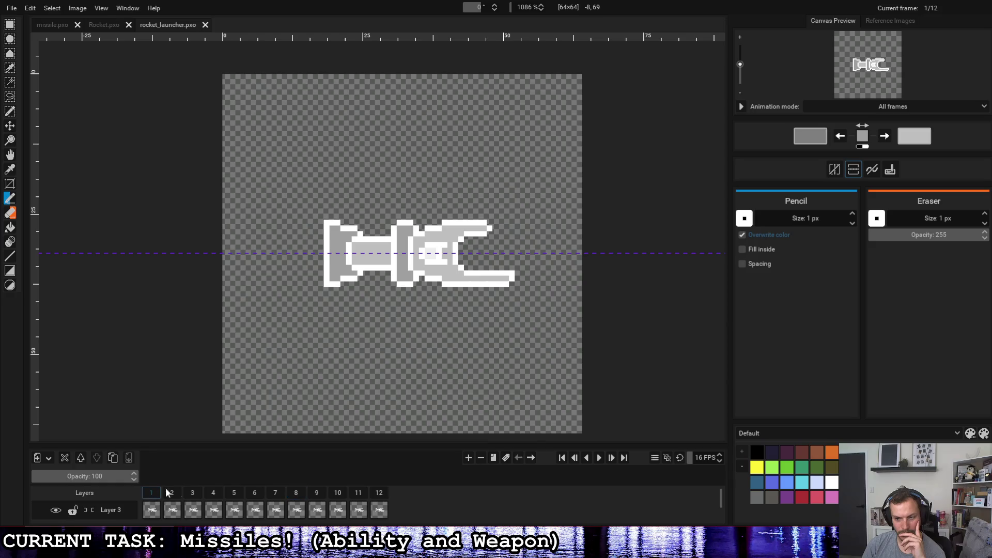
click(599, 459)
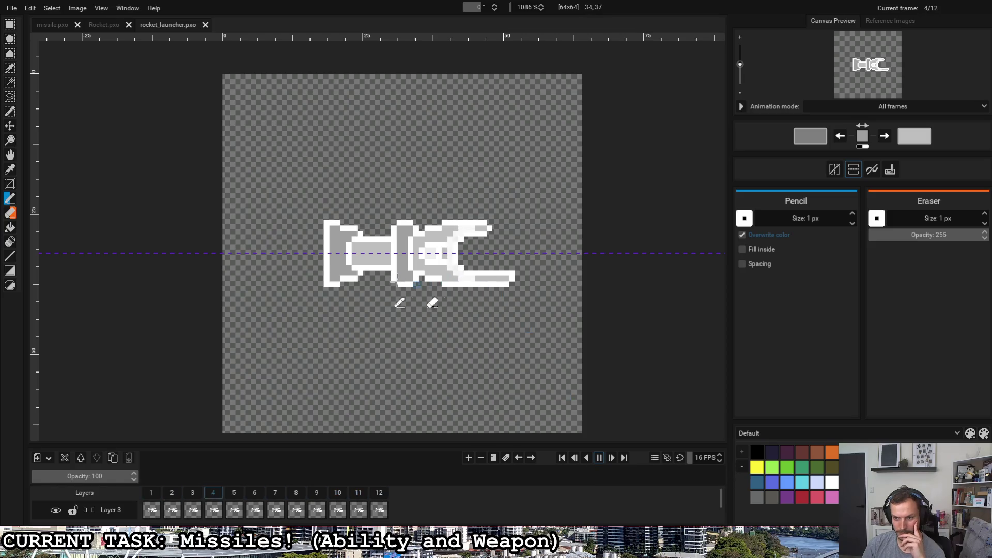
click(599, 463)
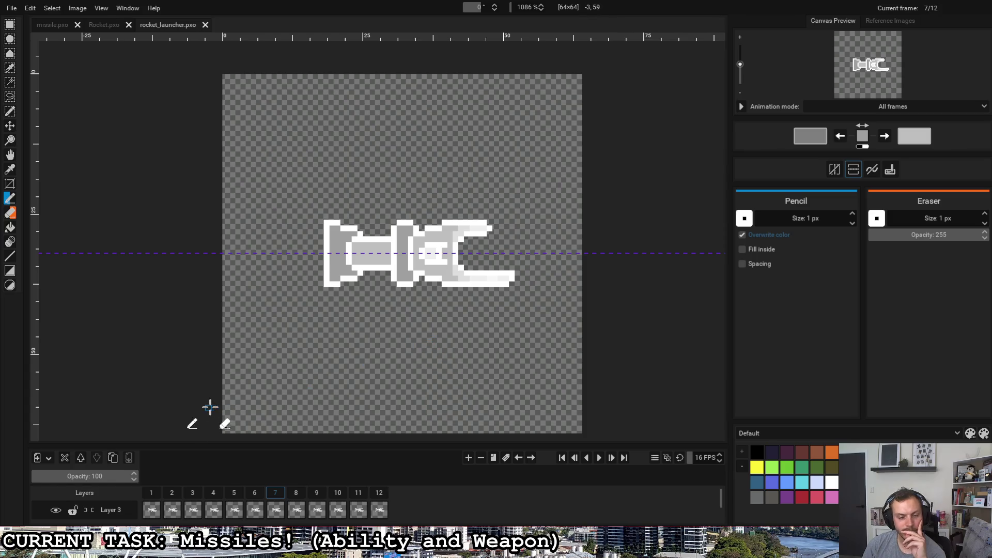
- Compare the 16x16 Rocket sprite with the missile and launcher sprites, finishing on Rocket.pxo
click(108, 24)
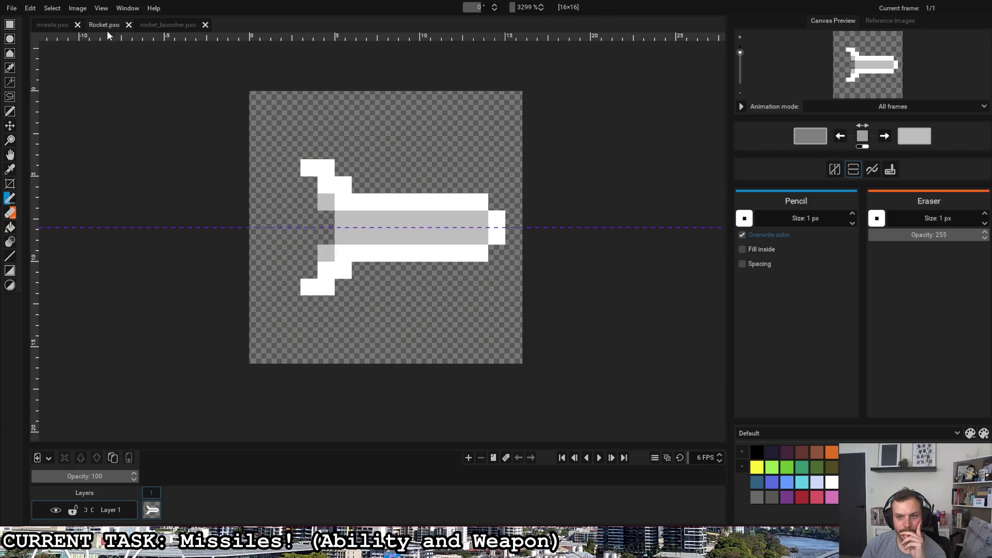
click(56, 24)
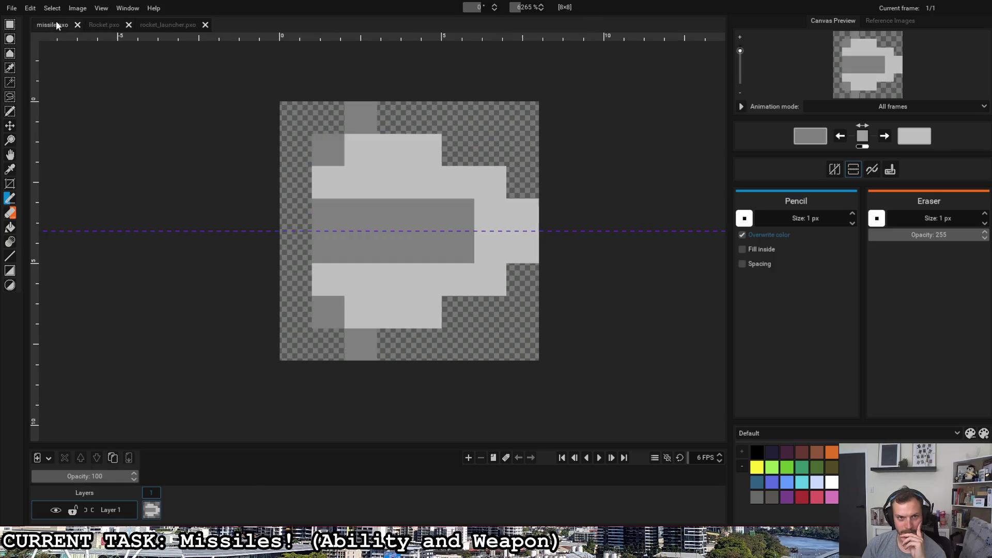
click(106, 25)
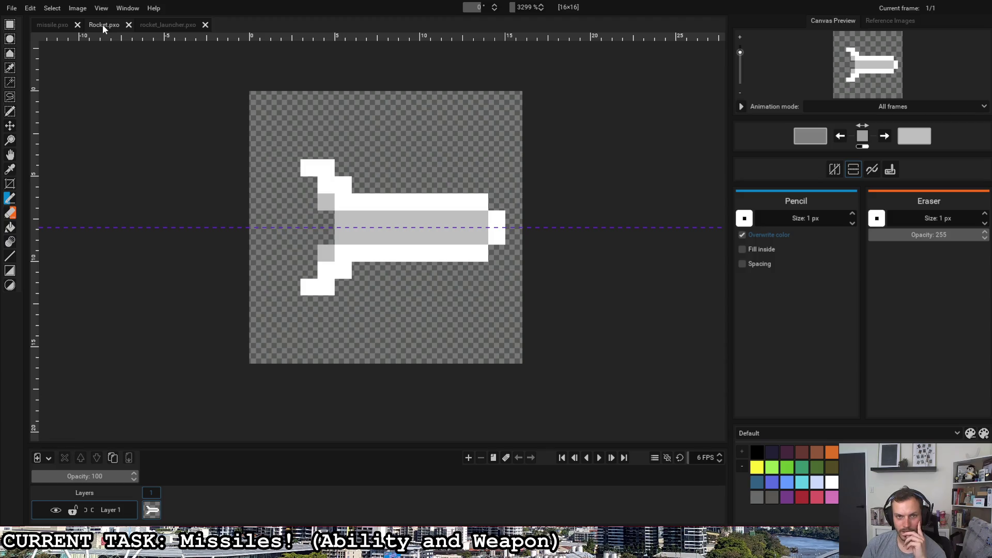
click(154, 23)
click(108, 26)
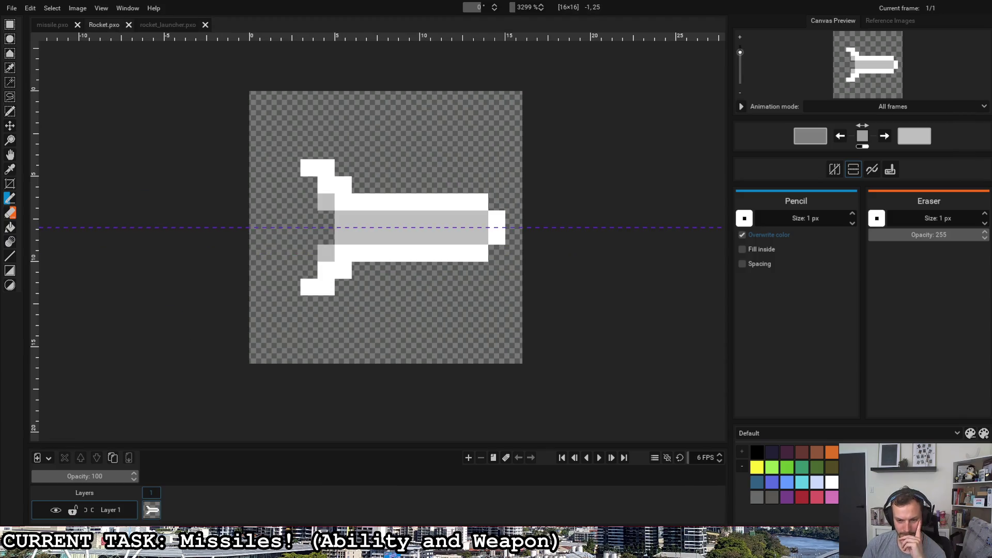
key(alt+Tab)
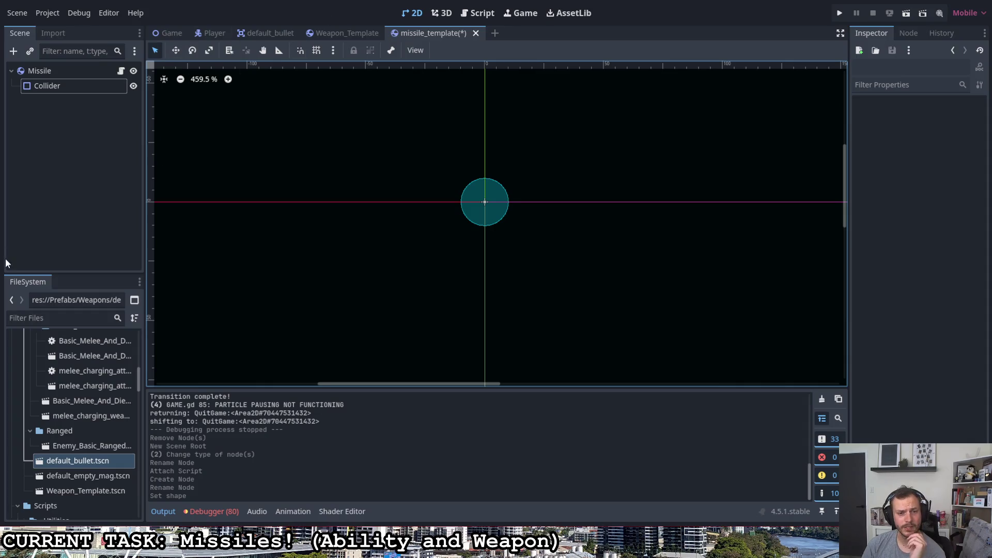
- Locate and select the Weapons folder in the FileSystem dock
scroll(69, 398, down, 15)
scroll(82, 400, down, 10)
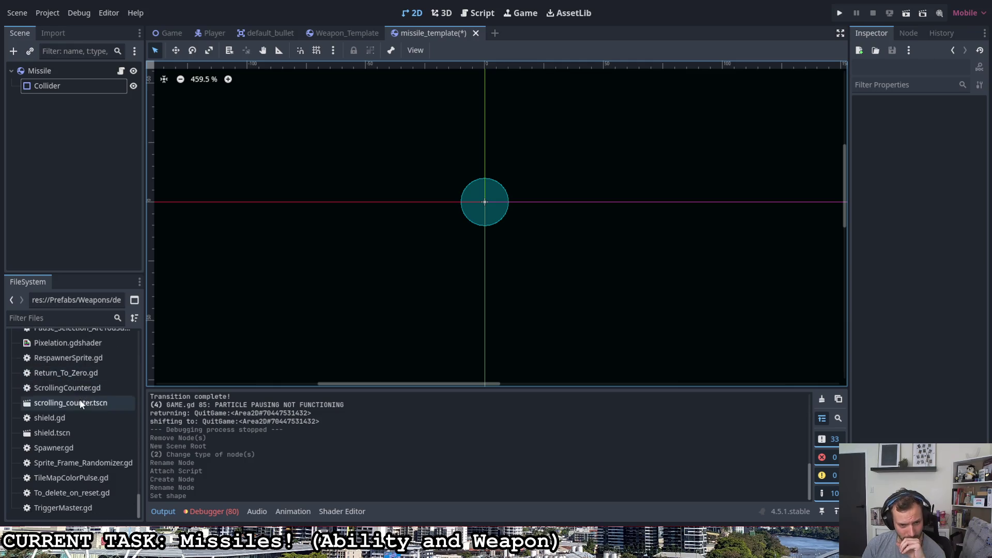
scroll(80, 400, up, 12)
scroll(80, 407, up, 8)
scroll(75, 408, down, 2)
scroll(69, 406, down, 2)
scroll(77, 414, up, 3)
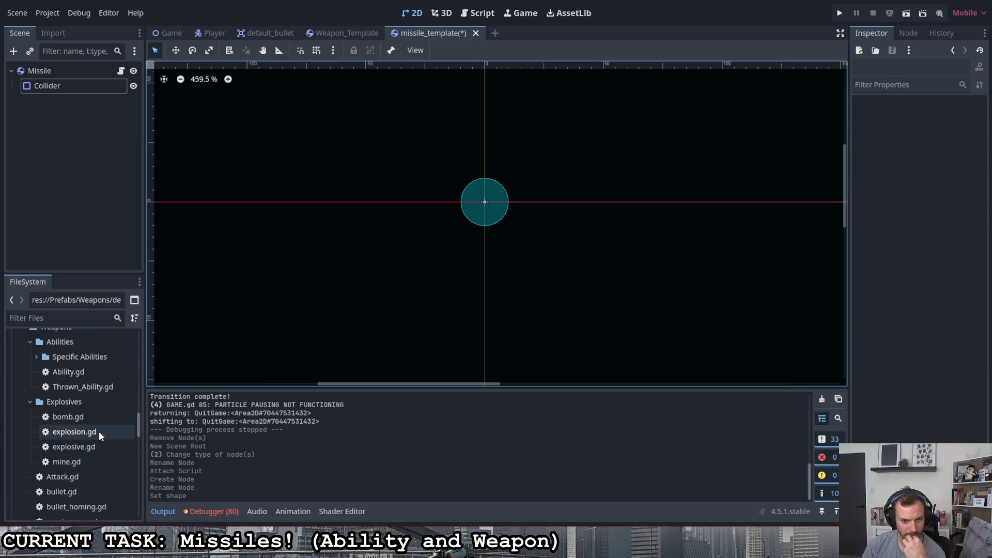
scroll(97, 426, up, 5)
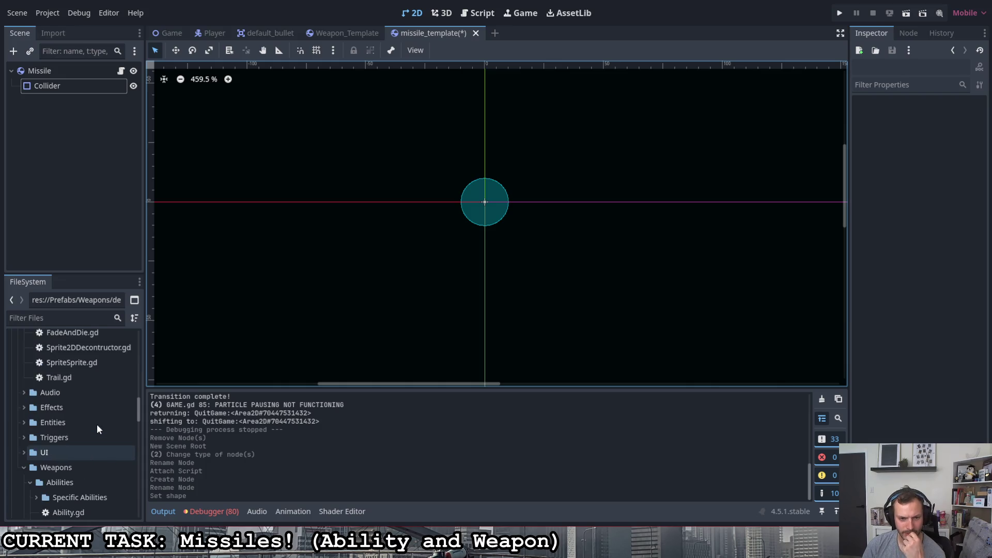
scroll(97, 424, up, 15)
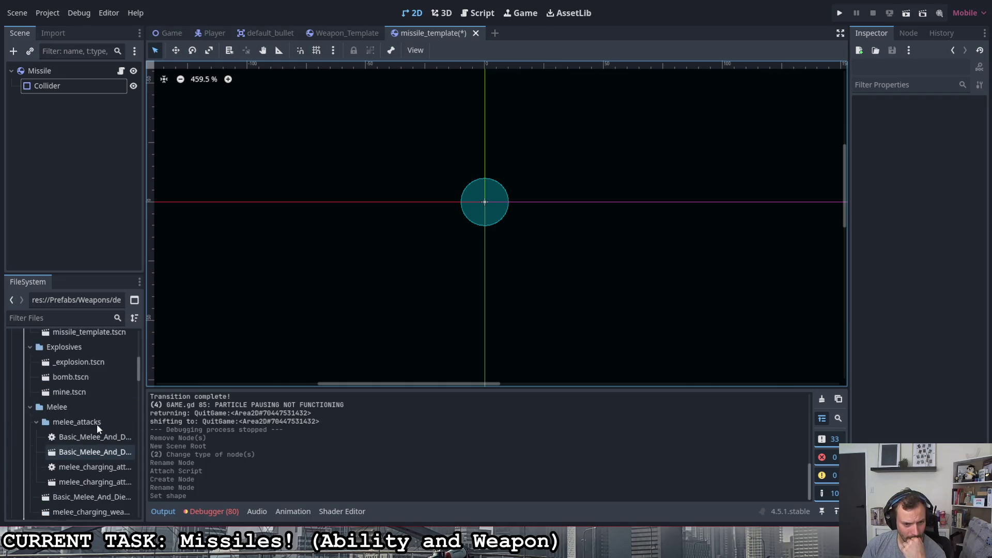
scroll(92, 425, down, 10)
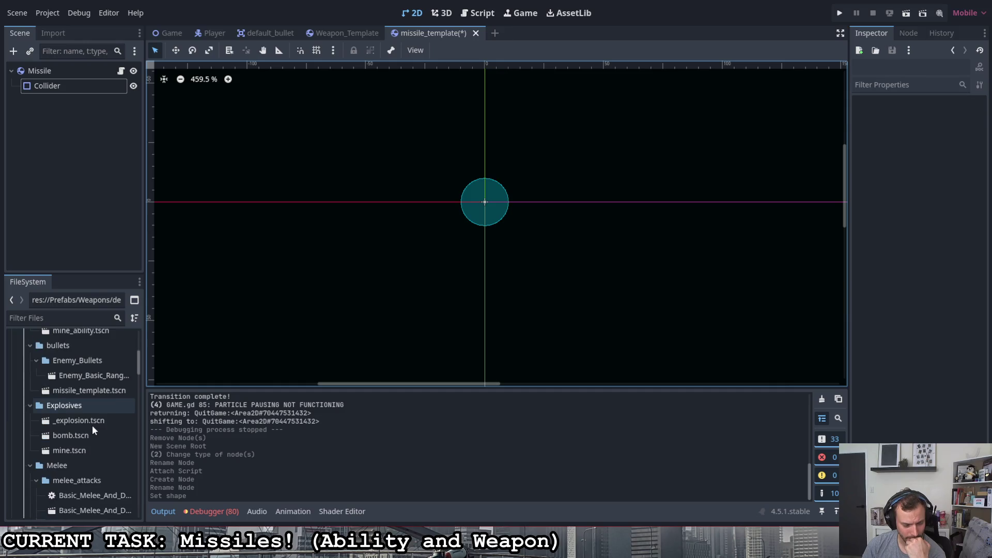
scroll(92, 425, down, 6)
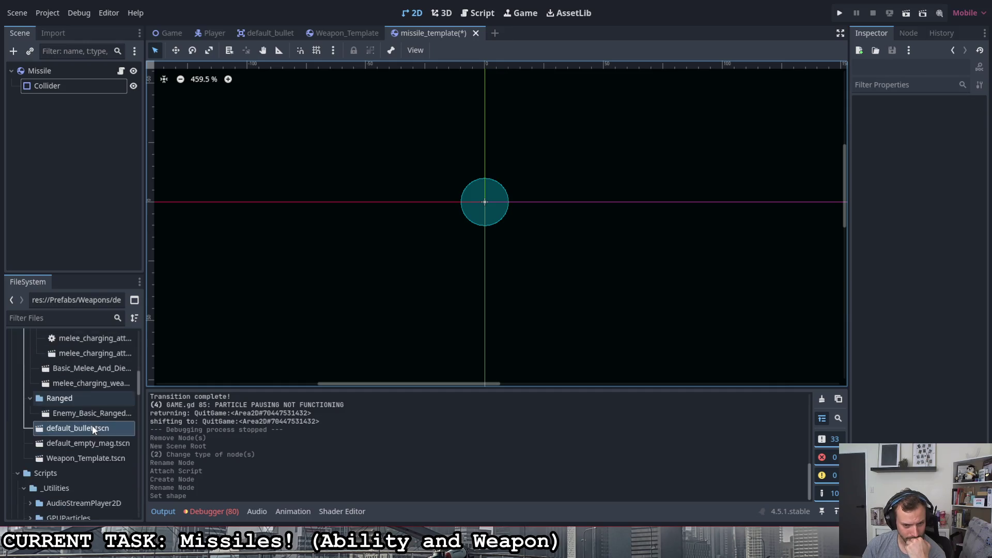
scroll(92, 425, up, 8)
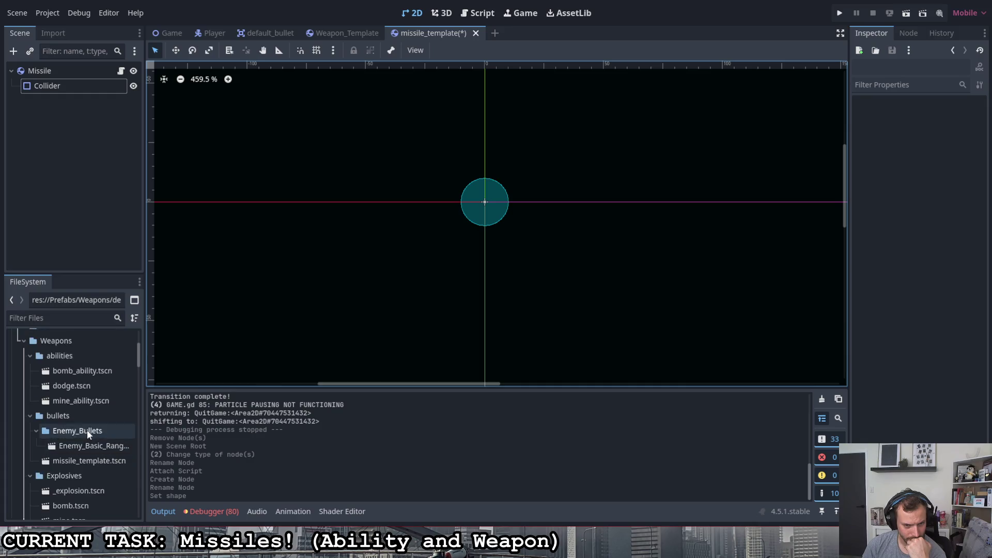
scroll(78, 432, down, 5)
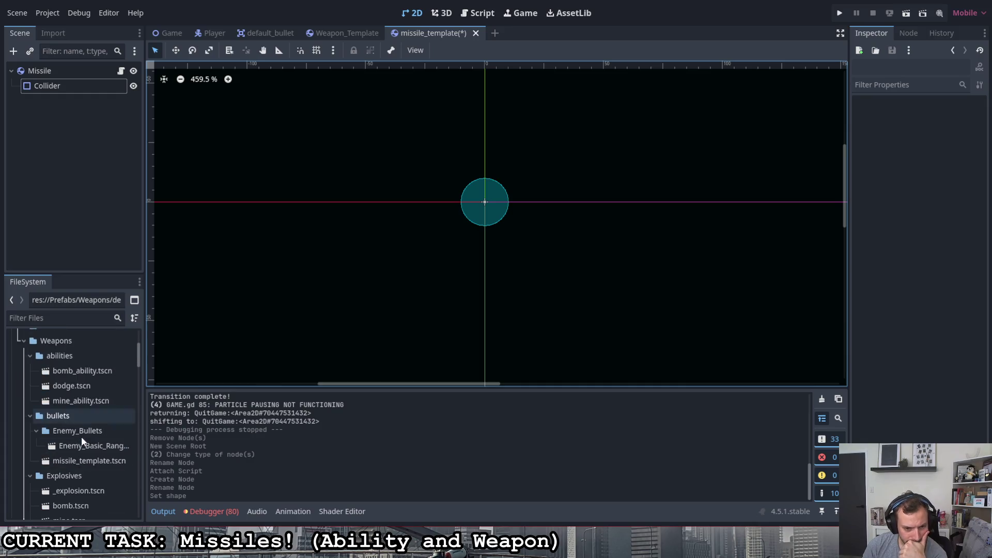
scroll(81, 437, down, 9)
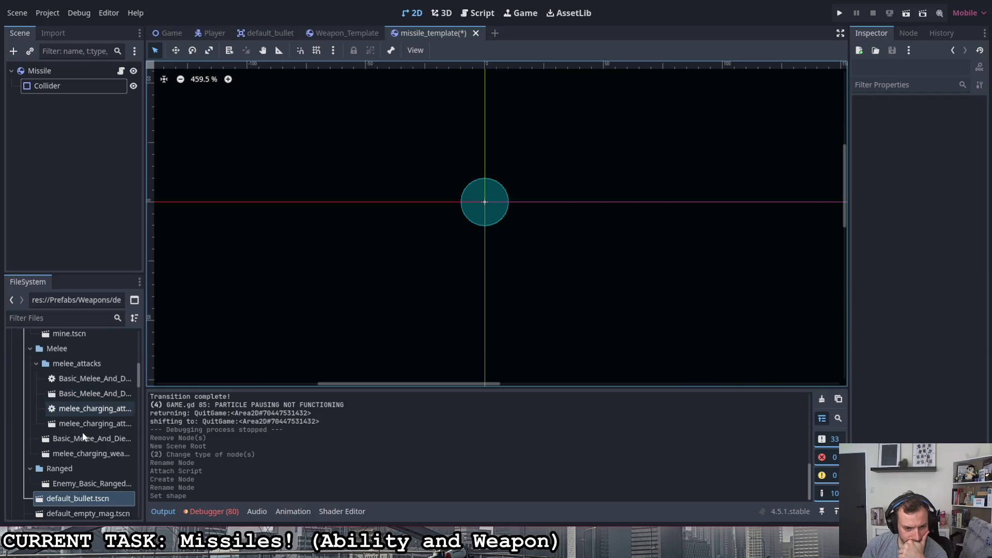
scroll(82, 432, down, 3)
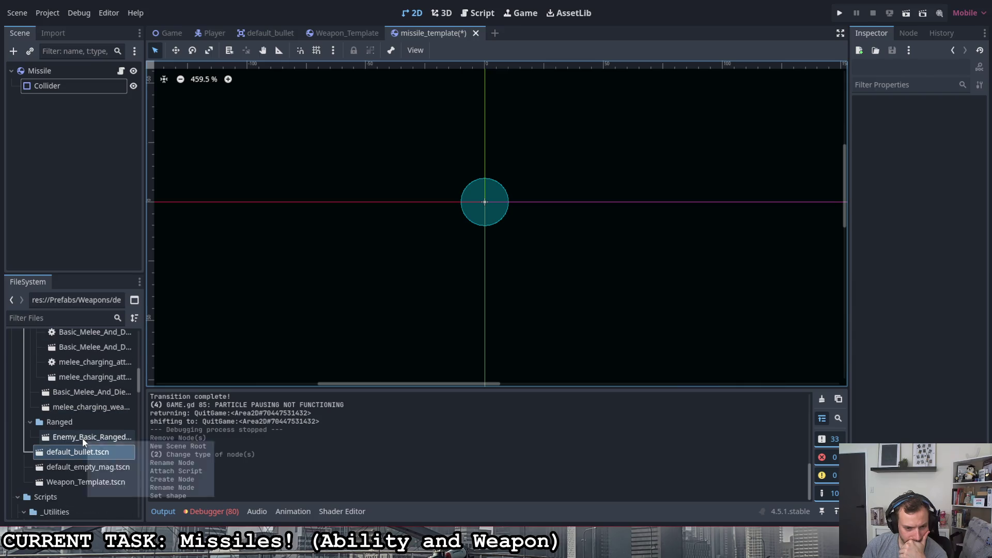
scroll(82, 439, up, 7)
scroll(72, 437, up, 10)
click(20, 433)
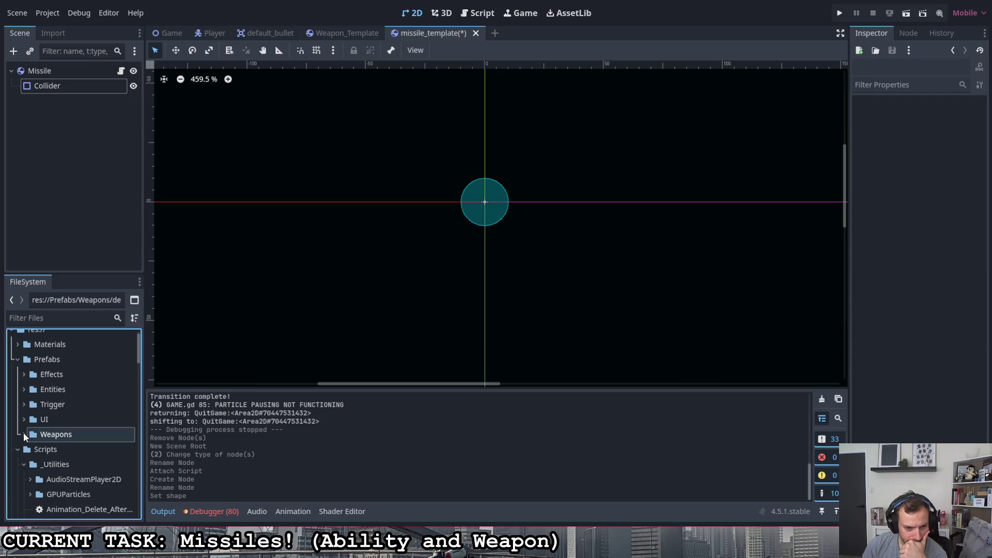
scroll(25, 433, down, 3)
- Collapse abilities, bullets, Explosives and Melee, keep Ranged expanded, and select Enemy_Basic_Ranged
click(29, 404)
click(29, 419)
click(29, 432)
click(29, 448)
click(29, 463)
click(29, 461)
scroll(83, 448, down, 3)
scroll(88, 445, up, 2)
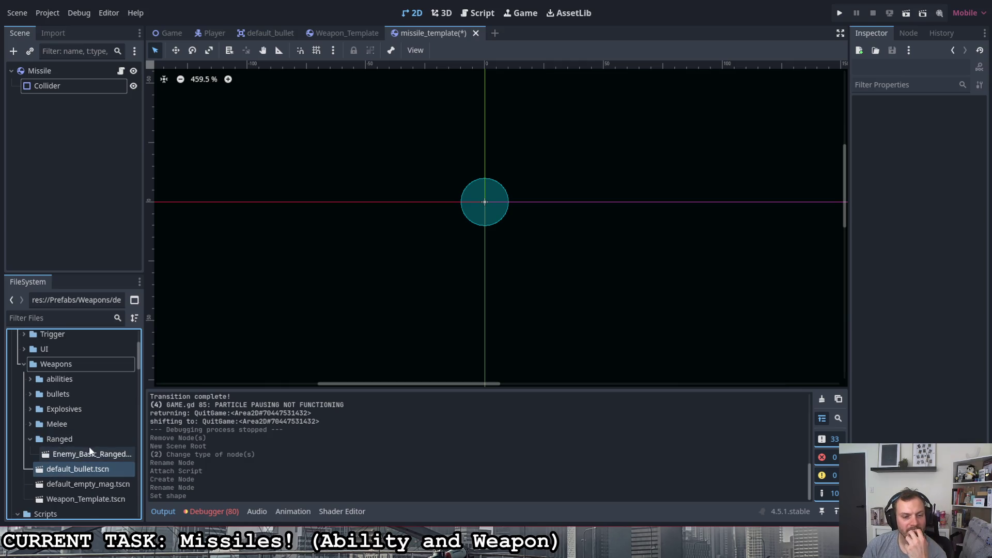
click(86, 456)
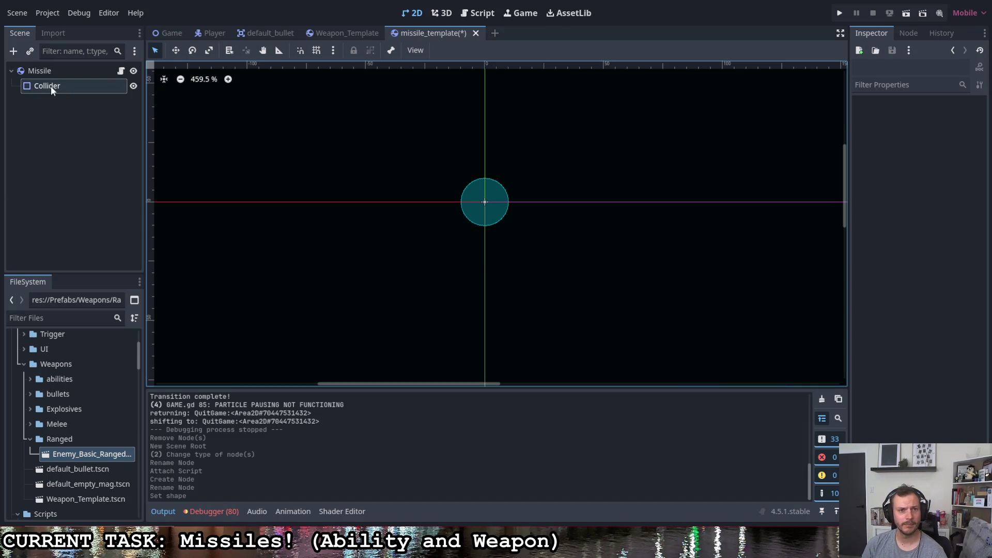
right_click(48, 69)
- Add a Sprite2D child to the Missile node, found by searching 'sprite'
click(70, 97)
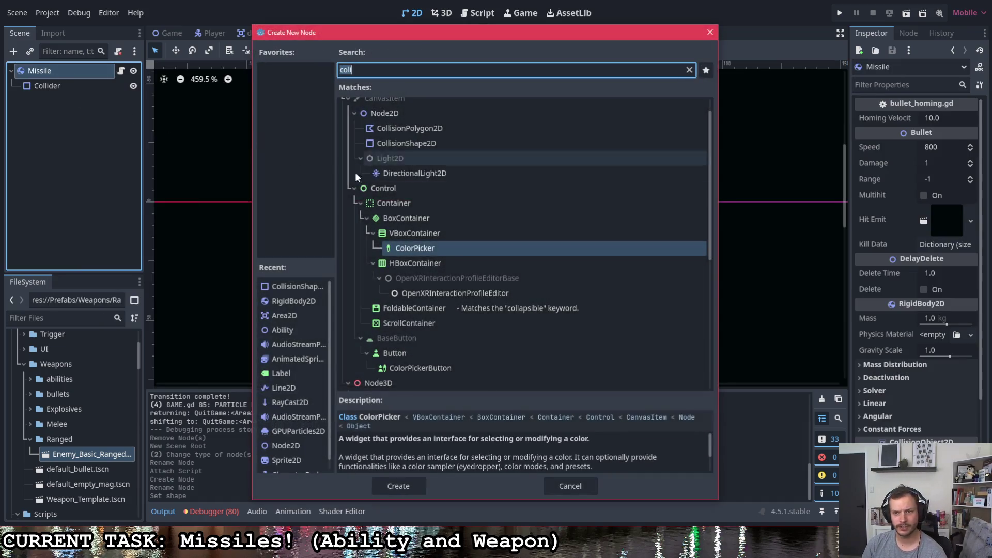
text(sprite)
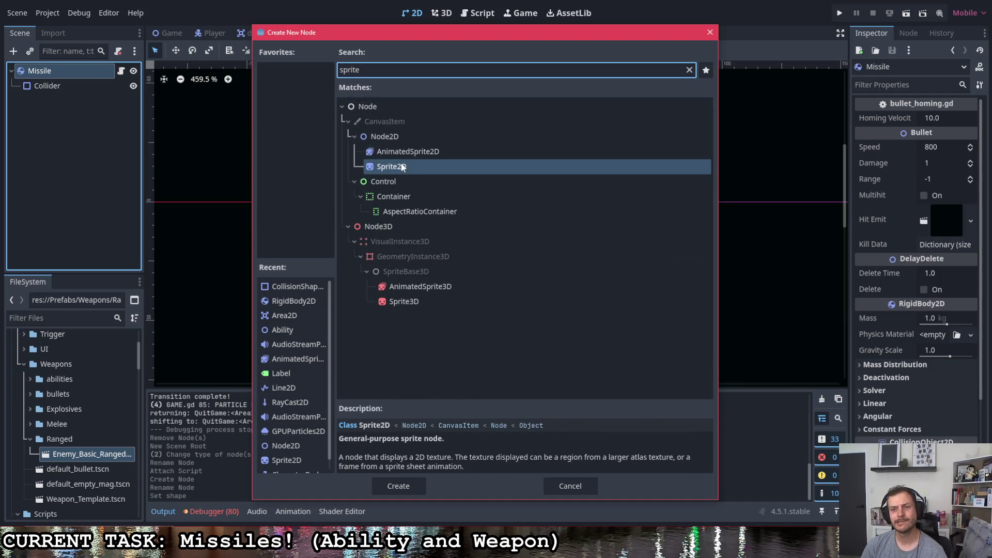
double_click(405, 166)
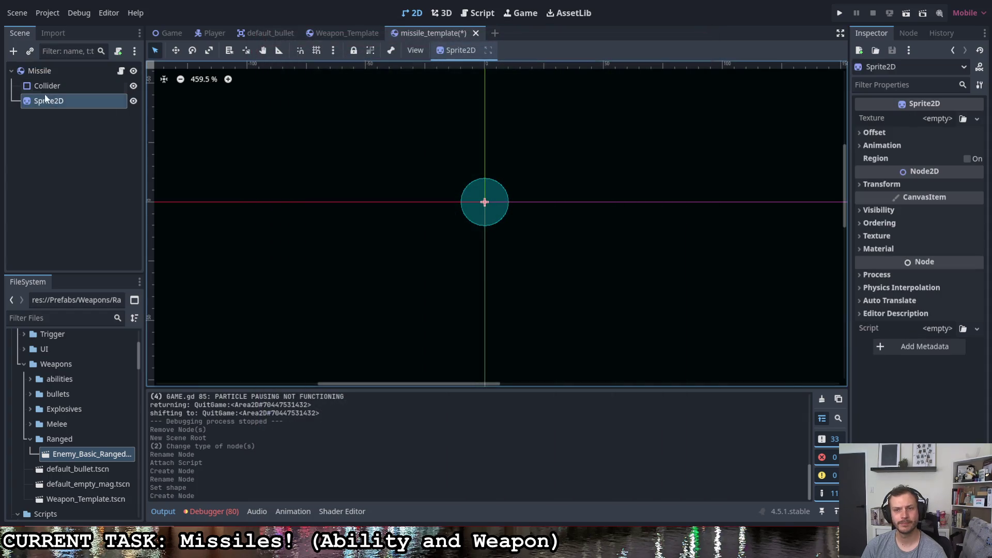
- Rename the new Sprite2D node to RocketSprite
right_click(58, 101)
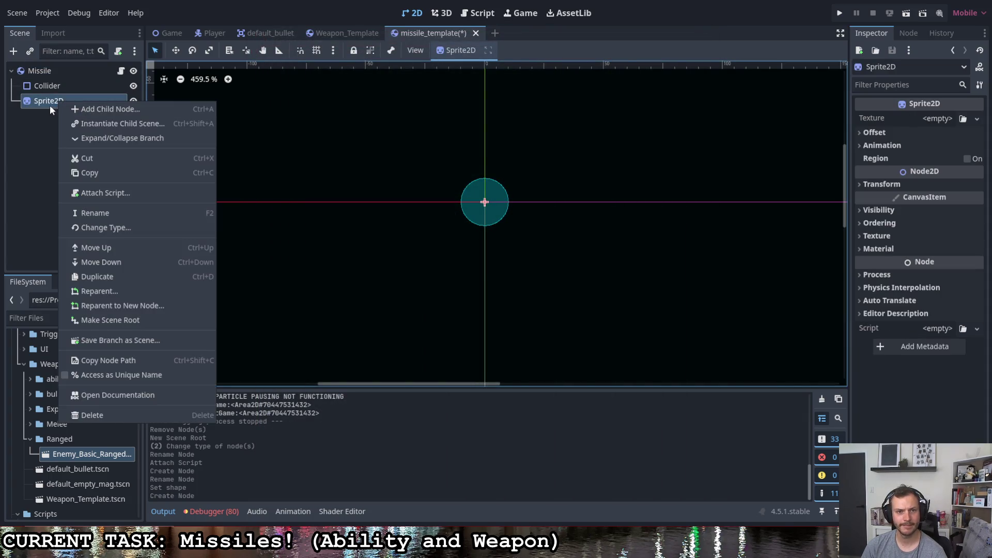
click(49, 106)
click(66, 101)
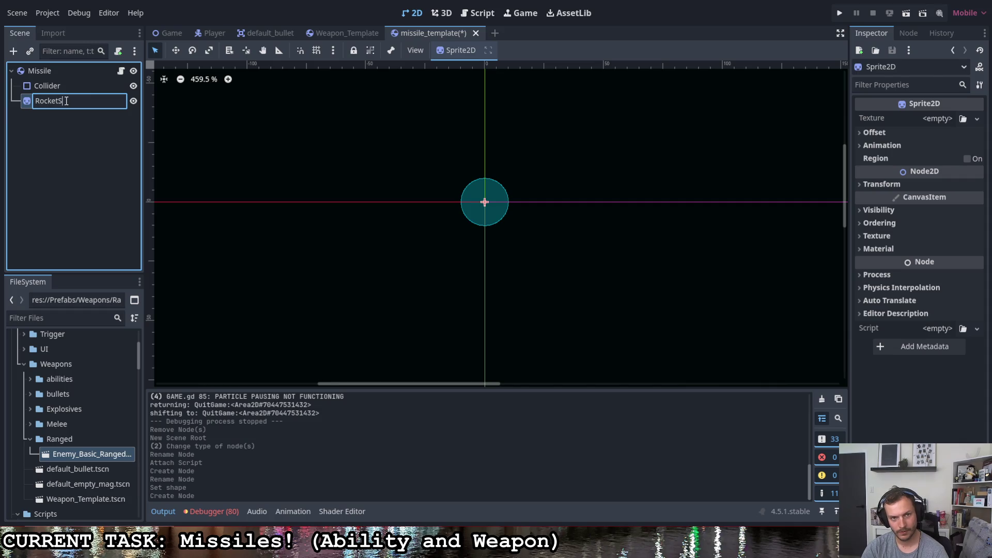
text(te)
key(Return)
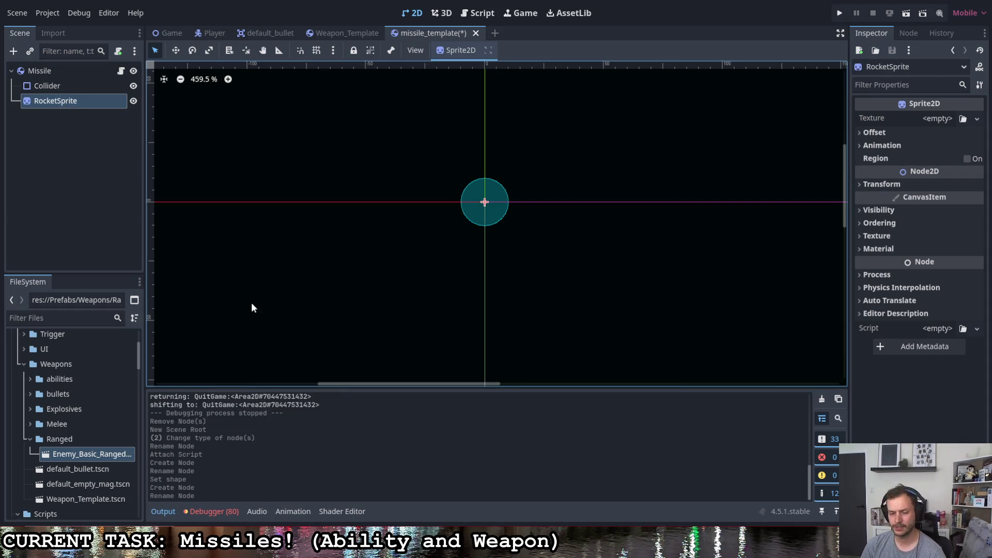
scroll(72, 423, up, 5)
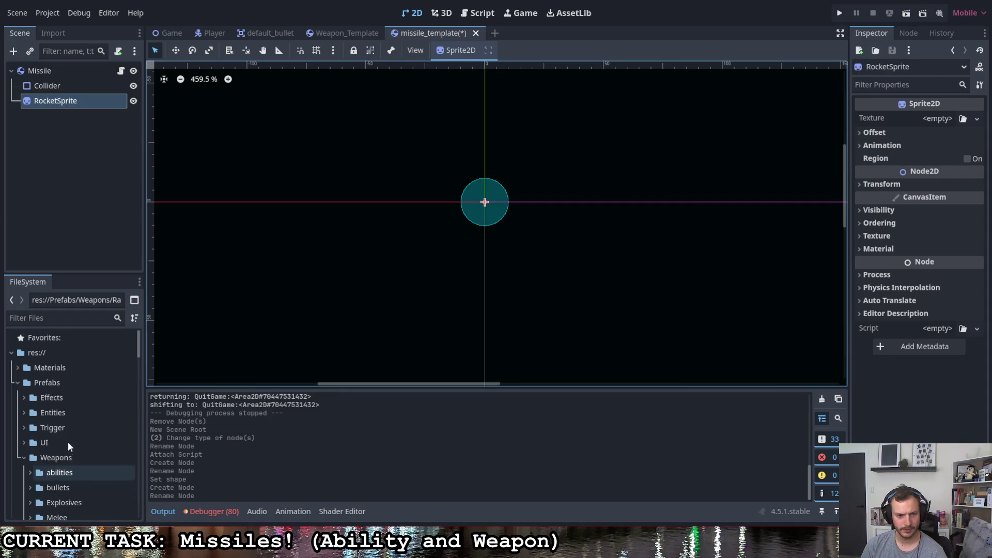
- Drag Rocket.png from the FileSystem dock onto RocketSprite's texture
click(19, 368)
scroll(54, 402, down, 5)
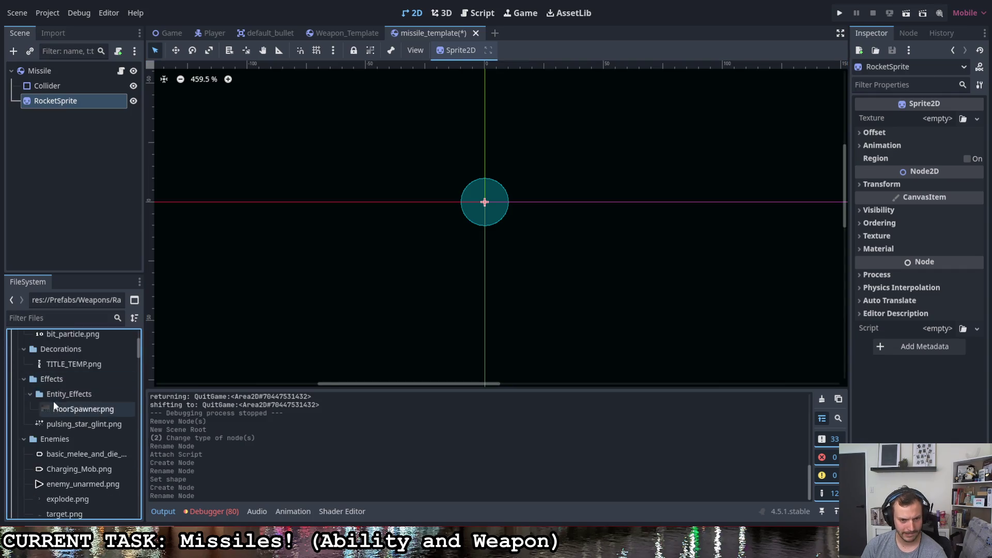
scroll(82, 416, down, 3)
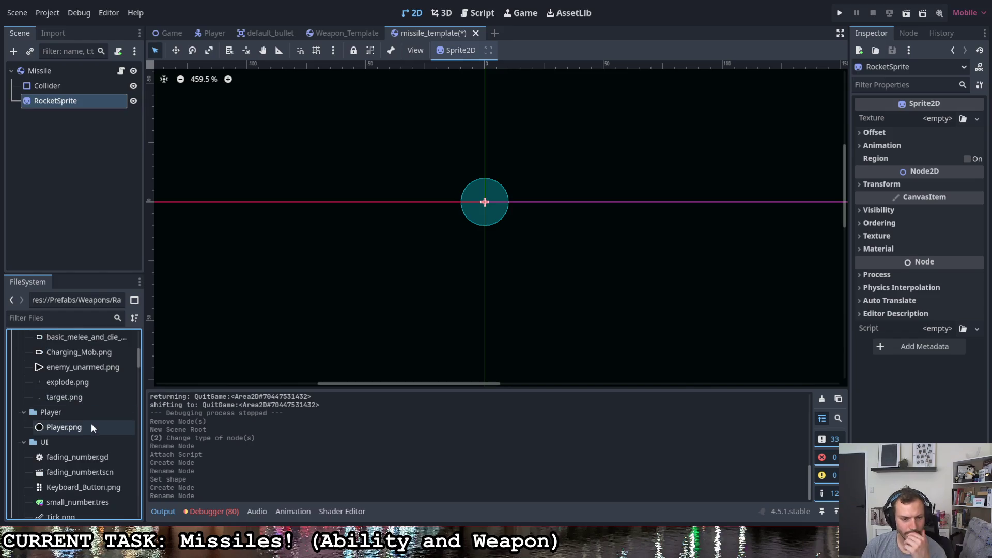
scroll(90, 416, down, 6)
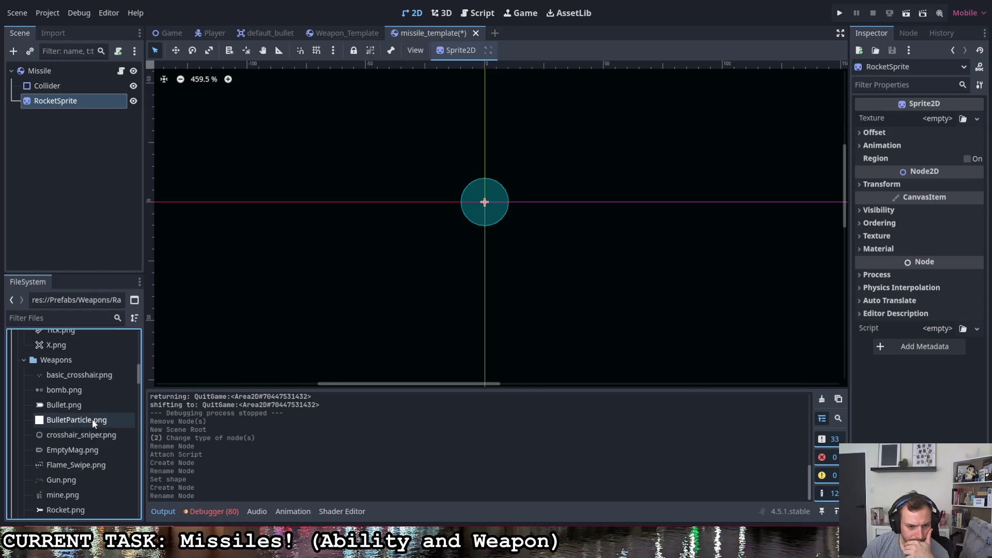
scroll(76, 407, down, 2)
mouse_move(63, 463)
mouse_down()
mouse_move(363, 445)
mouse_move(879, 253)
mouse_move(938, 127)
mouse_up()
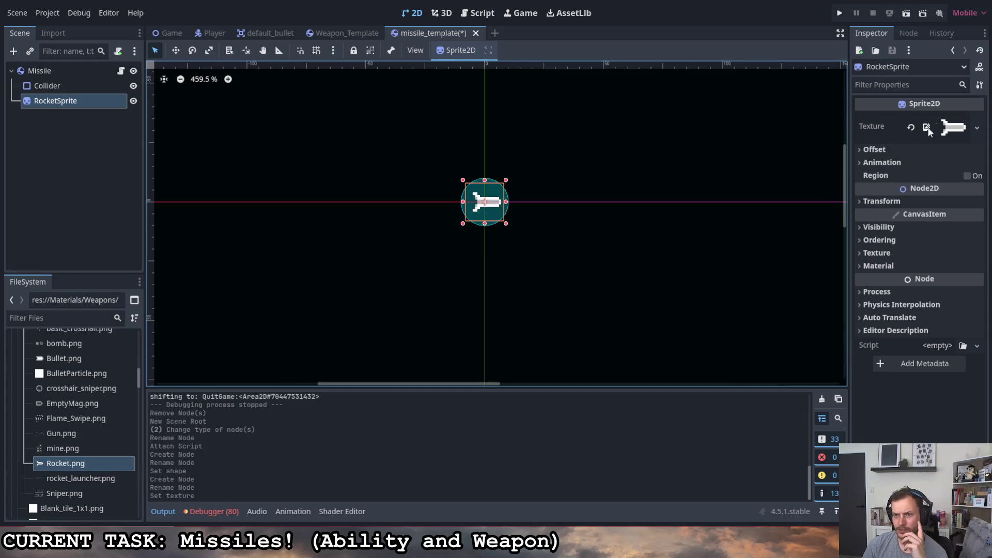
scroll(497, 166, up, 3)
- Shrink the Collider's circle radius so it fits tightly around the rocket sprite
click(57, 86)
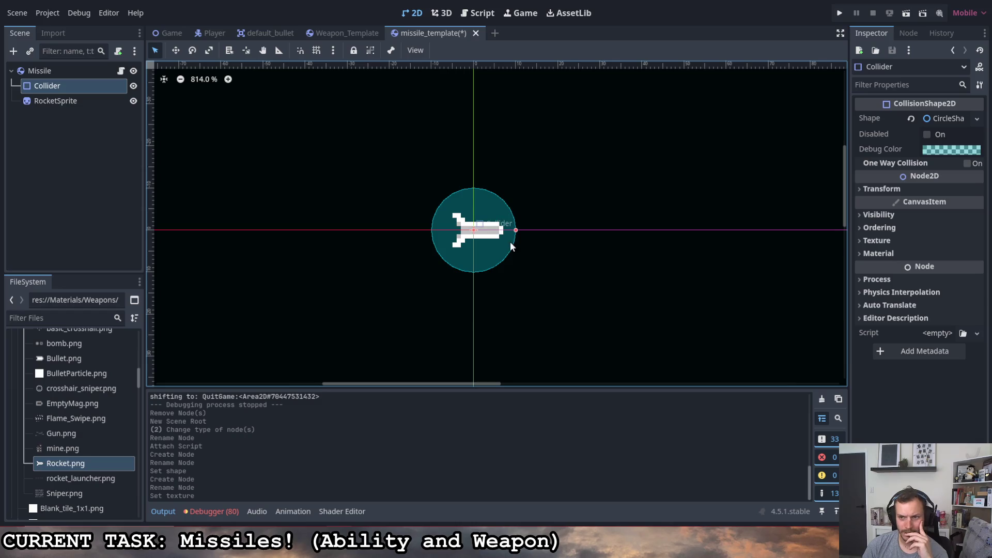
drag(507, 232, 508, 231)
click(520, 222)
scroll(330, 278, down, 20)
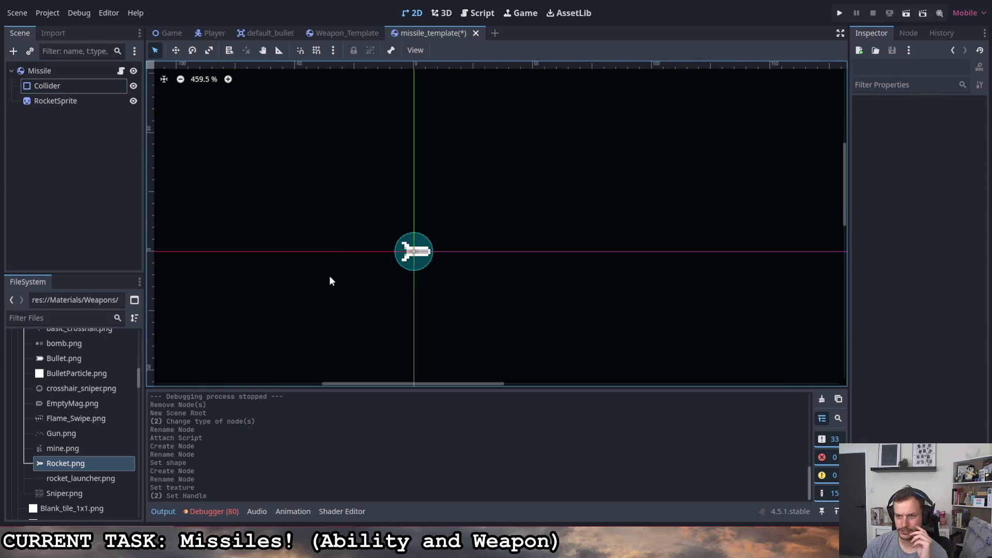
scroll(352, 270, up, 20)
scroll(367, 275, up, 3)
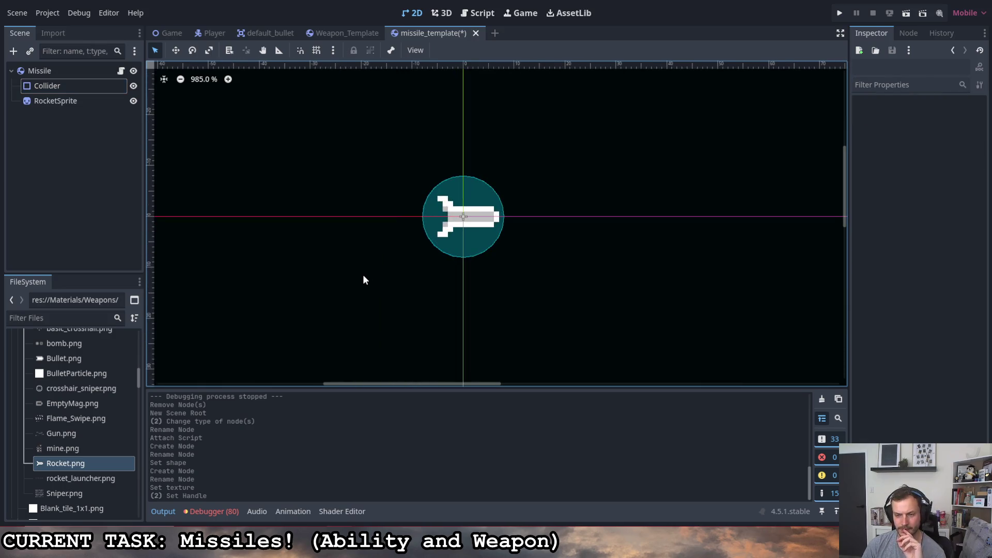
click(58, 89)
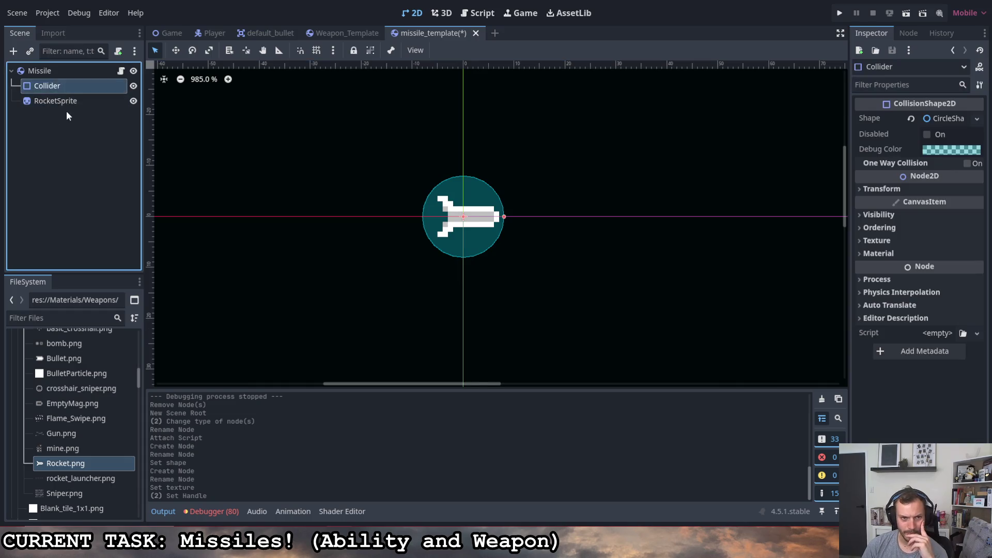
- Create a Line2D child under Missile via the 'line' search and rename it RocketTrail
right_click(51, 71)
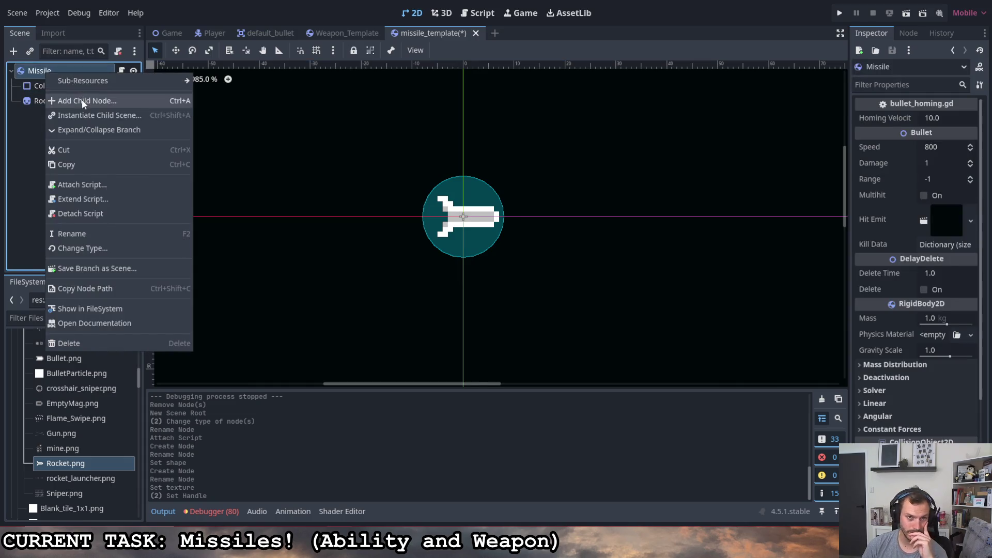
click(82, 101)
text(trail)
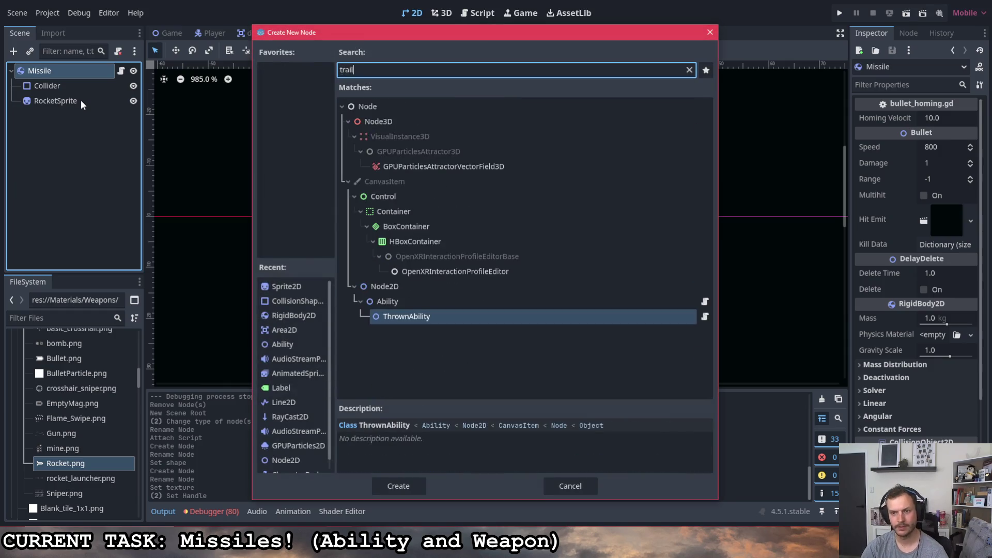
key(BackSpace)
key(BackSpace)
key(BackSpace)
text(line)
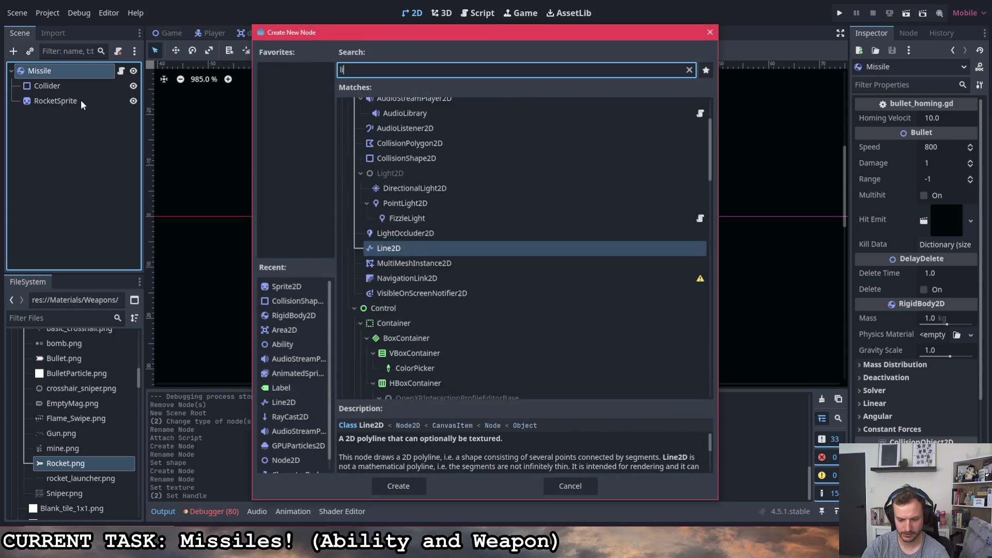
double_click(385, 182)
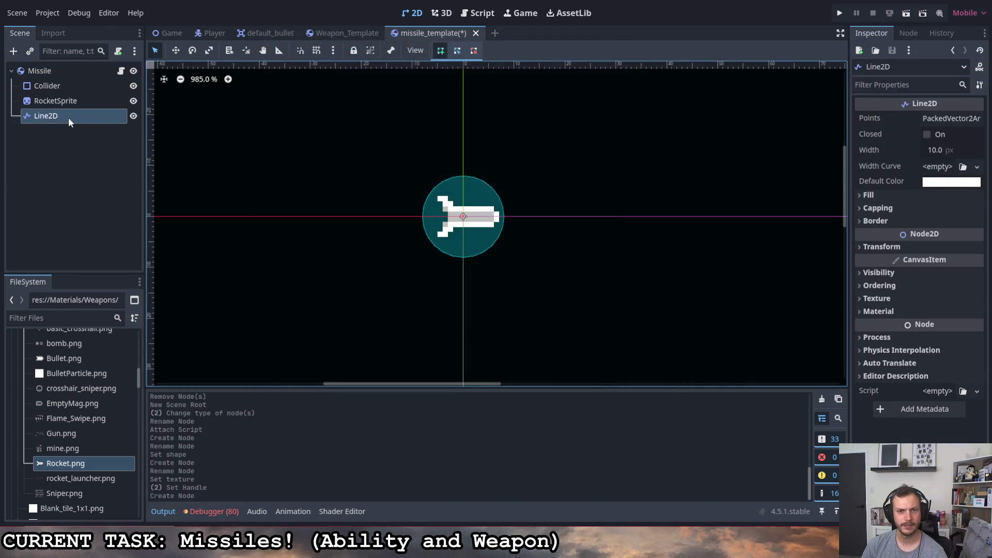
double_click(54, 117)
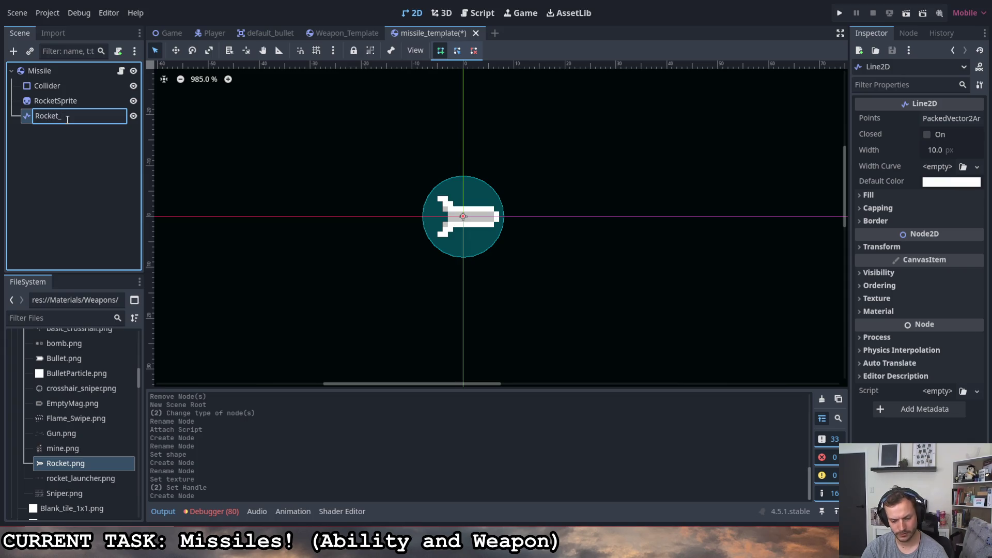
key(Return)
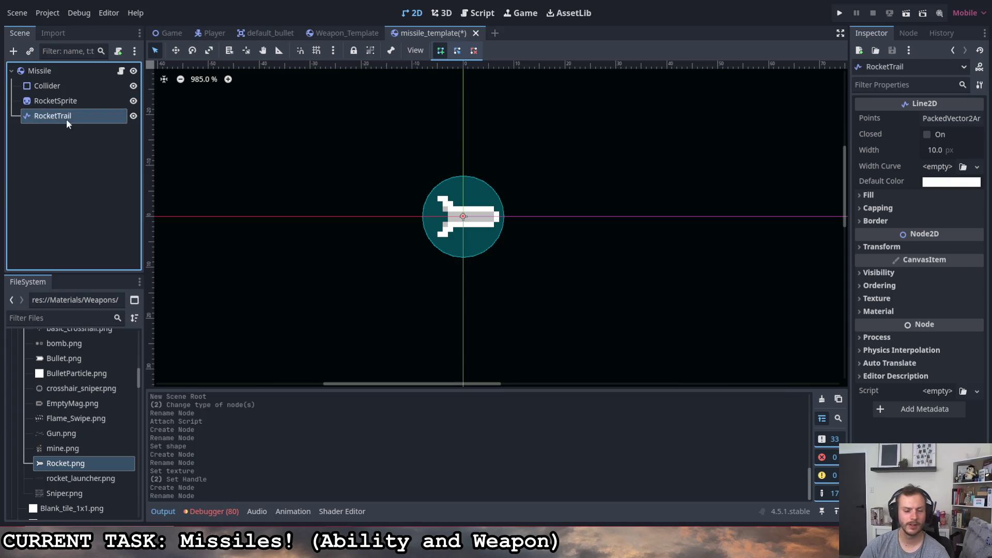
right_click(66, 118)
- Load the existing res://Scripts/_Utilities/Trail.gd onto RocketTrail as its script
click(119, 206)
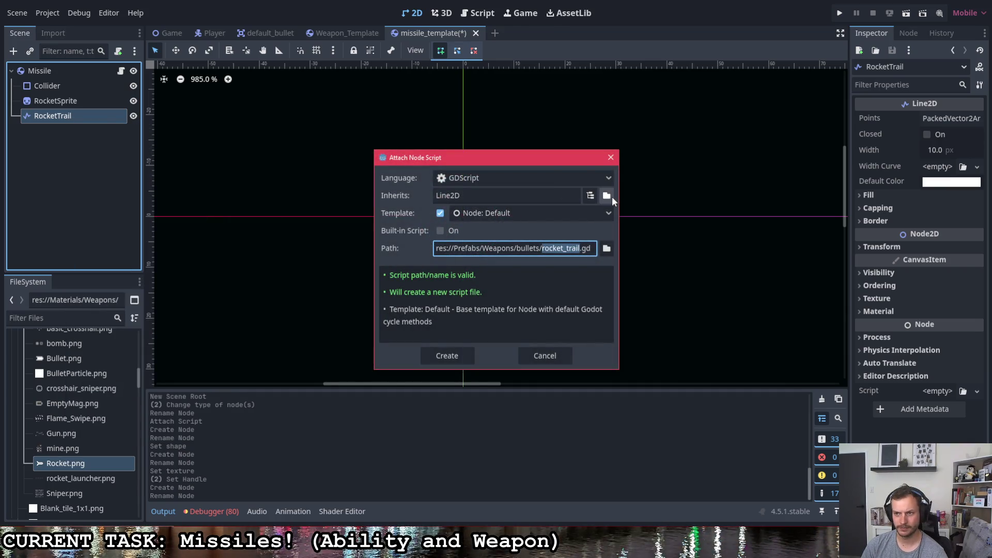
click(607, 248)
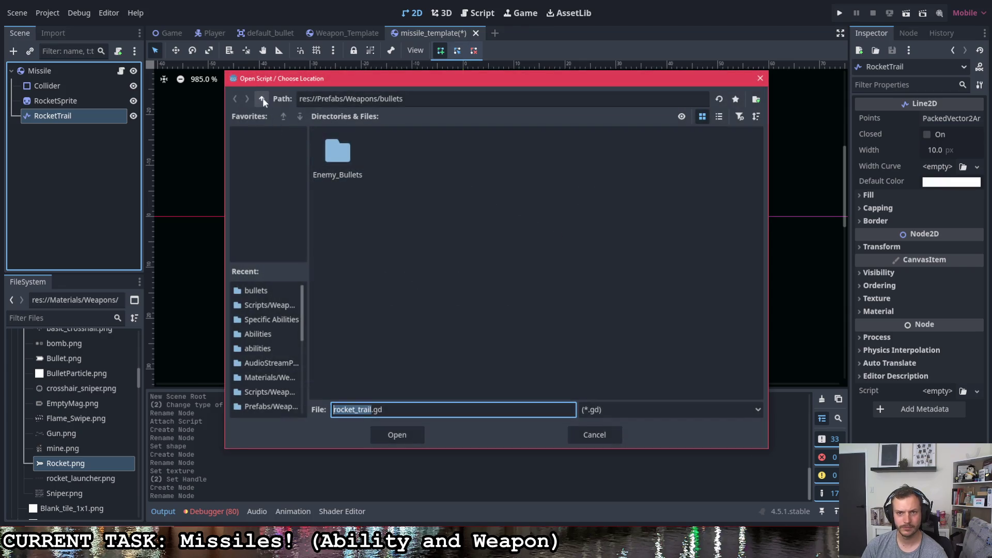
click(263, 98)
click(262, 98)
click(263, 99)
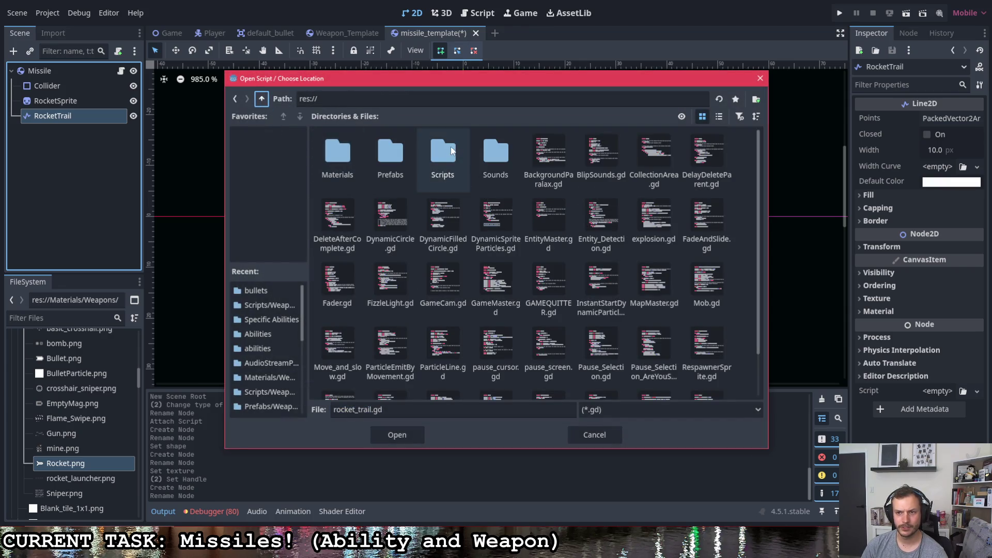
double_click(452, 150)
double_click(338, 161)
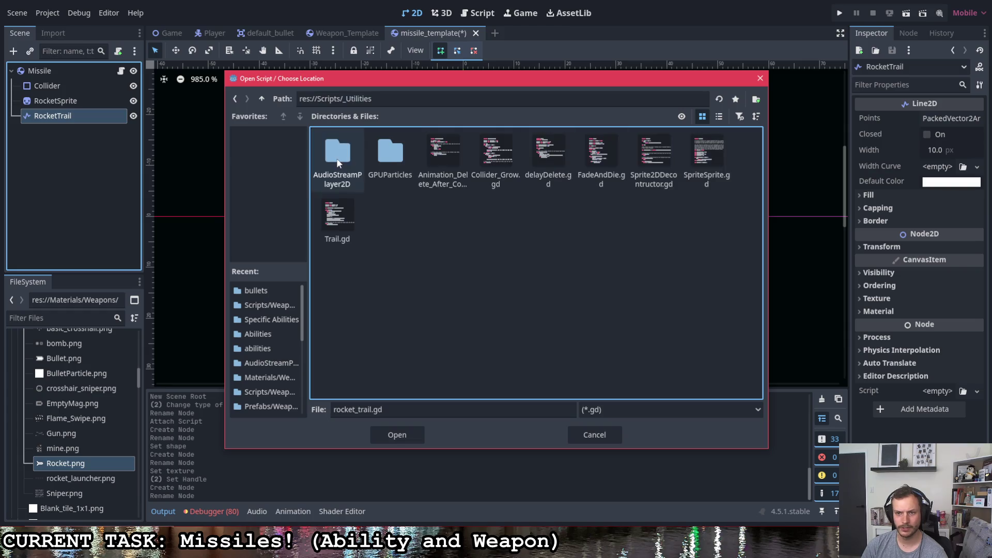
click(338, 219)
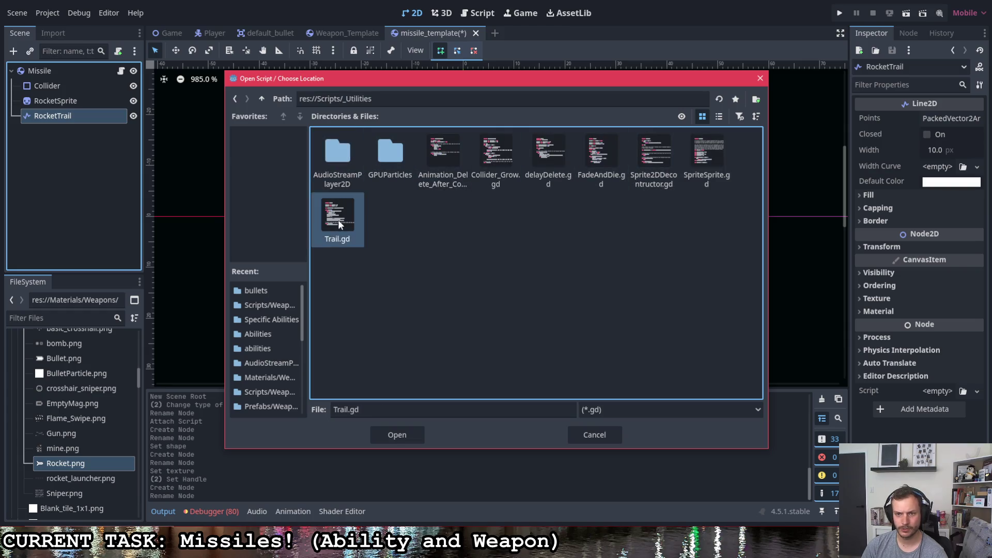
click(398, 436)
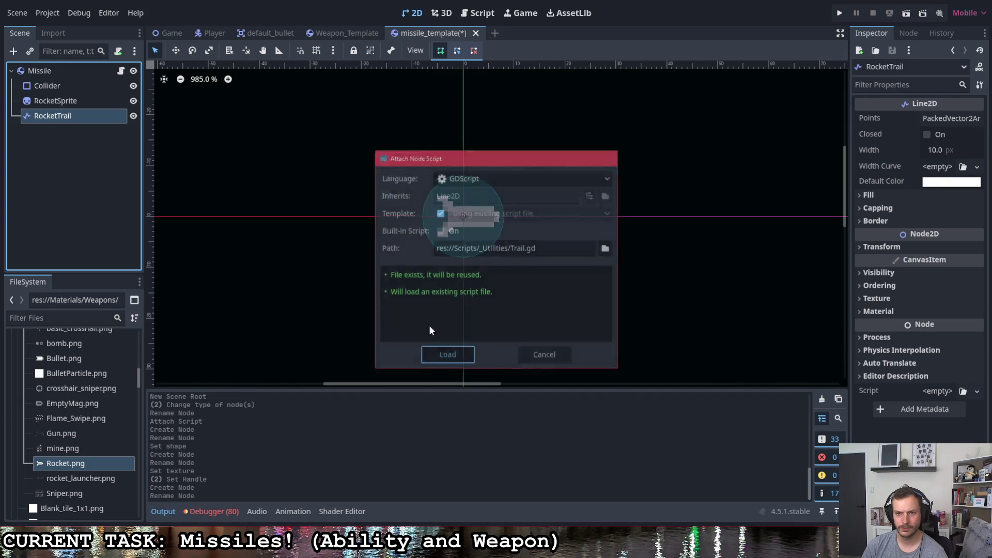
click(443, 354)
scroll(473, 233, up, 4)
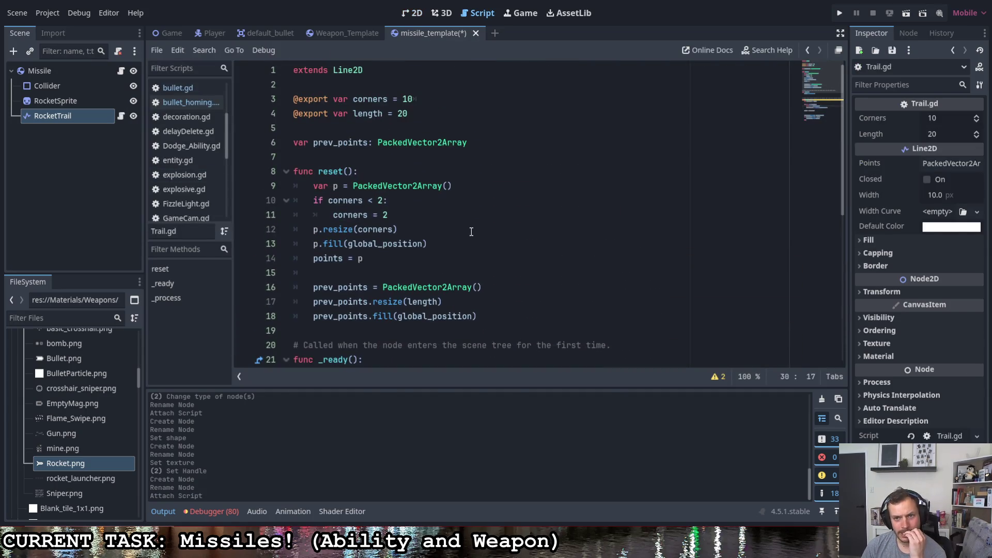
- Override RocketTrail's Trail.gd properties to Length 10 and Corners 5
scroll(460, 230, down, 7)
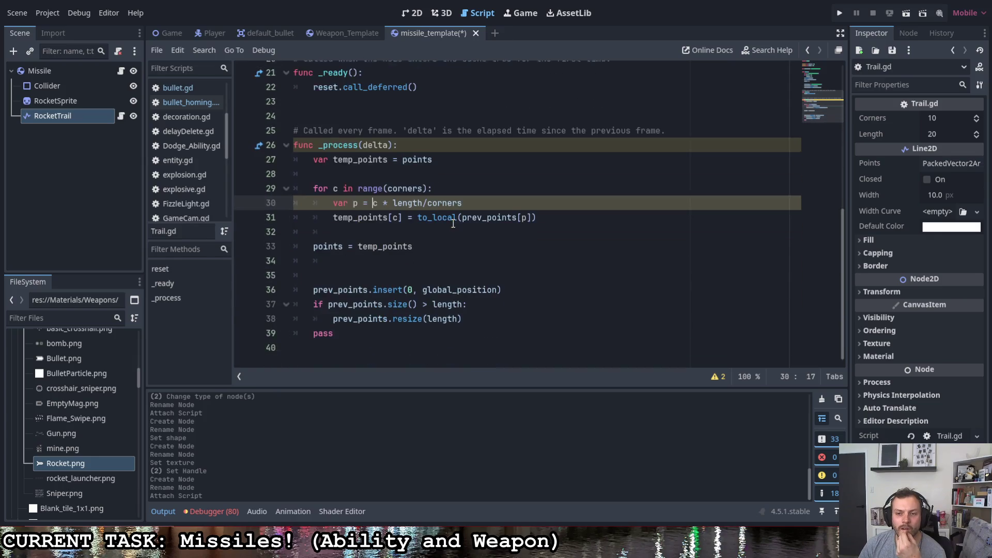
scroll(460, 230, up, 7)
click(82, 120)
click(942, 135)
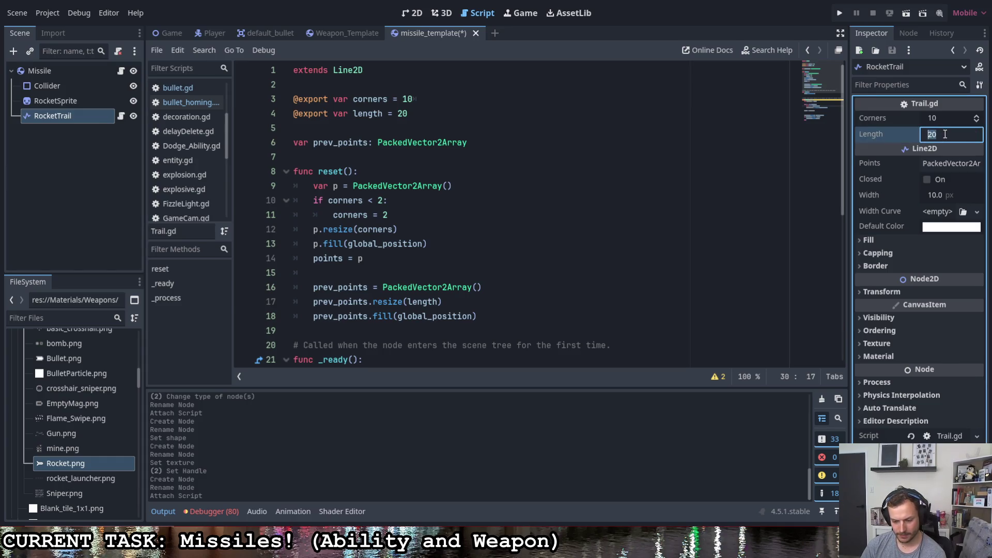
key(Return)
click(940, 119)
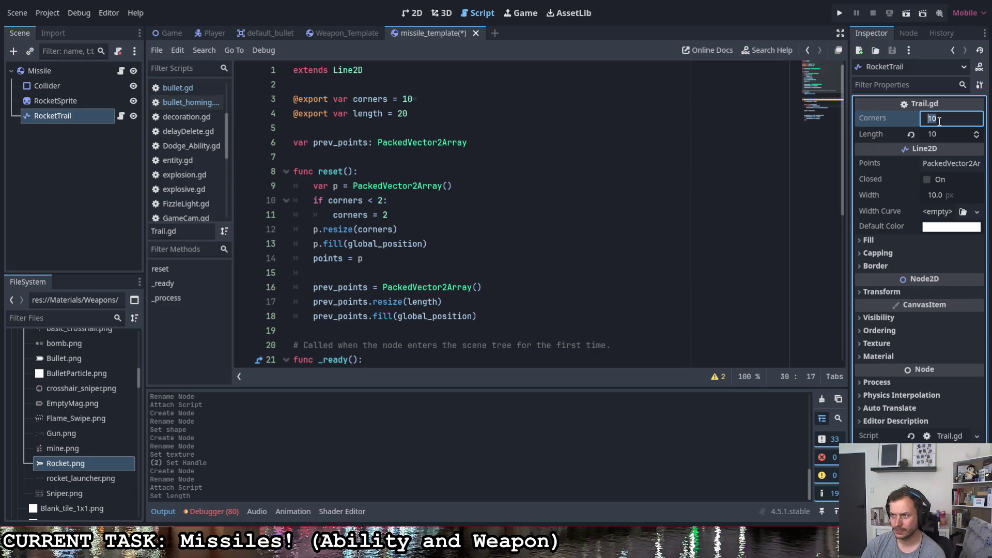
click(752, 161)
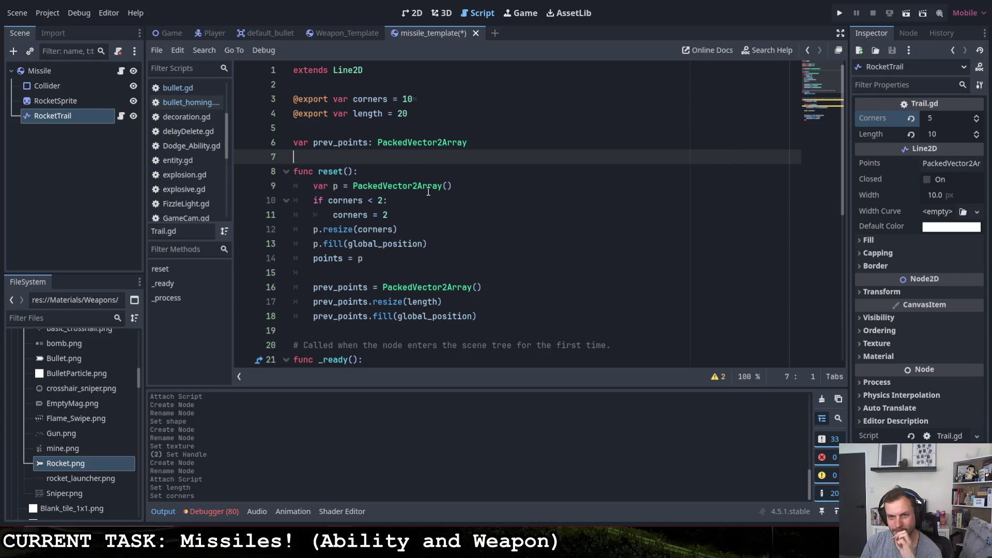
- View Missile's bullet_homing.gd script, then return to Trail.gd and reselect RocketTrail
scroll(417, 179, down, 6)
scroll(468, 211, up, 5)
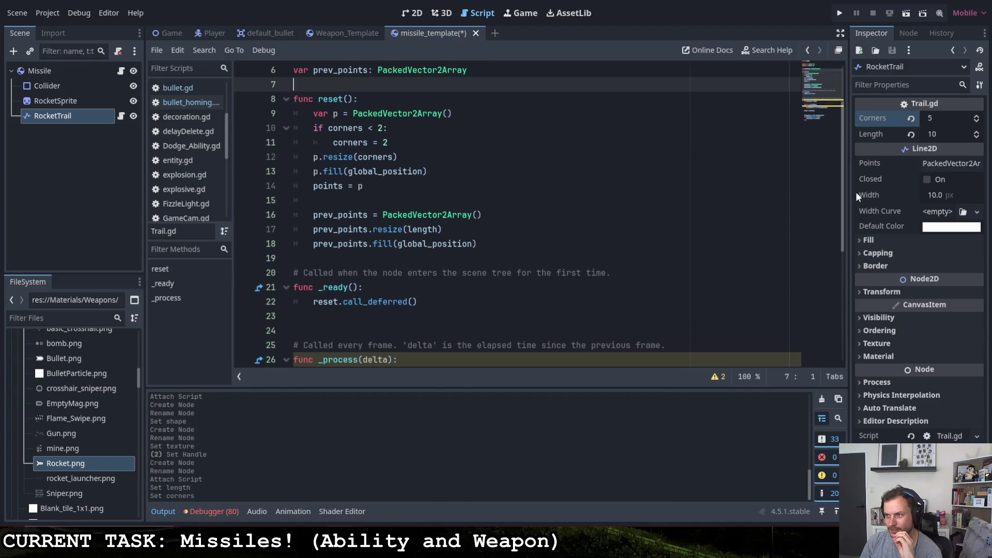
scroll(681, 207, up, 5)
click(65, 67)
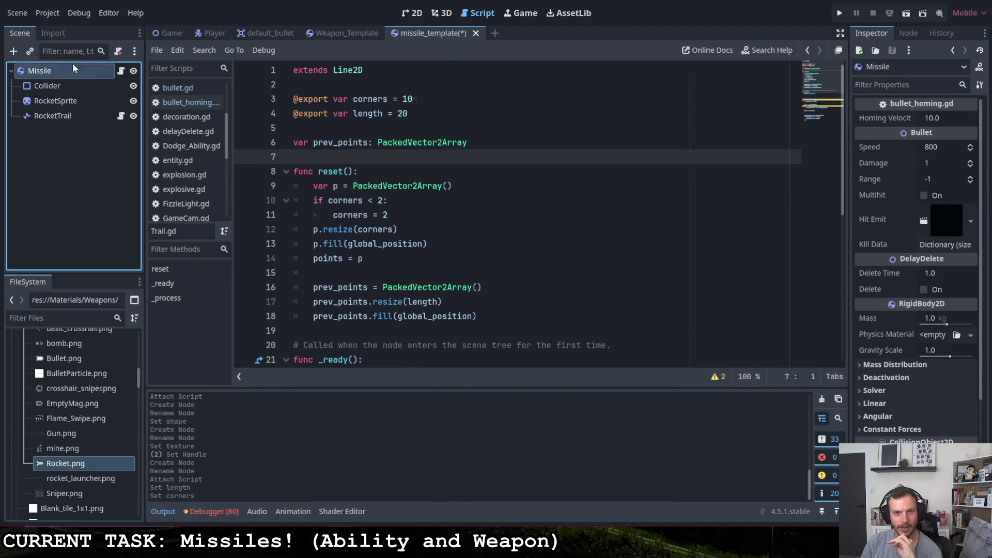
click(120, 73)
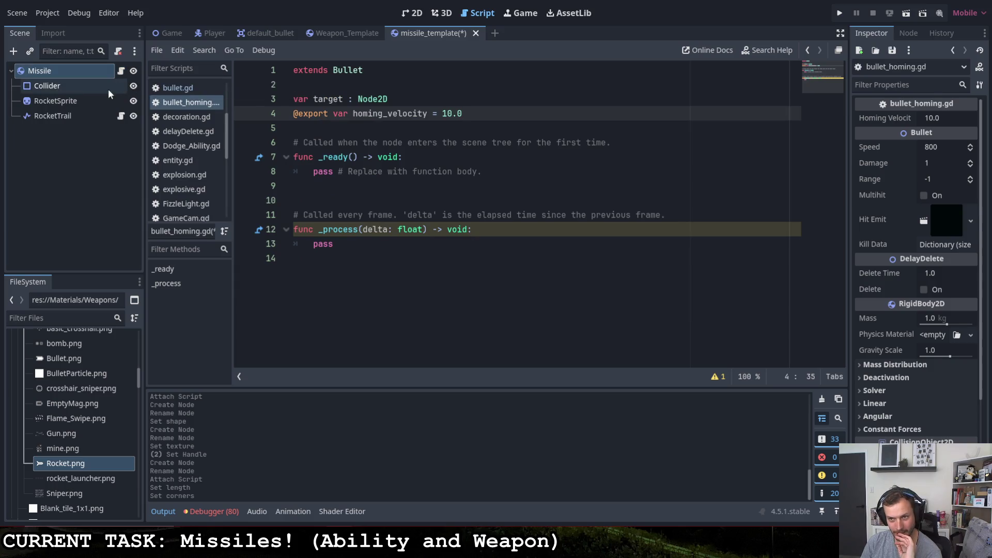
click(121, 116)
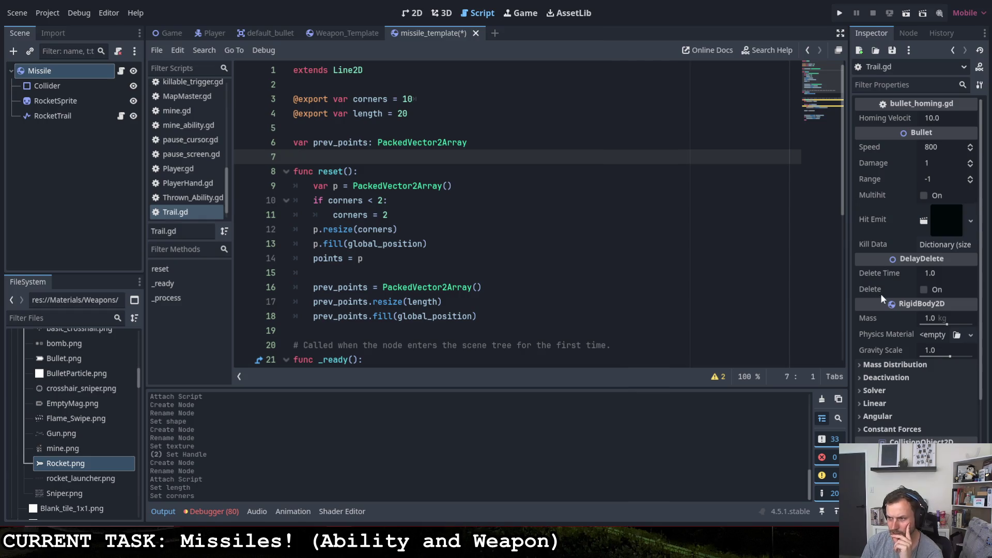
click(88, 119)
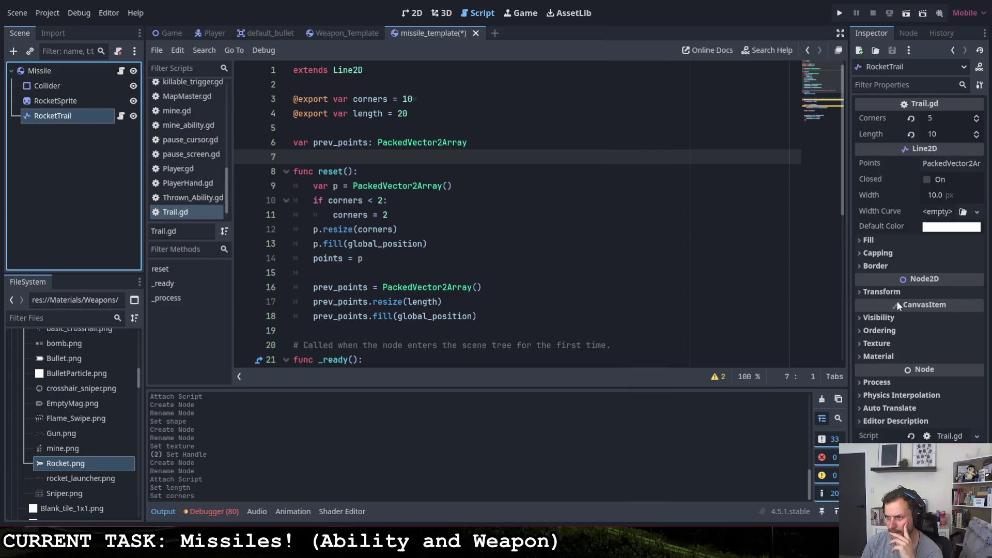
- In the 2D view, give RocketTrail the points (0, 0) and (-18, 0)
click(413, 13)
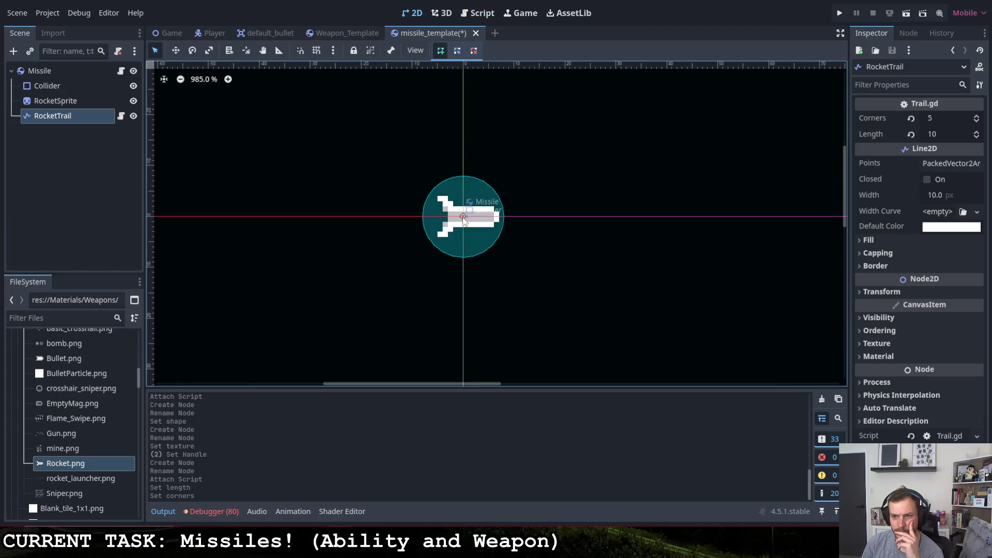
click(946, 163)
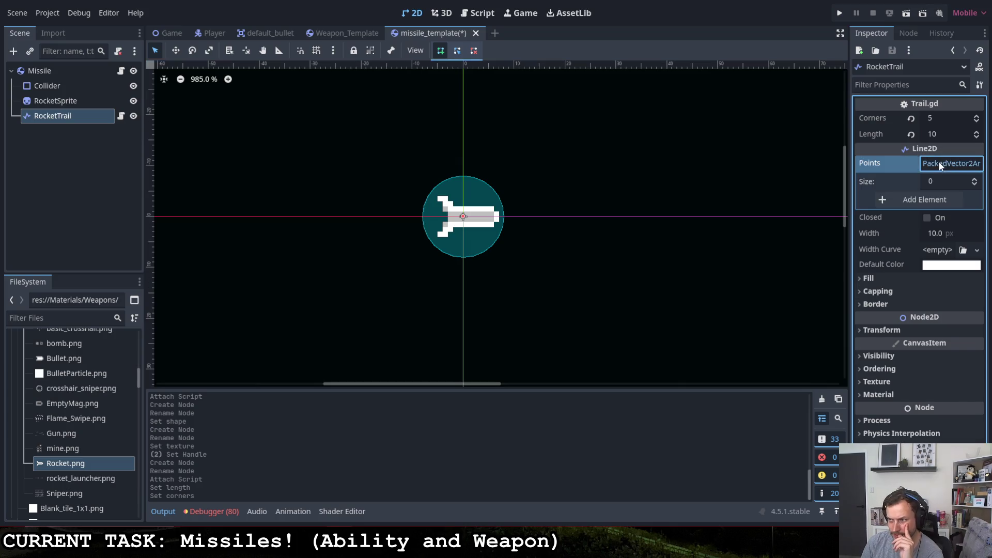
double_click(974, 180)
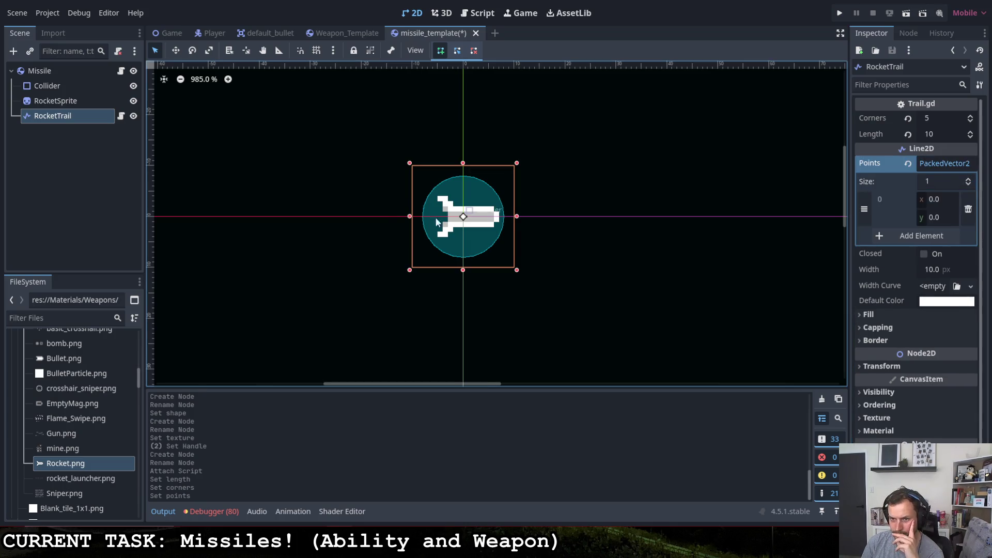
drag(463, 217, 371, 216)
scroll(879, 345, down, 2)
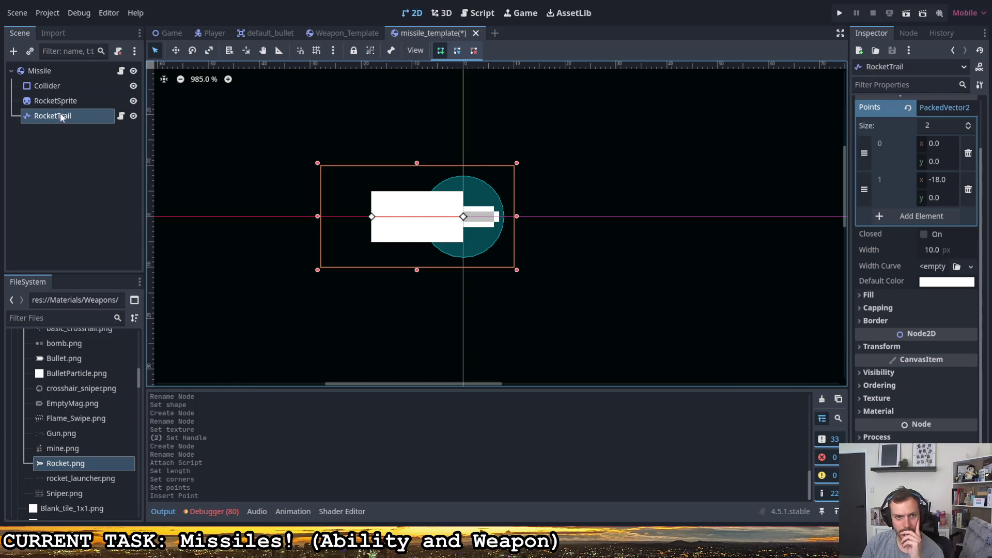
- Offset RocketTrail to (-3, 0) and reduce its width to about 4 px
key(shift+Left)
key(Right)
key(Right)
key(Right)
key(Right)
key(Left)
key(Left)
key(Right)
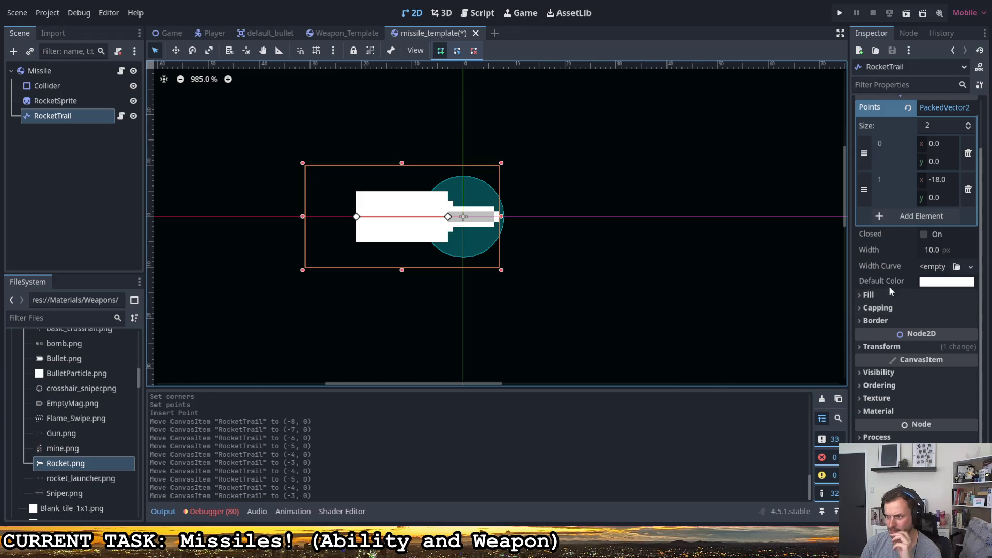
mouse_move(925, 249)
mouse_down()
mouse_move(879, 249)
mouse_move(897, 250)
mouse_up()
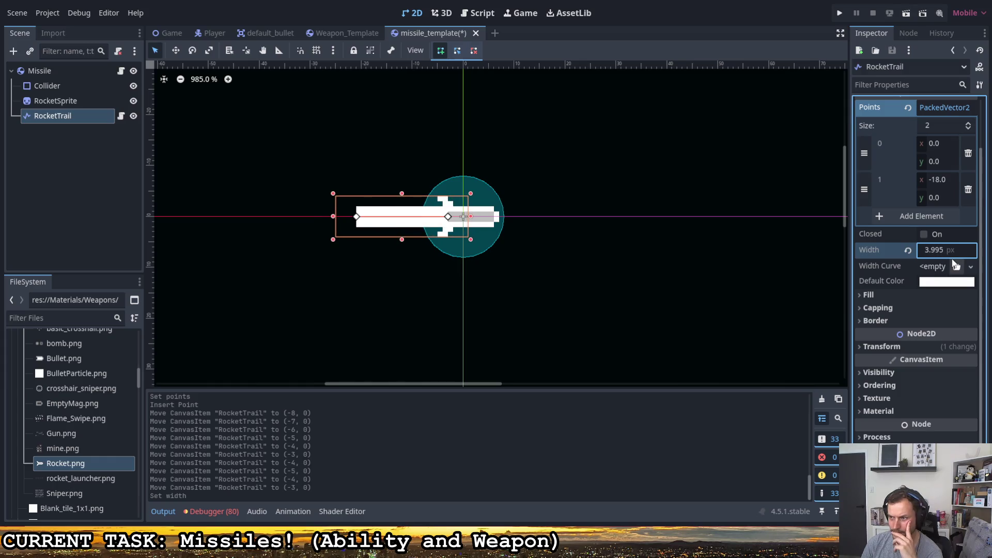
- Add a new width curve tapering from 1.0 at the start to 0 at the end, with a middle point
click(972, 267)
click(962, 282)
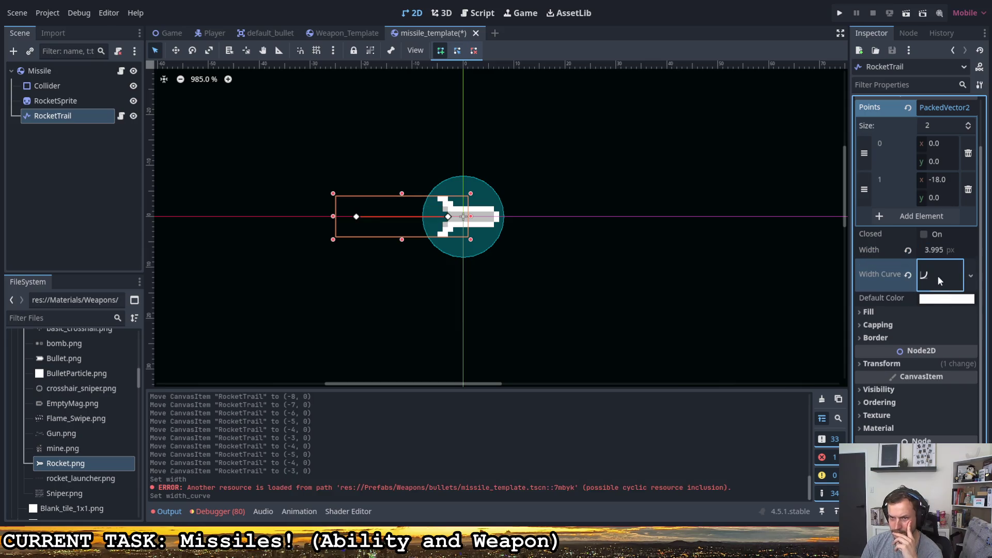
click(938, 275)
drag(873, 365, 854, 306)
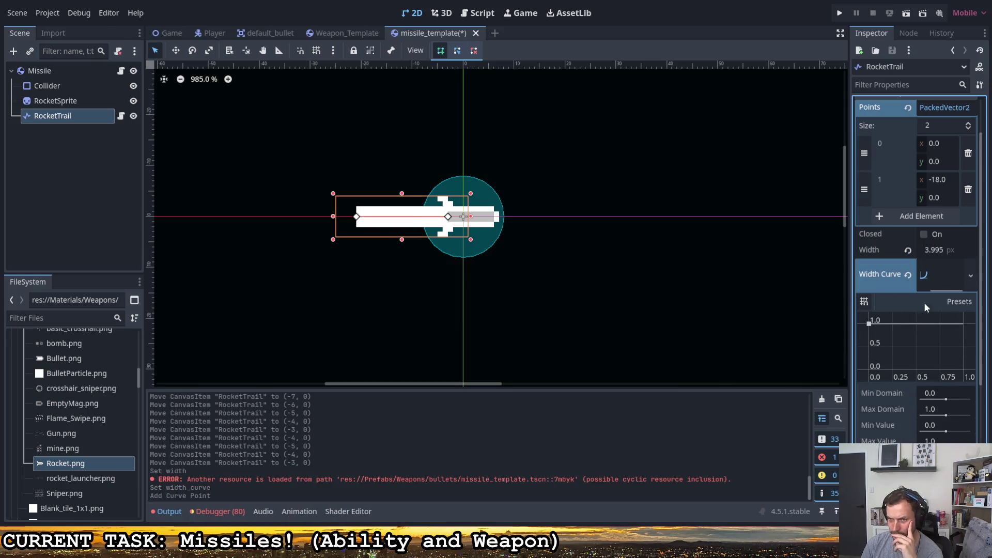
drag(966, 325, 970, 398)
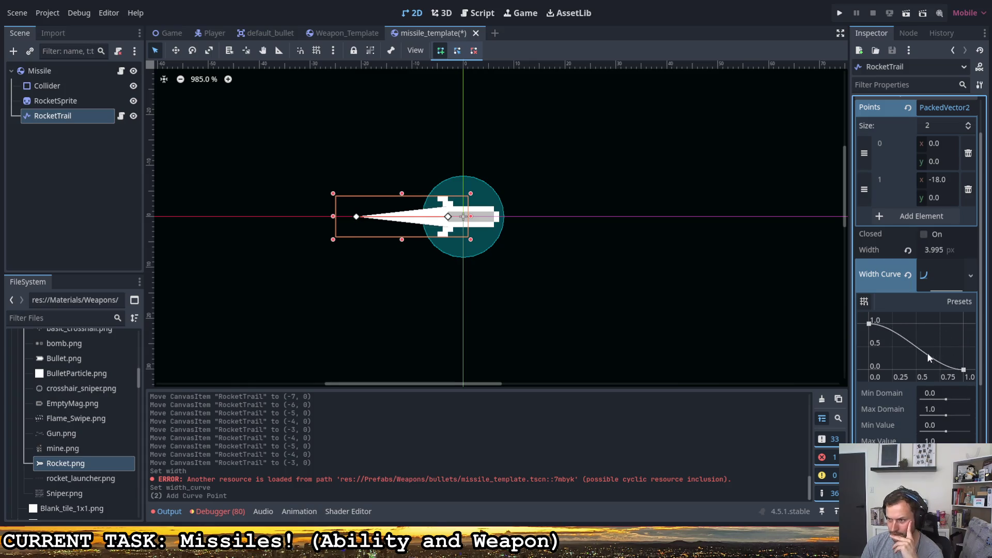
mouse_move(919, 347)
mouse_down()
mouse_move(969, 308)
mouse_move(941, 330)
mouse_move(916, 331)
mouse_move(928, 347)
mouse_move(930, 334)
mouse_move(923, 344)
mouse_up()
- Insert three extra points along the trail line, giving five points out to -18
click(401, 217)
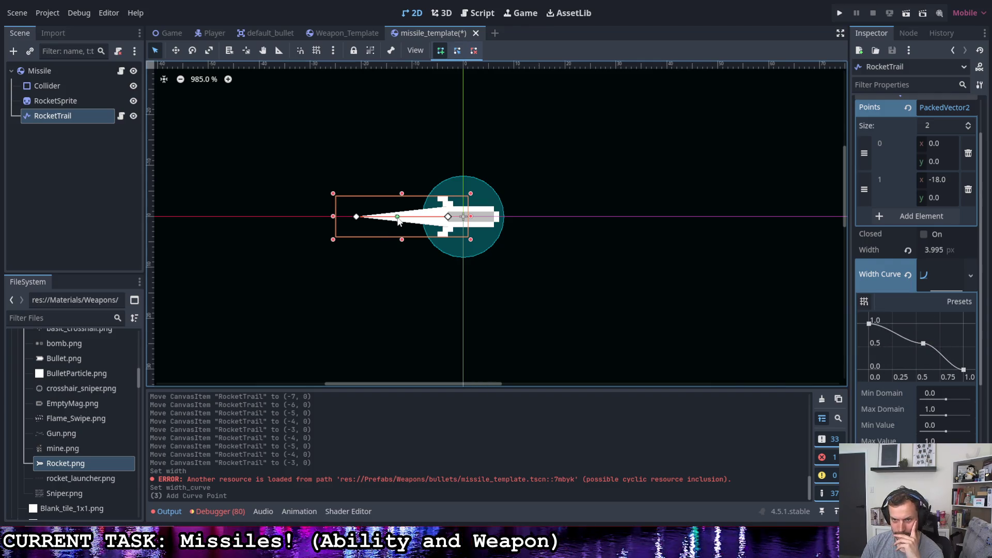
drag(402, 221, 427, 217)
click(387, 217)
click(377, 217)
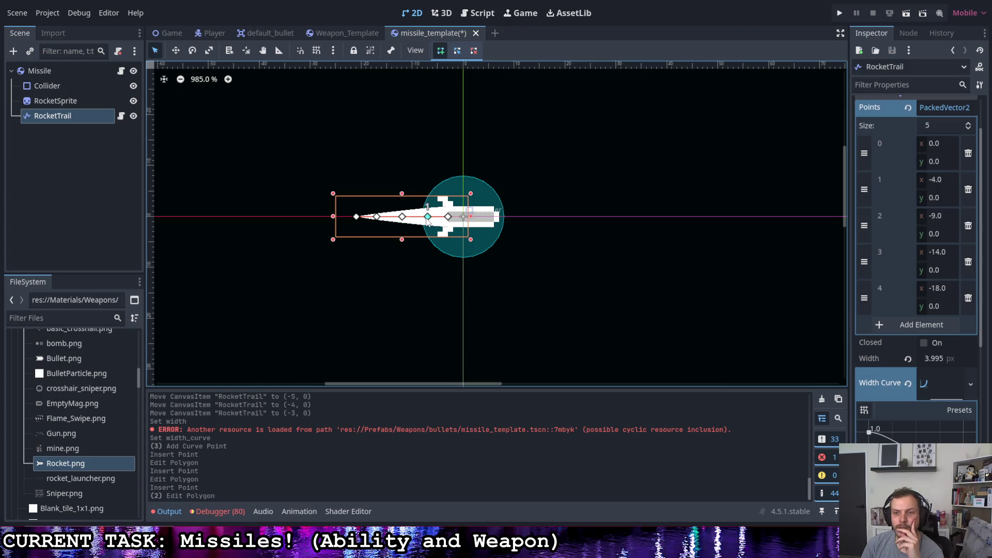
scroll(920, 310, down, 3)
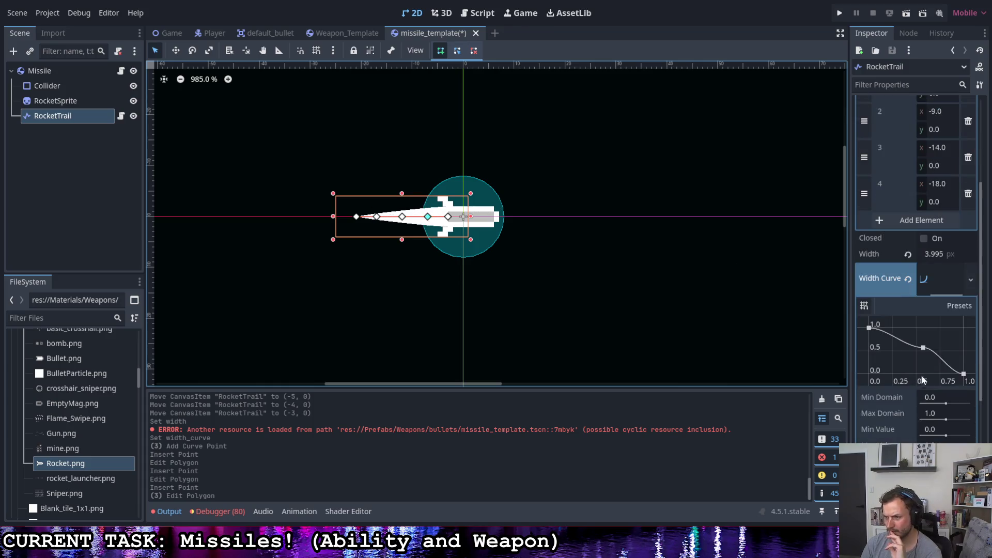
click(923, 348)
- Adjust the width curve's middle and first point tangents so the trail stays full, then tapers steeply
mouse_move(933, 357)
mouse_down()
mouse_move(922, 366)
mouse_move(969, 365)
mouse_move(970, 382)
mouse_move(949, 366)
mouse_move(954, 357)
mouse_up()
click(870, 328)
mouse_move(888, 328)
mouse_down()
mouse_move(875, 346)
mouse_move(888, 325)
mouse_move(862, 327)
mouse_up()
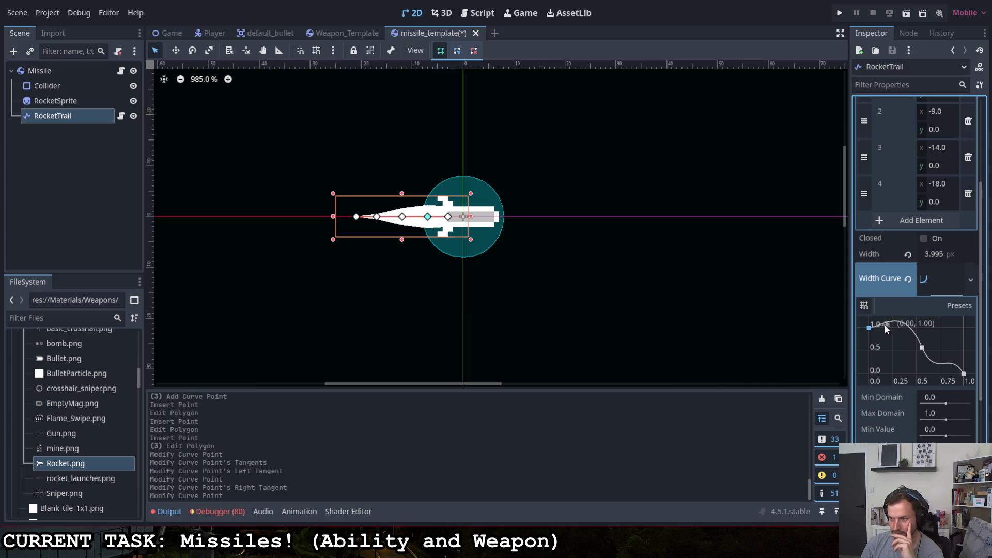
drag(887, 328, 887, 327)
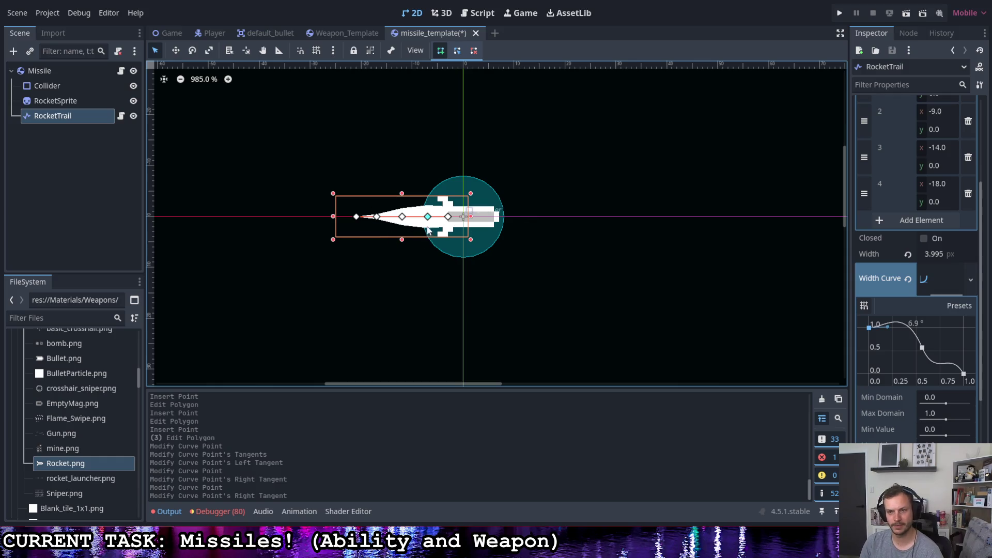
click(71, 150)
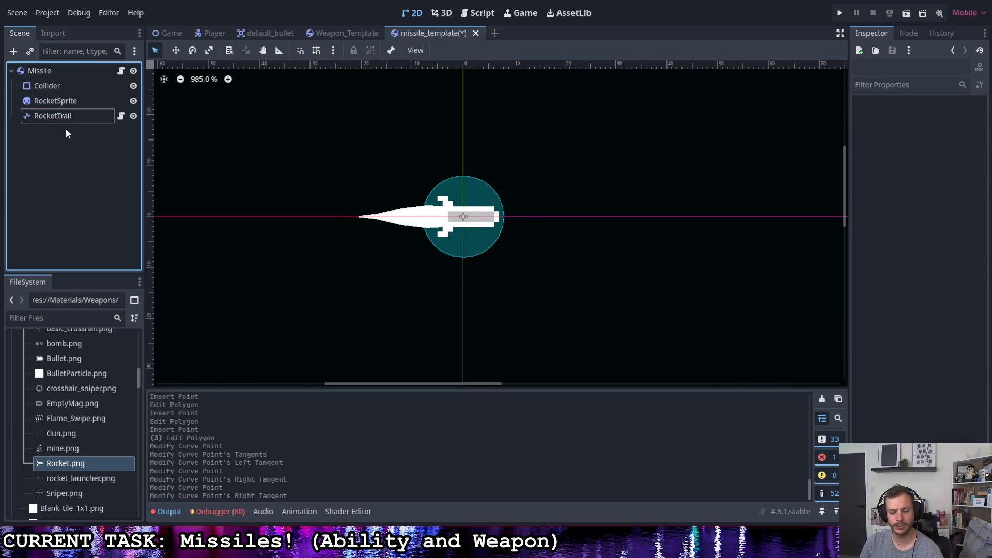
- Create a GPUParticles2D under Missile, rename it RocketSmoke, and check its configuration warning
right_click(48, 71)
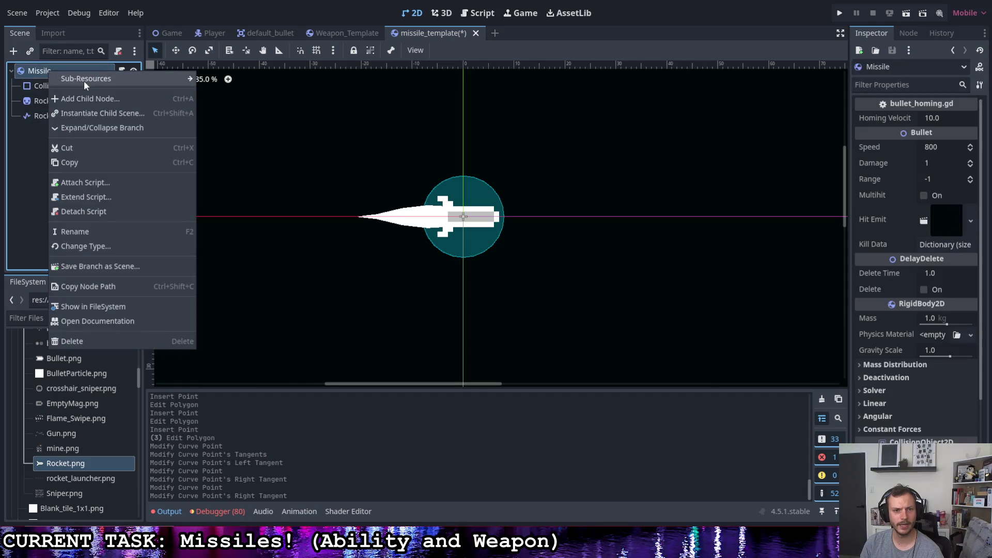
click(78, 98)
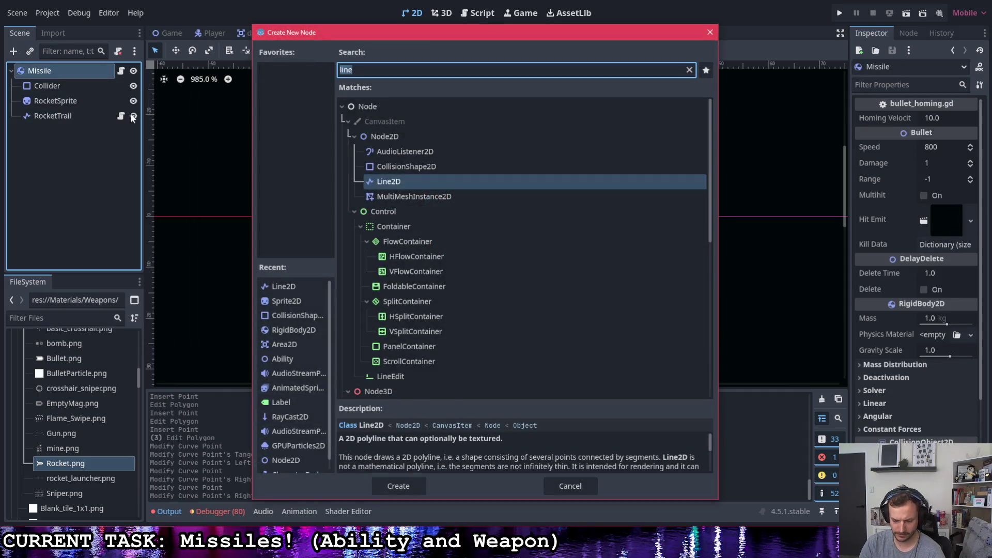
text(particl)
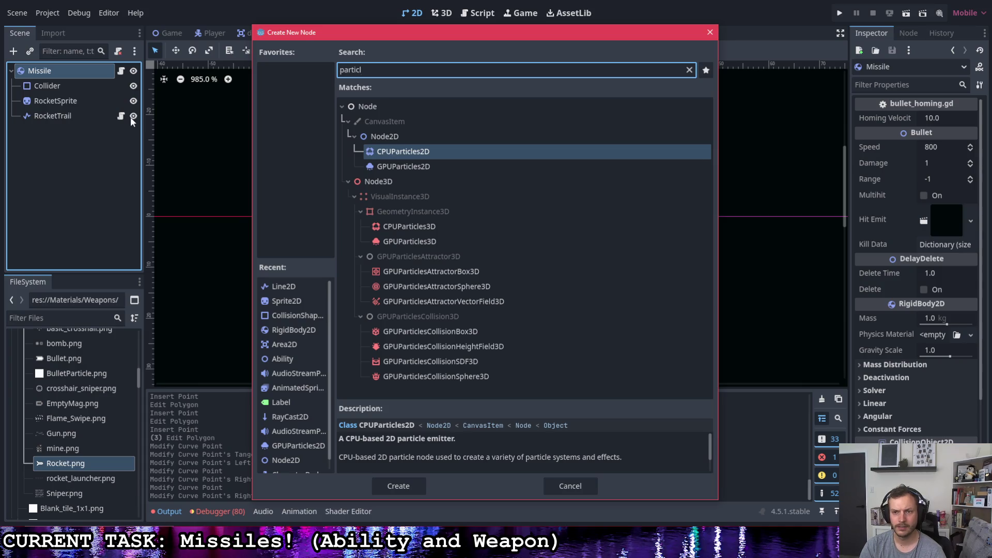
key(Down)
key(Return)
double_click(86, 131)
key(ctrl+a)
text(RocketSmok)
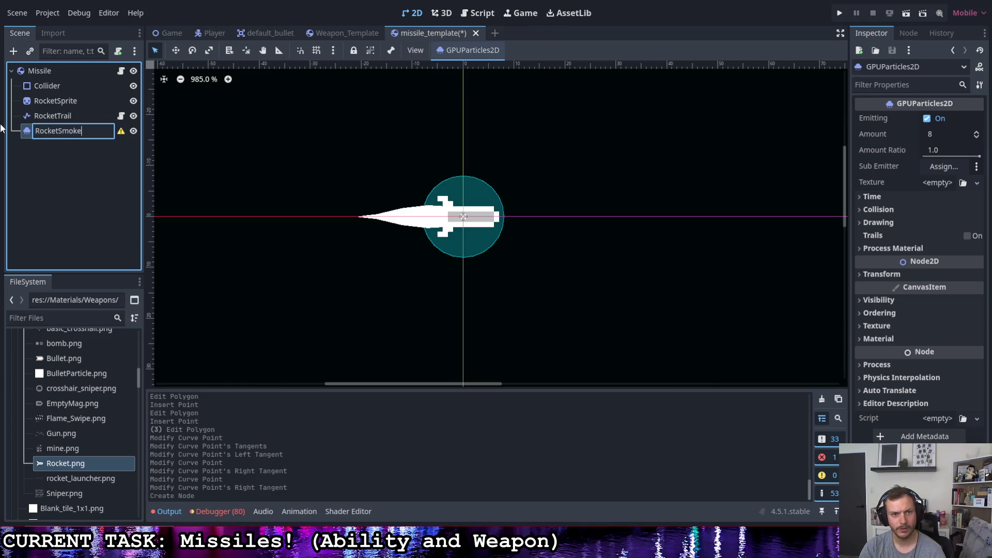
text(e)
key(Return)
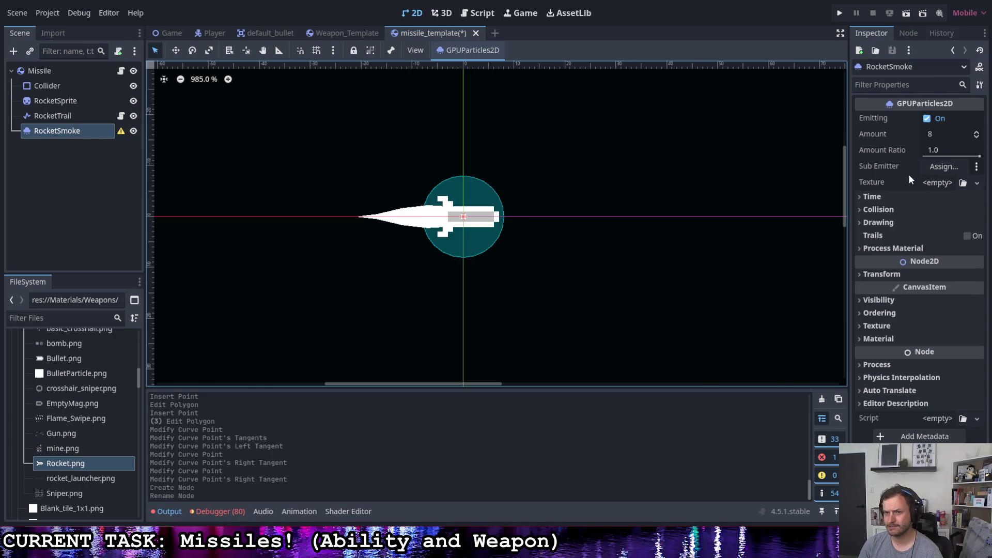
click(85, 133)
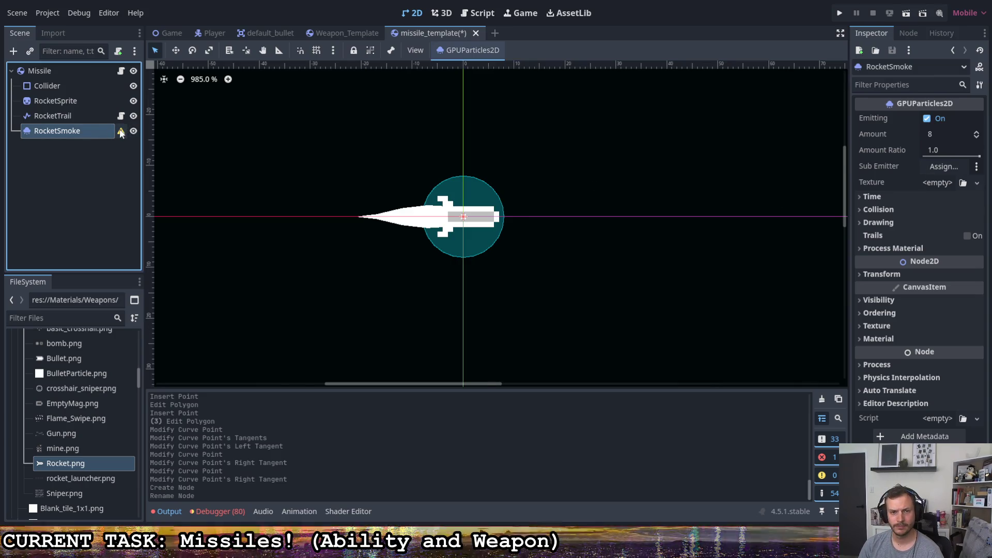
mouse_move(121, 133)
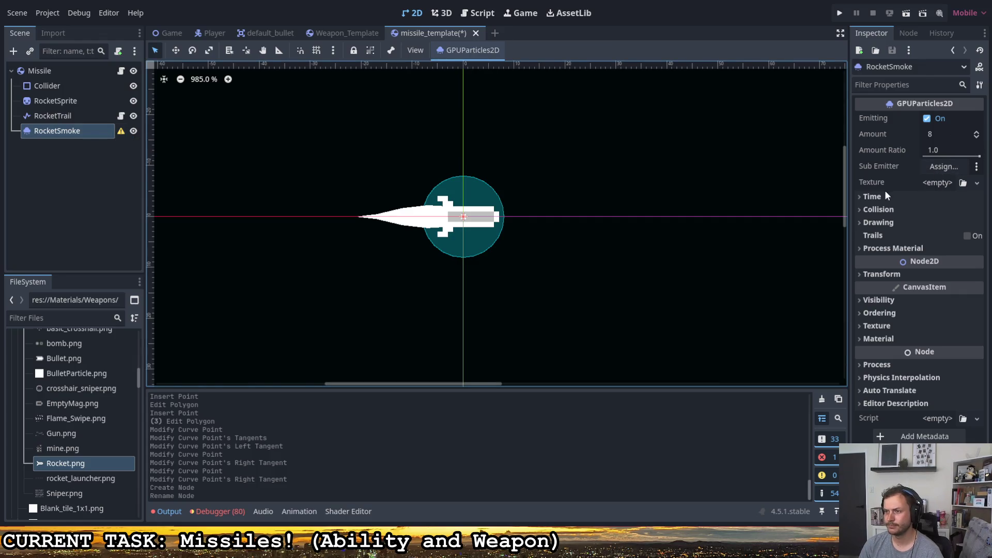
- Set the RocketSmoke Texture property to a New AnimatedTexture
click(939, 182)
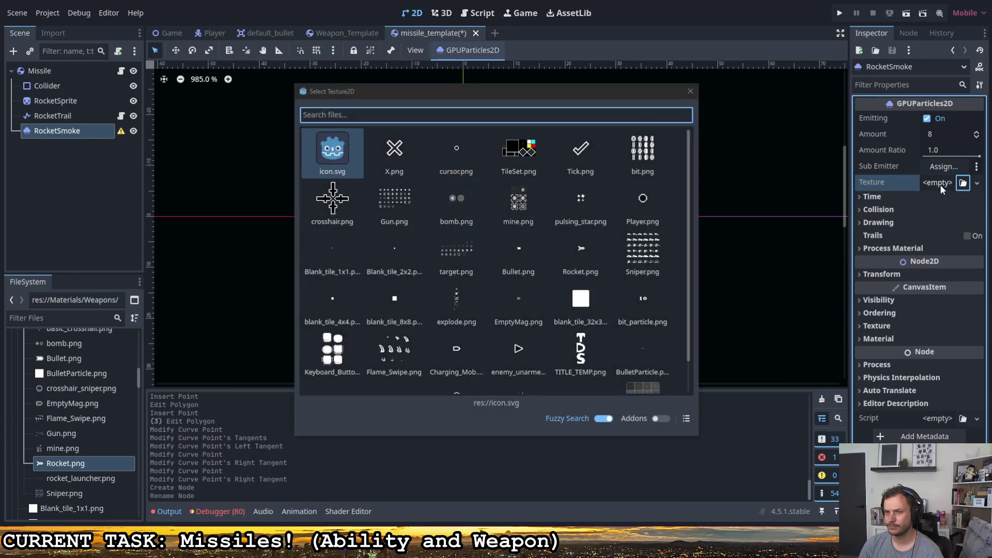
click(690, 91)
click(947, 189)
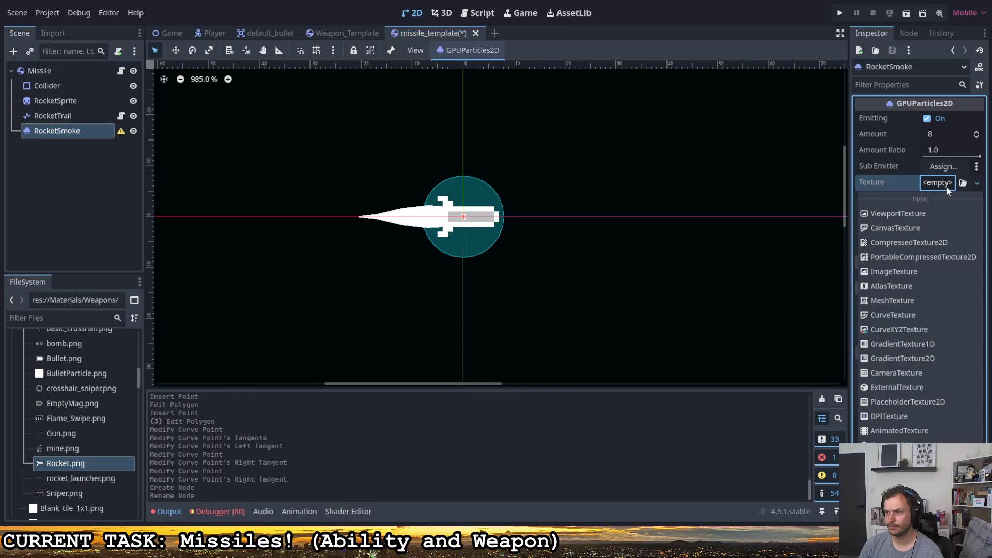
click(885, 190)
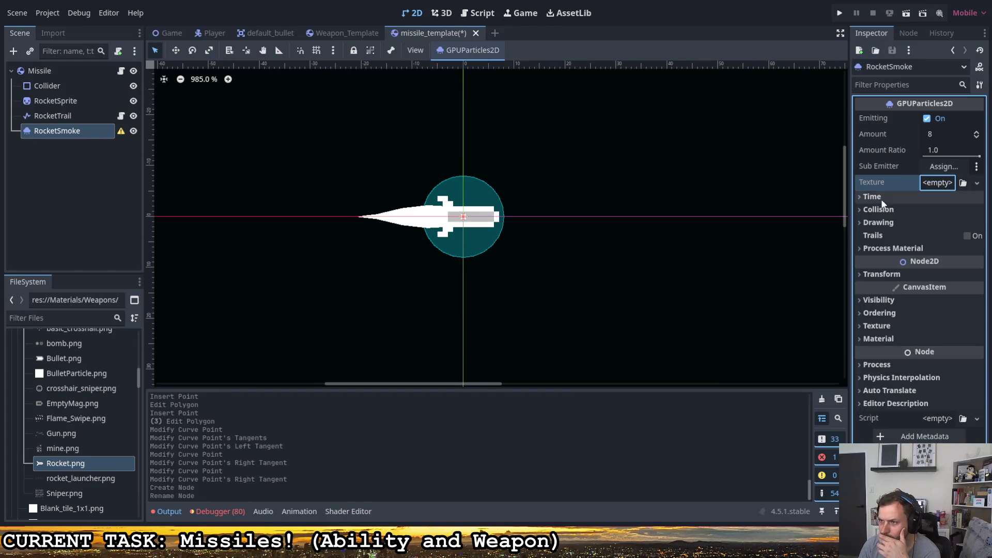
click(927, 179)
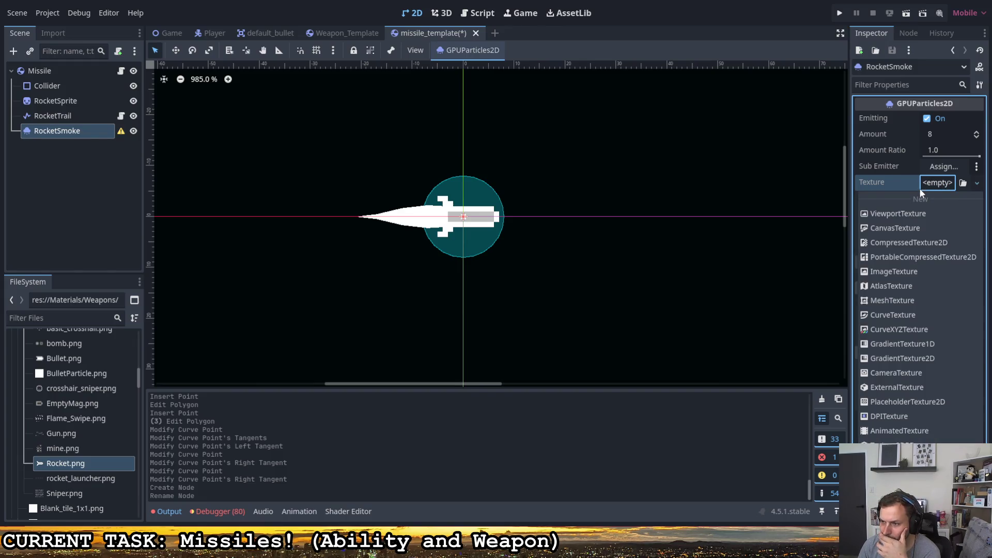
click(899, 430)
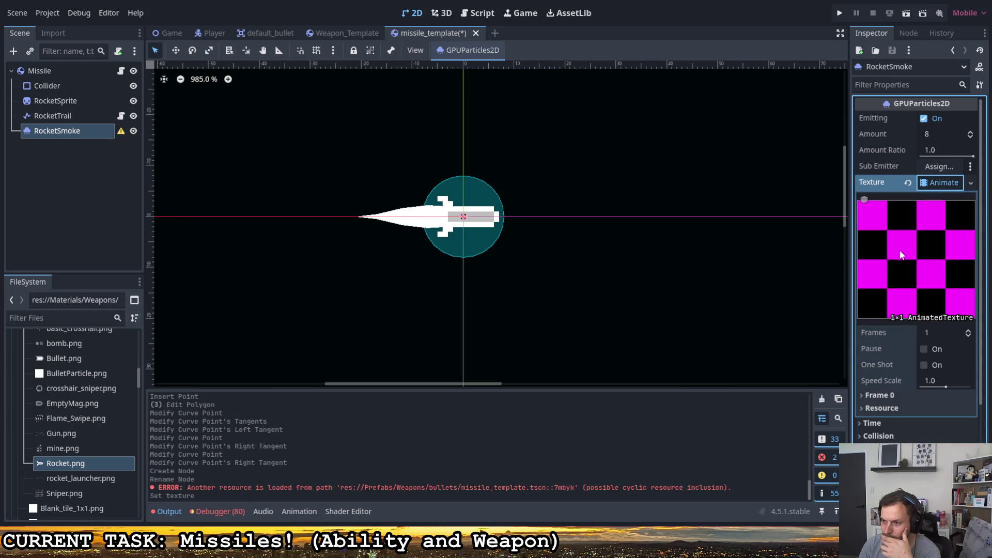
click(880, 395)
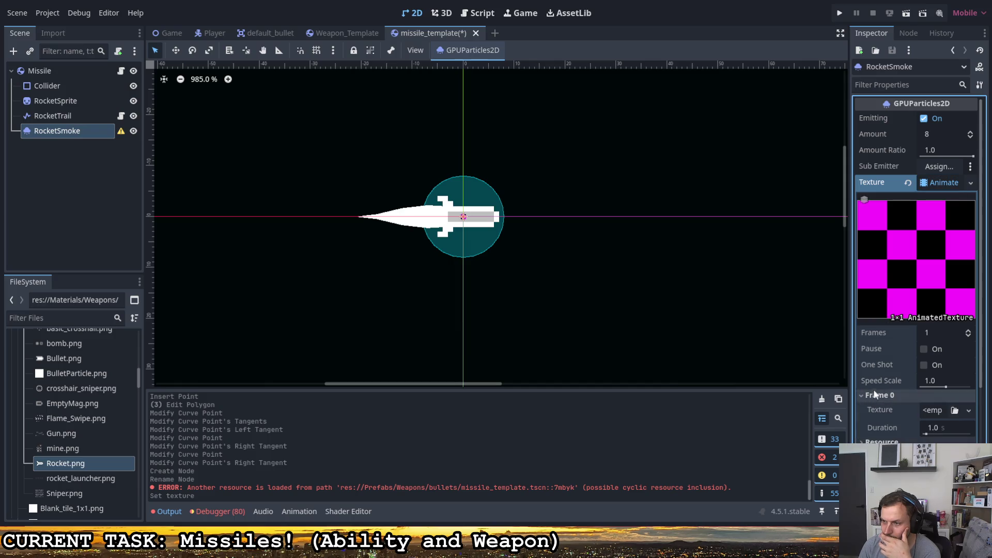
click(937, 411)
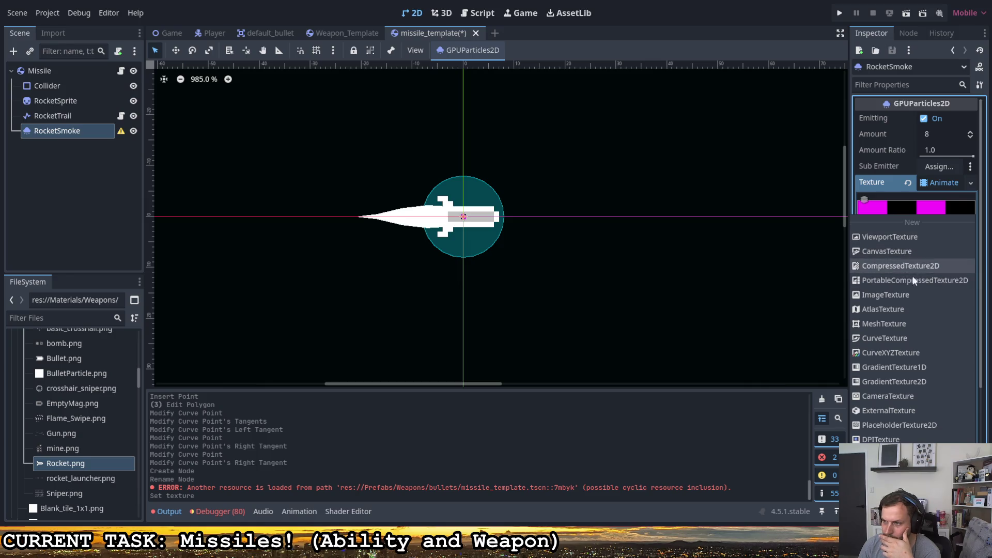
click(902, 264)
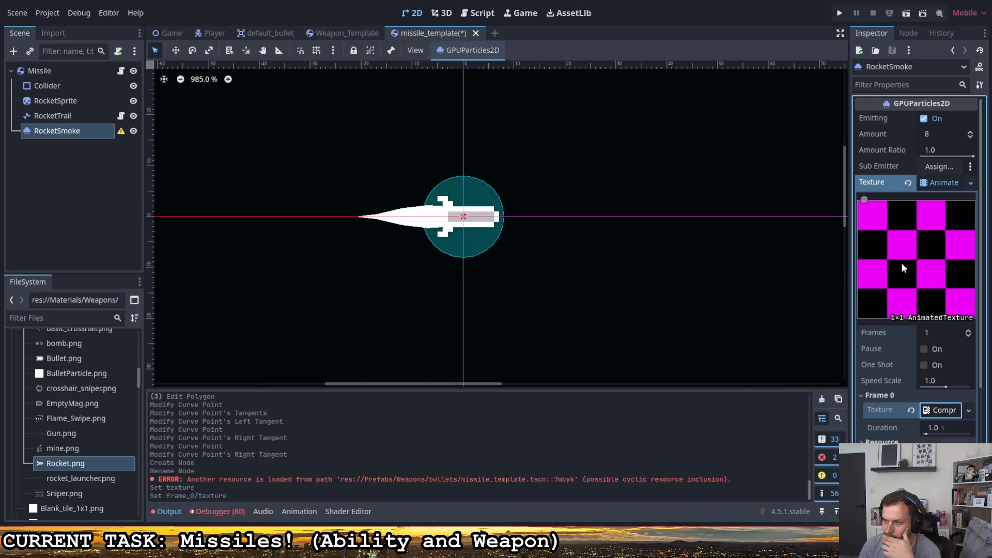
click(937, 413)
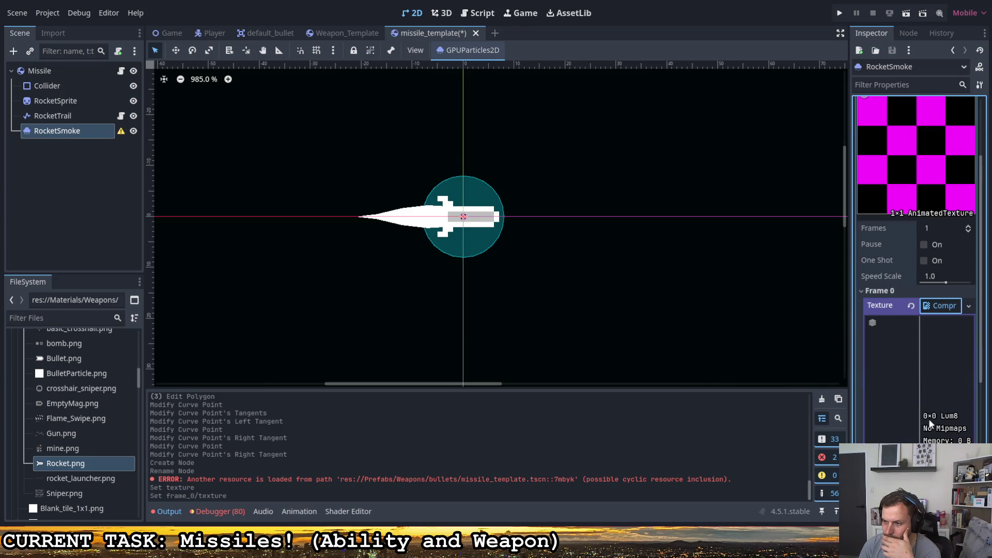
click(942, 305)
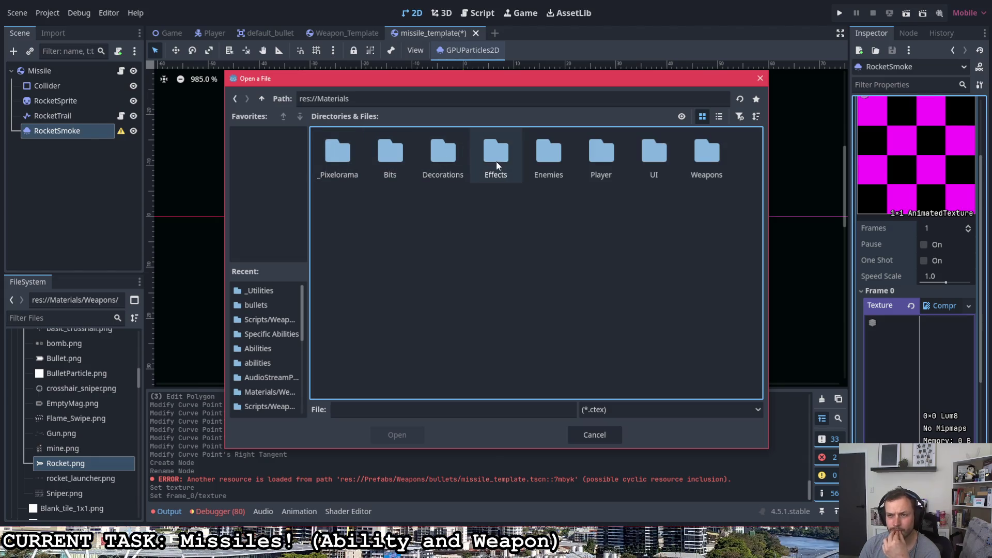
double_click(711, 158)
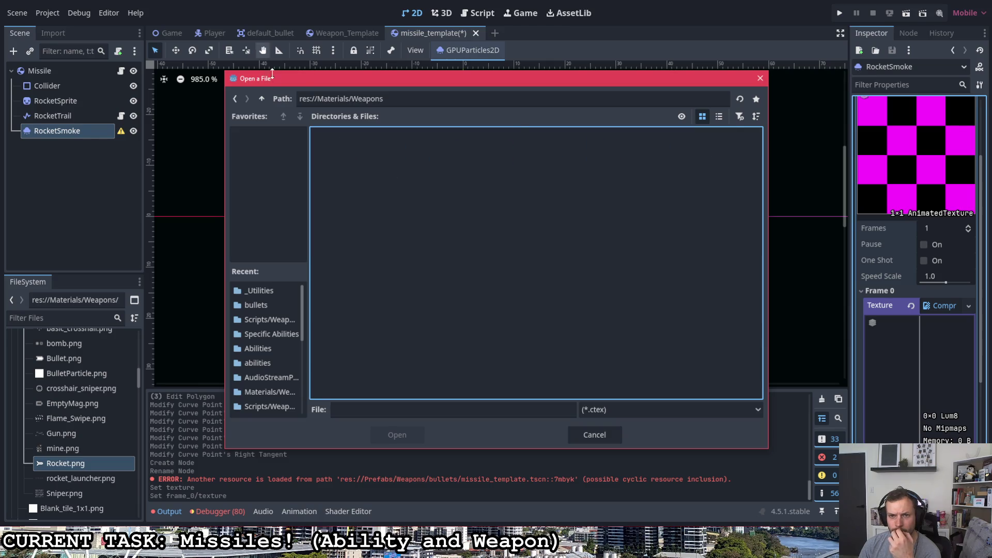
click(262, 99)
click(595, 435)
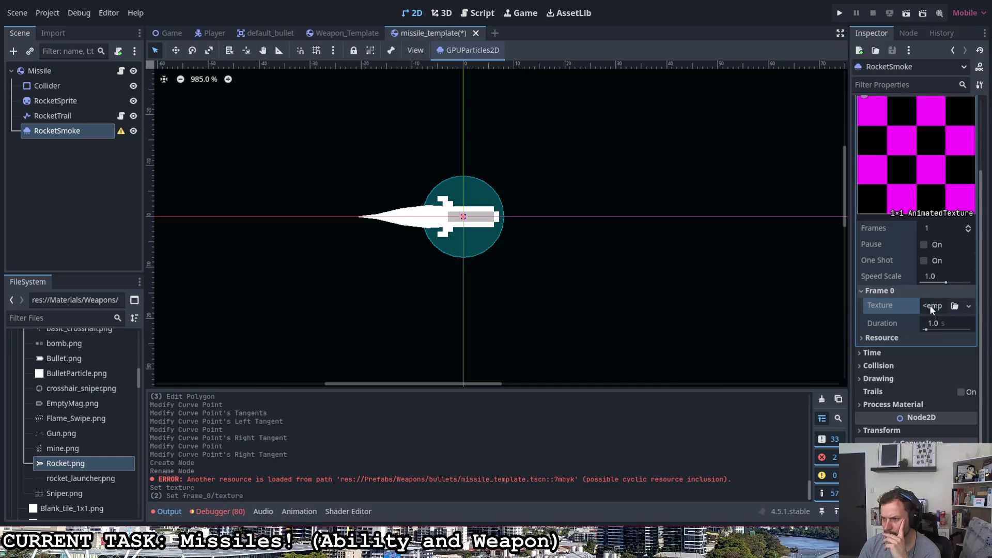
scroll(57, 447, up, 1)
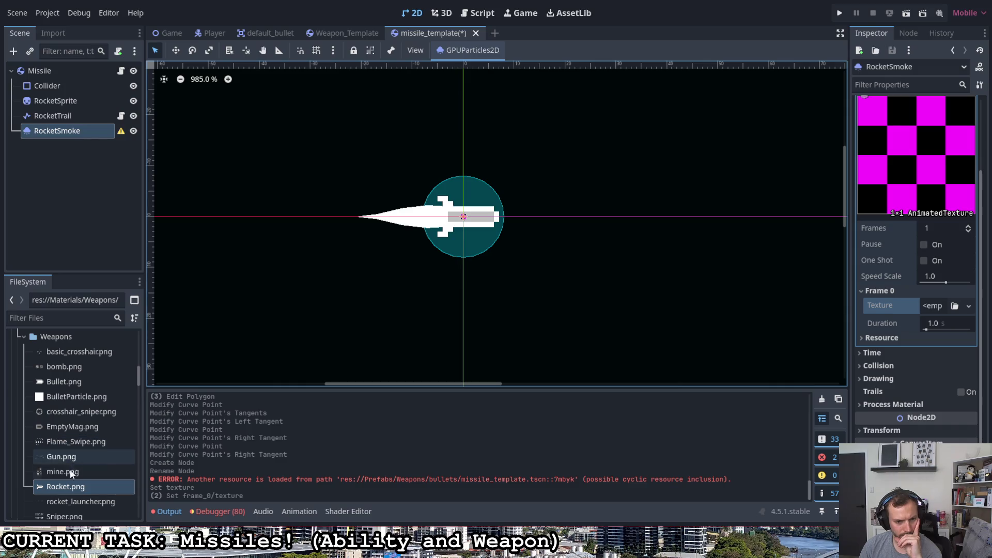
scroll(66, 457, down, 1)
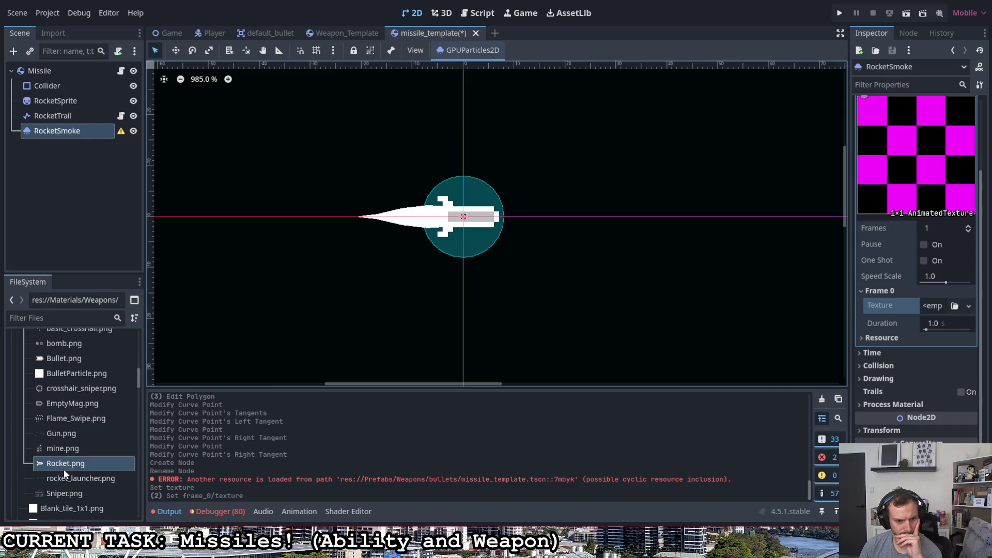
scroll(63, 469, up, 1)
scroll(70, 396, up, 3)
scroll(71, 408, up, 10)
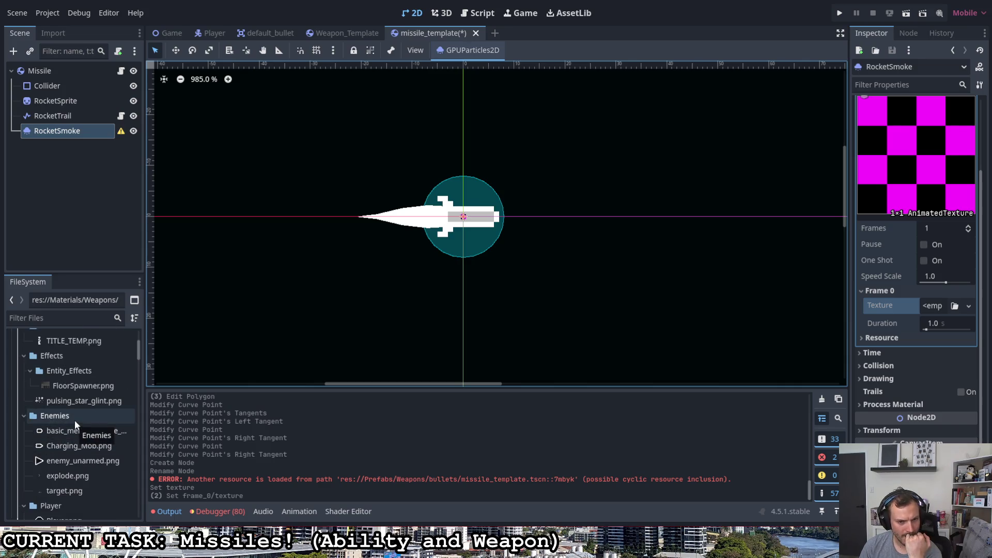
scroll(85, 397, down, 4)
scroll(85, 395, down, 5)
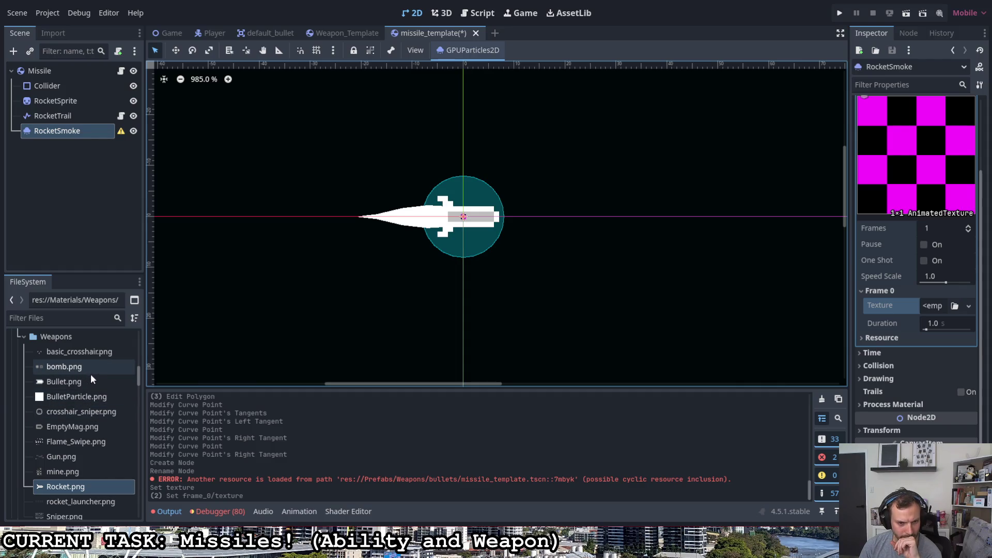
scroll(92, 375, down, 1)
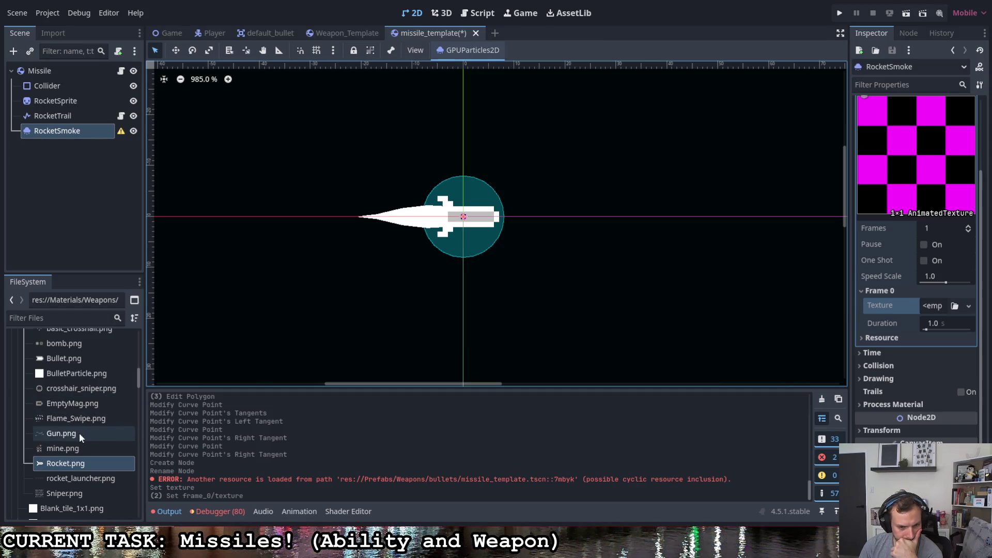
scroll(73, 447, down, 2)
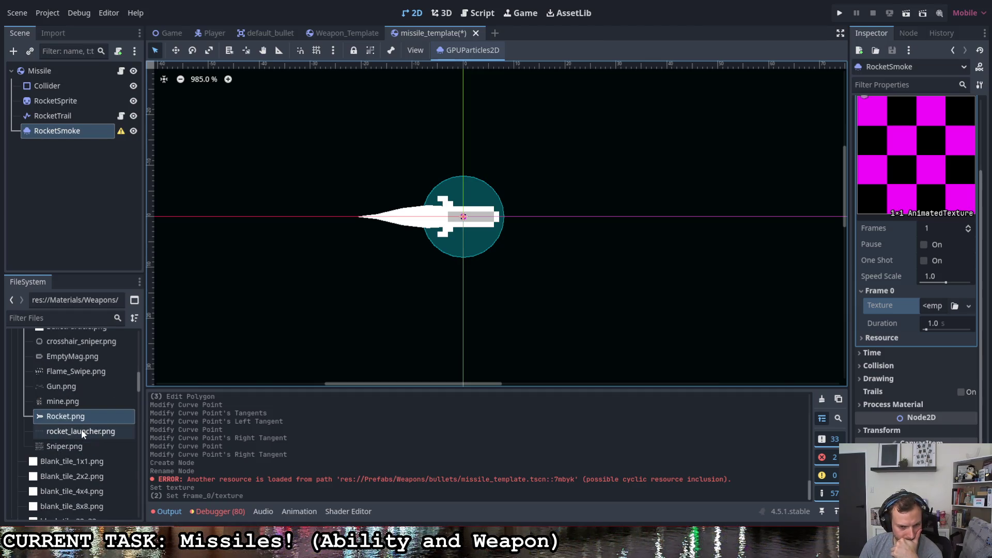
scroll(77, 444, down, 3)
scroll(76, 442, down, 2)
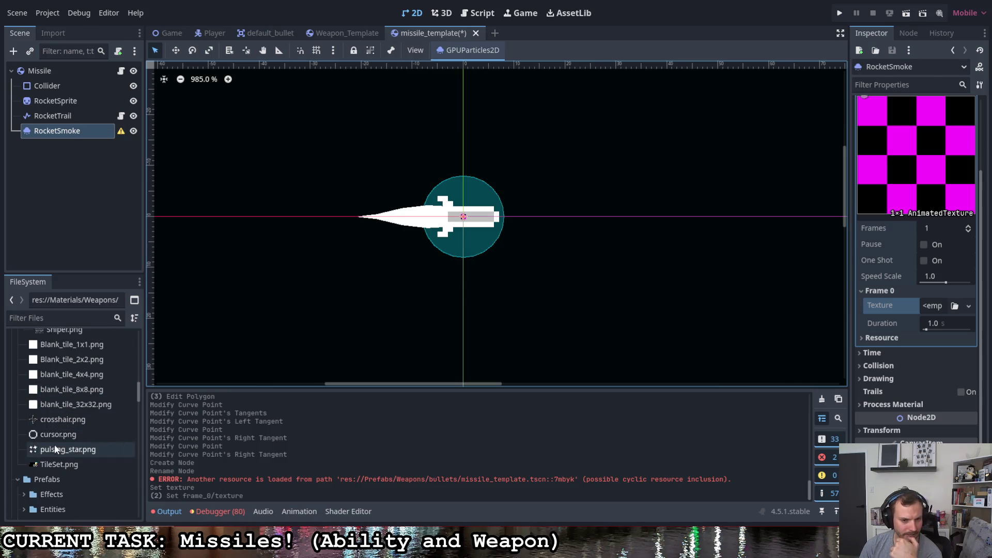
scroll(66, 449, up, 1)
scroll(67, 449, down, 4)
scroll(109, 449, up, 3)
scroll(97, 447, up, 1)
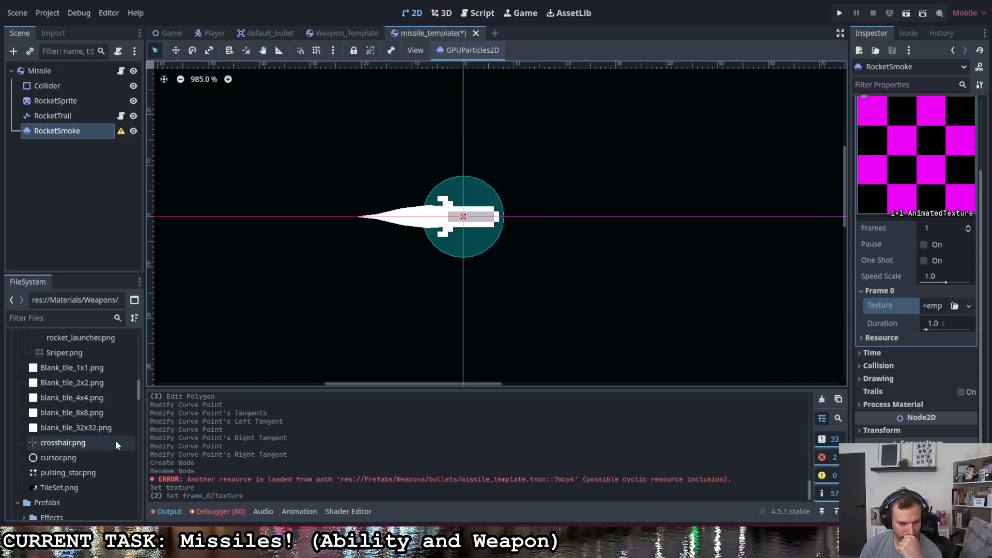
scroll(109, 439, up, 10)
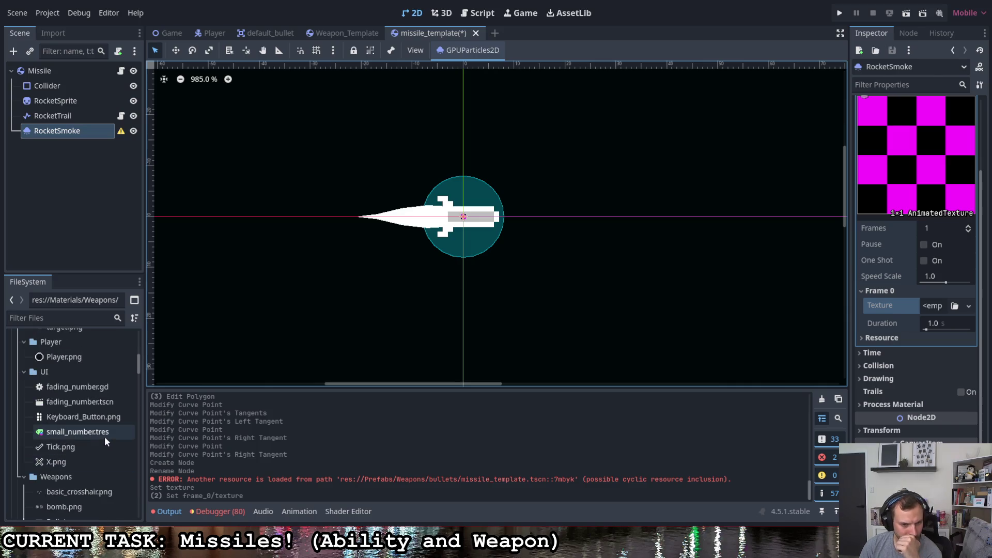
scroll(82, 411, up, 5)
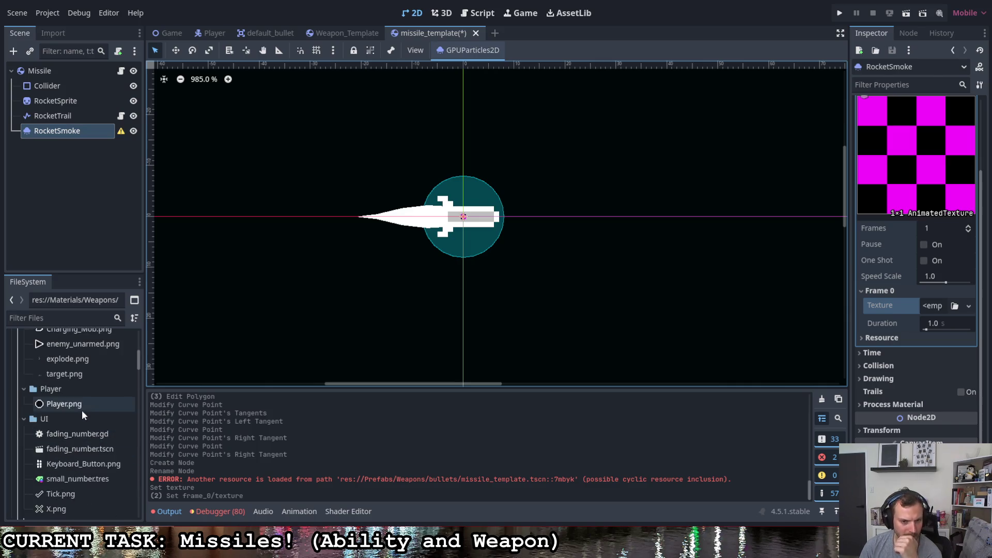
scroll(76, 428, up, 4)
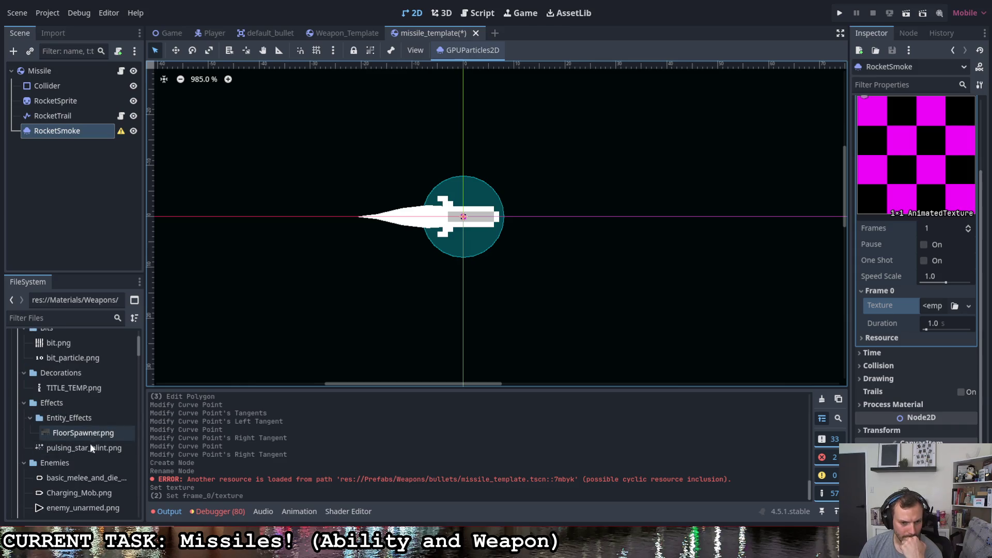
scroll(91, 446, up, 3)
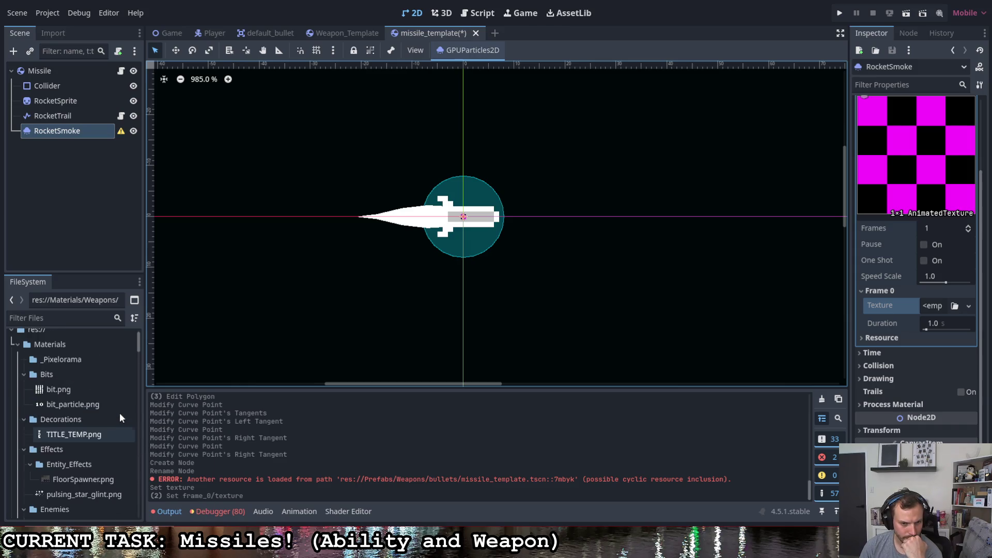
scroll(86, 408, down, 2)
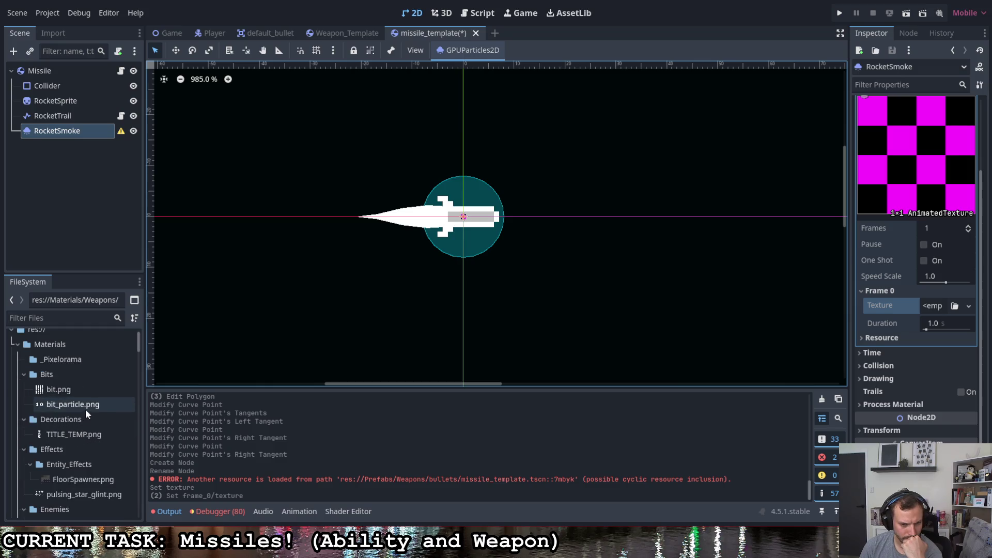
scroll(86, 409, down, 1)
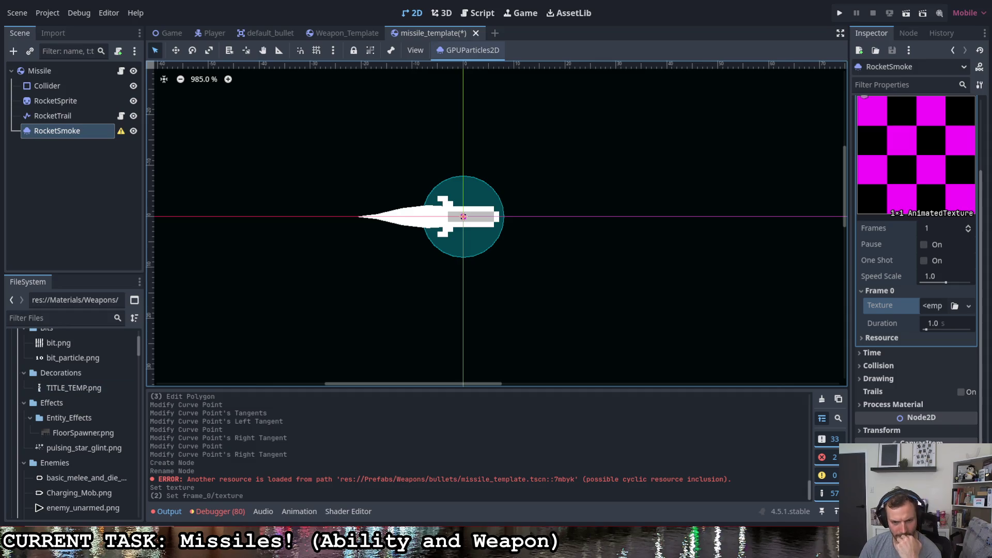
mouse_move(364, 548)
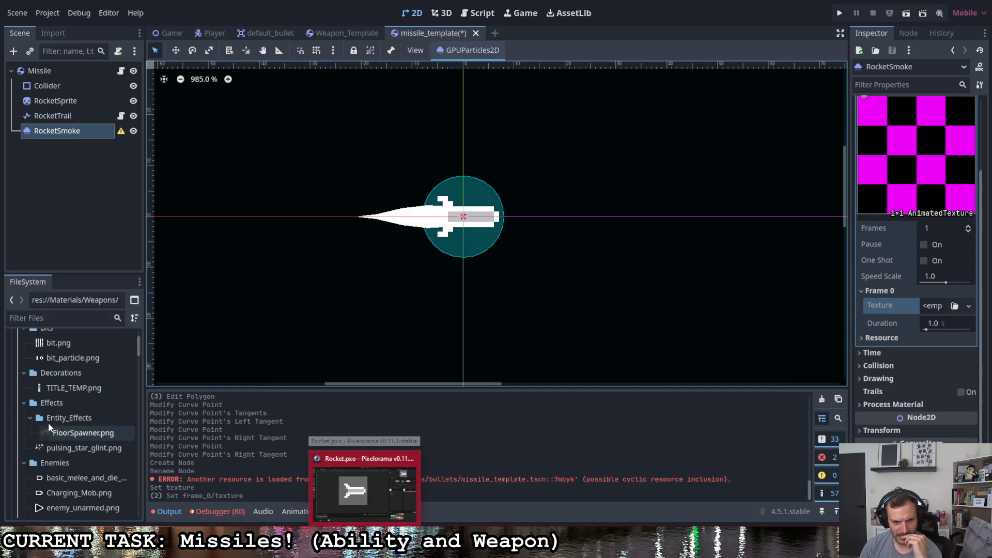
click(49, 449)
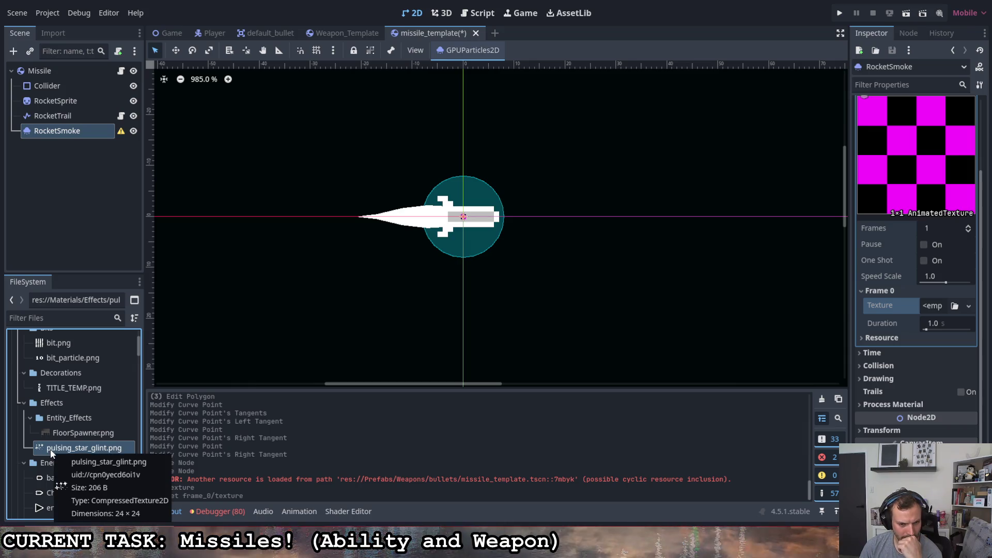
- In Pixelorama, create a new 8x8 project named missile_smoke
key(alt+Tab)
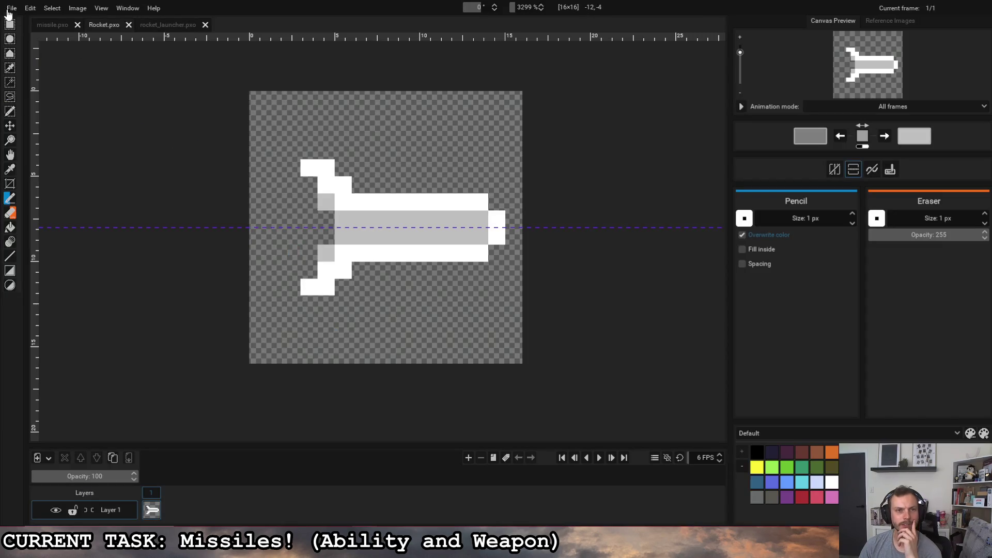
click(12, 8)
click(35, 22)
click(474, 200)
text(moke)
key(Return)
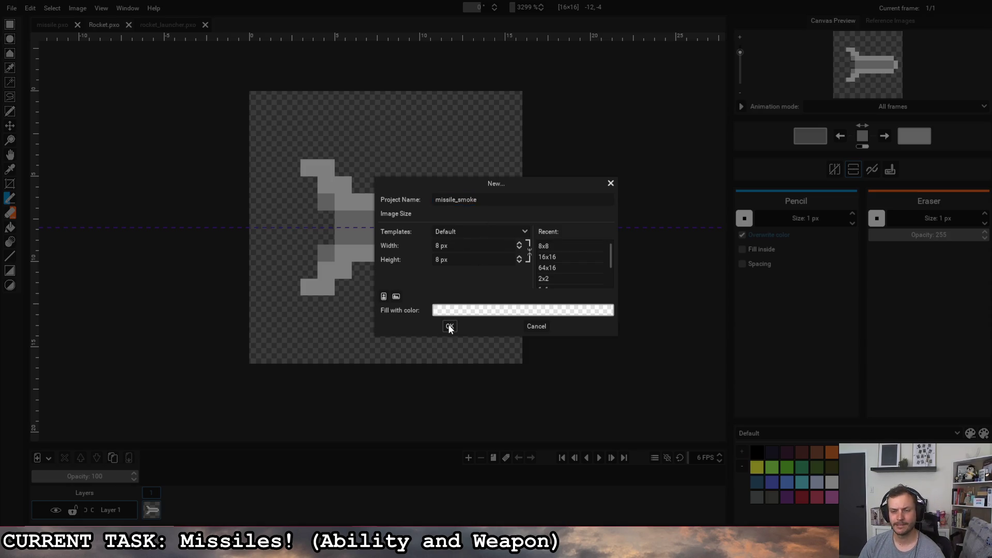
click(449, 328)
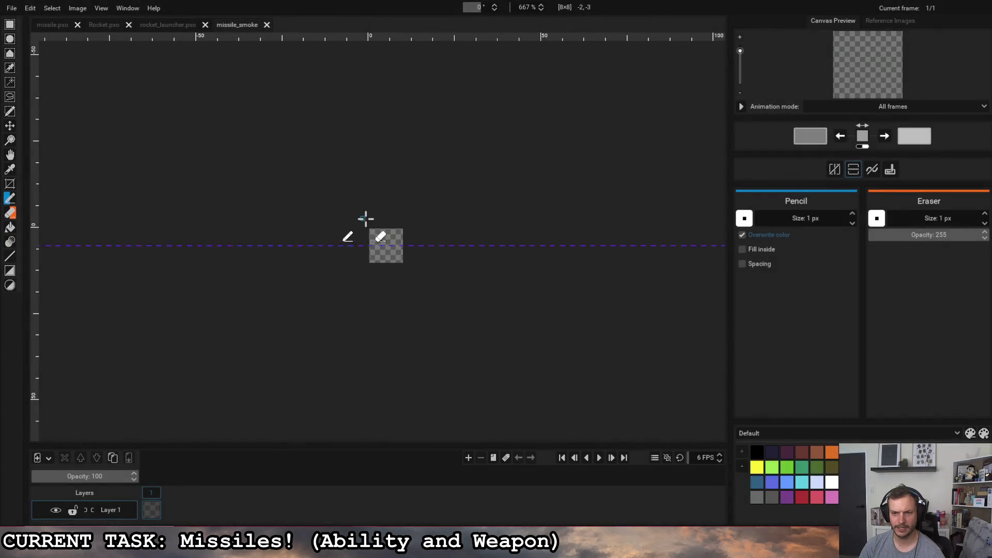
- Set the primary and secondary drawing colours to grey and light grey
scroll(365, 223, up, 5)
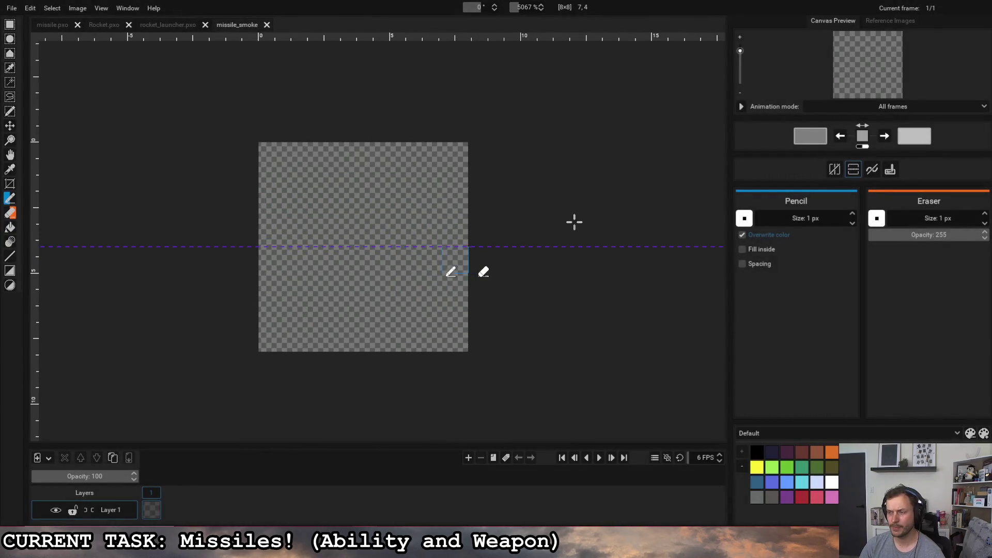
click(863, 147)
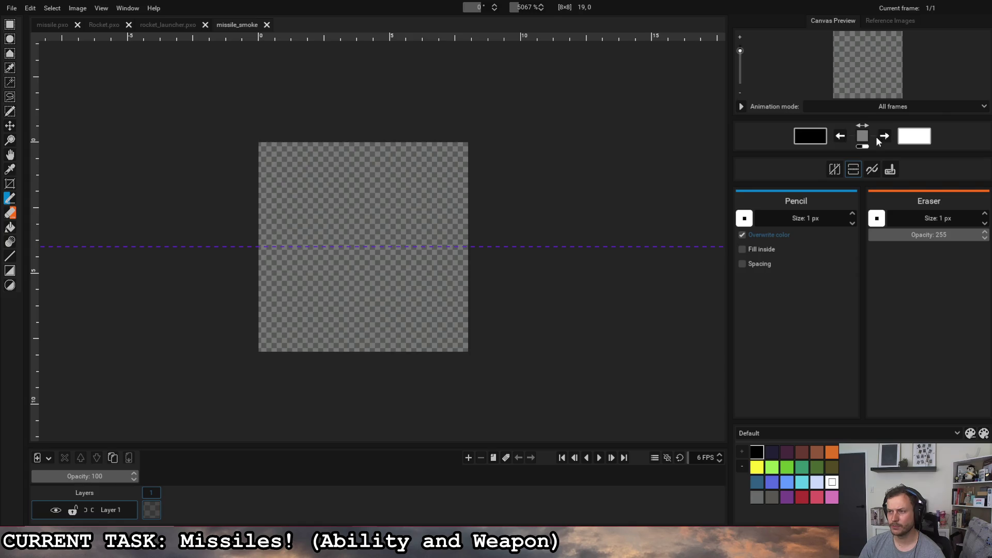
click(886, 136)
click(845, 135)
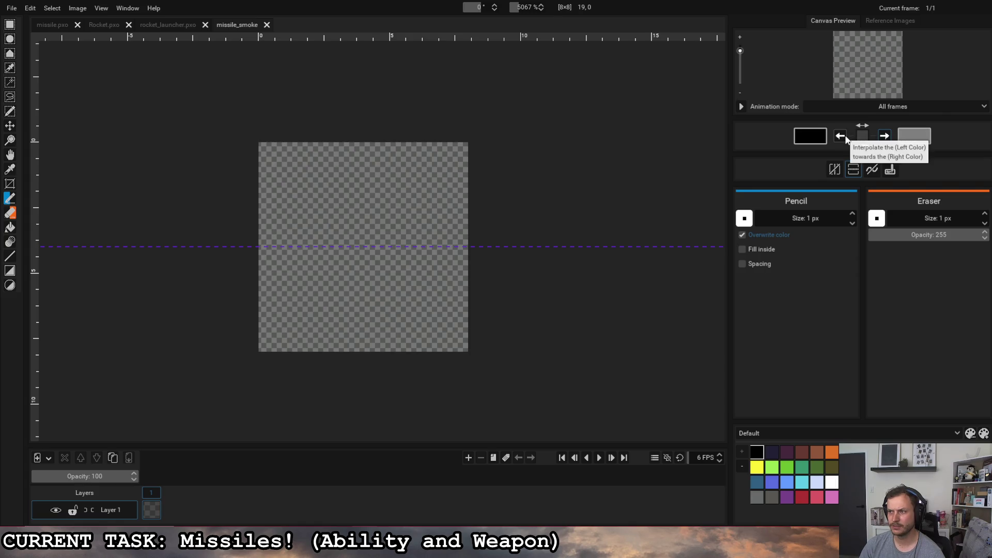
click(843, 138)
click(886, 138)
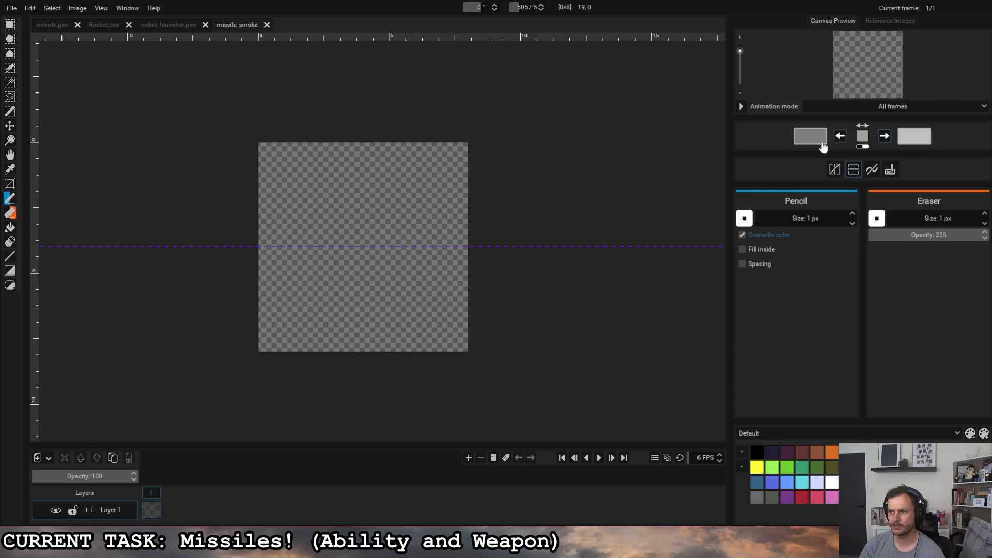
click(814, 140)
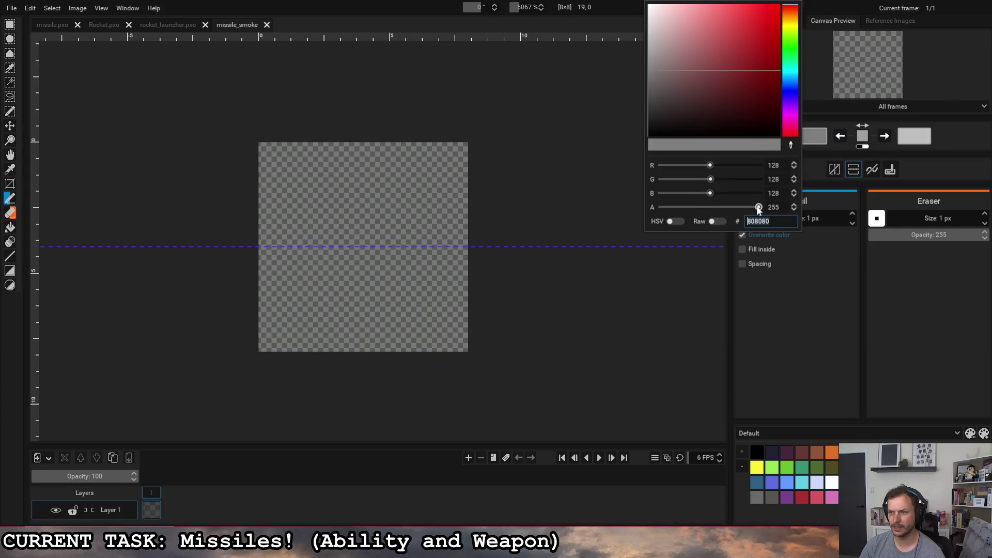
text(5f0000)
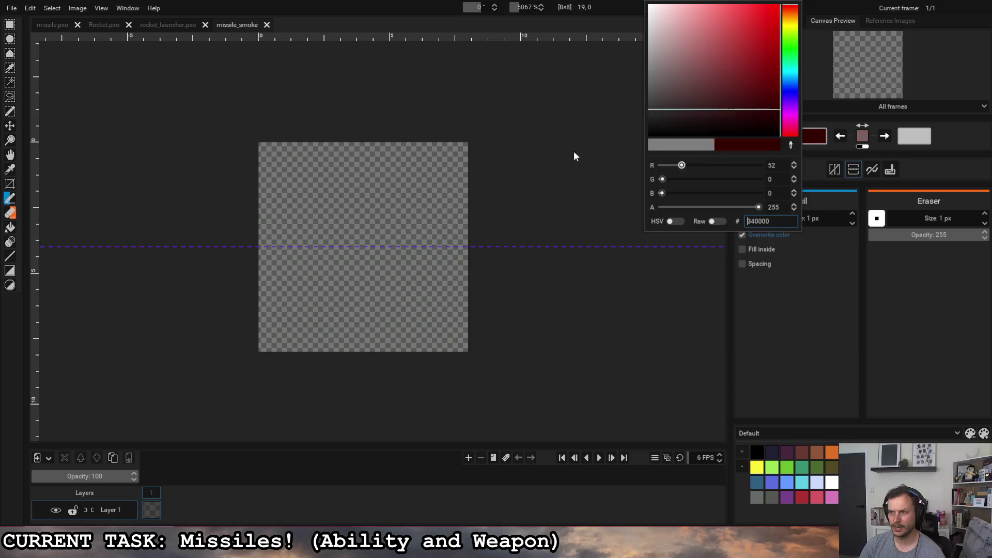
click(830, 137)
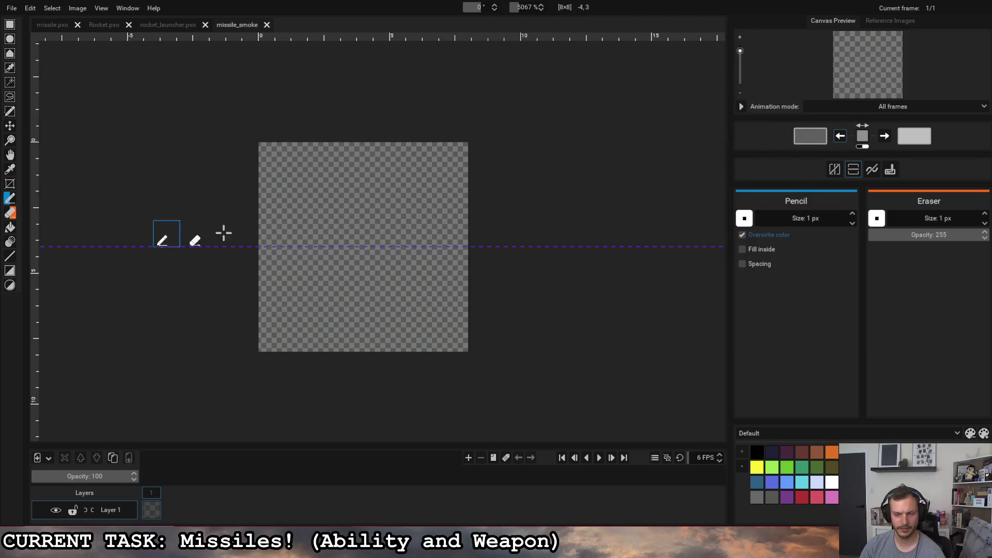
- Paint mirrored light-grey pixels at the canvas centre, then switch mirroring to the vertical axis
key(x)
click(361, 236)
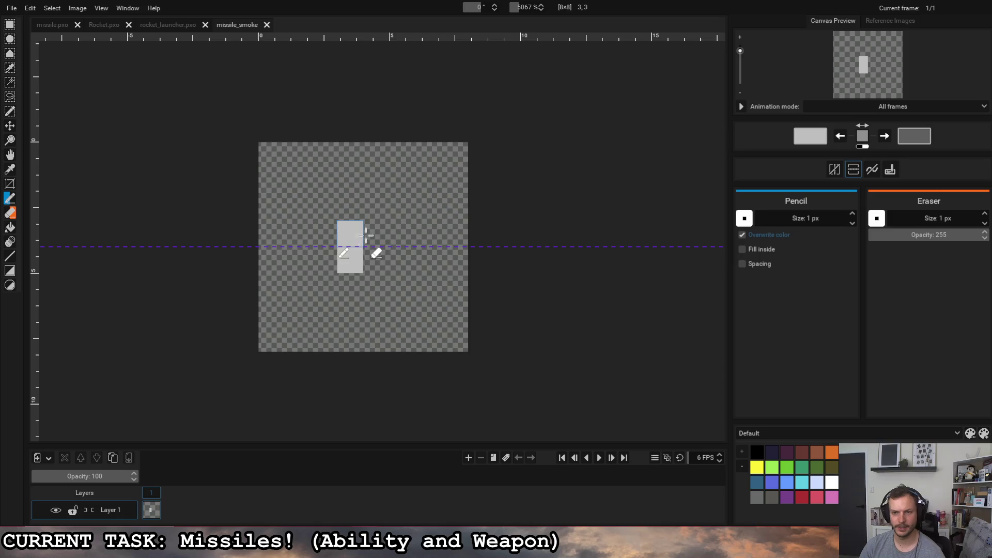
click(368, 237)
click(850, 176)
click(835, 169)
click(854, 171)
click(854, 171)
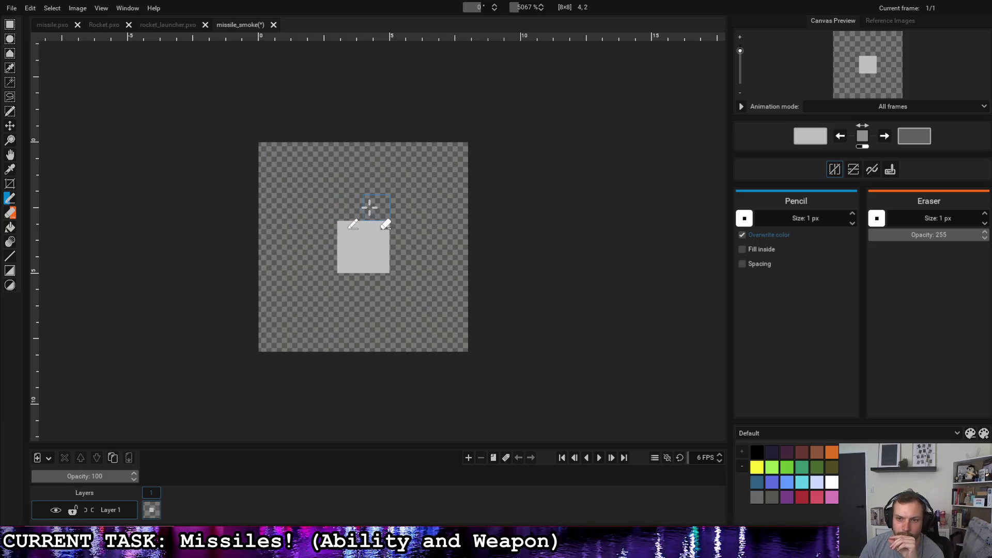
- Scatter grey pixels around the centre and extend the puff upward and down the right side
click(403, 207)
click(324, 207)
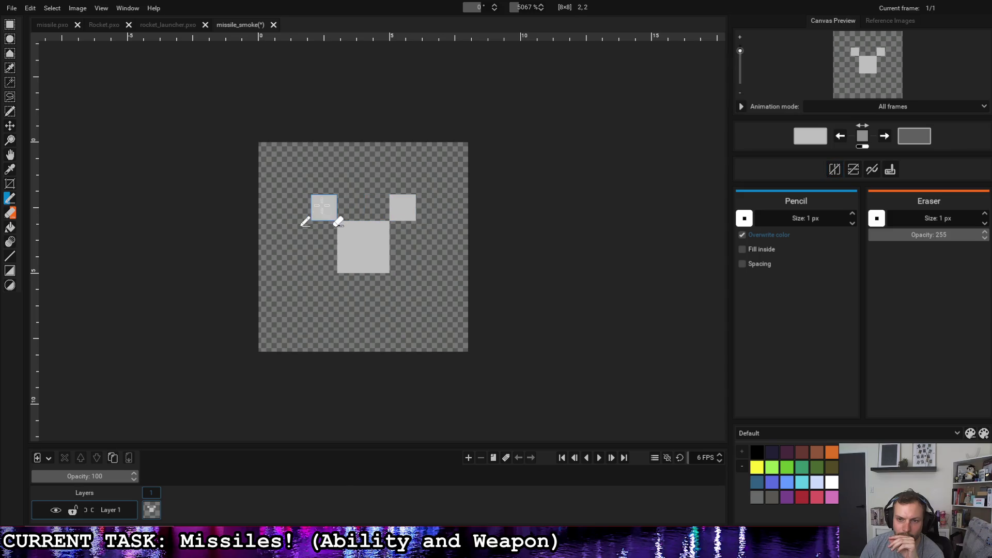
click(324, 286)
click(402, 286)
mouse_move(403, 234)
mouse_down()
mouse_move(403, 253)
mouse_move(323, 243)
mouse_move(377, 260)
mouse_move(377, 287)
mouse_up()
mouse_move(425, 245)
mouse_down()
mouse_move(398, 181)
mouse_move(331, 229)
mouse_move(297, 284)
mouse_move(398, 308)
mouse_move(356, 313)
mouse_move(298, 201)
mouse_move(298, 181)
mouse_move(316, 164)
mouse_move(292, 156)
mouse_up()
- Erase several pixels along the bottom edge to make the puff ragged
right_click(376, 338)
right_click(403, 339)
right_click(454, 339)
right_click(455, 312)
right_click(429, 339)
- Fill in the puff's left side and two bottom-row pixels, then bring the Weapons folder window onscreen
drag(270, 277, 272, 233)
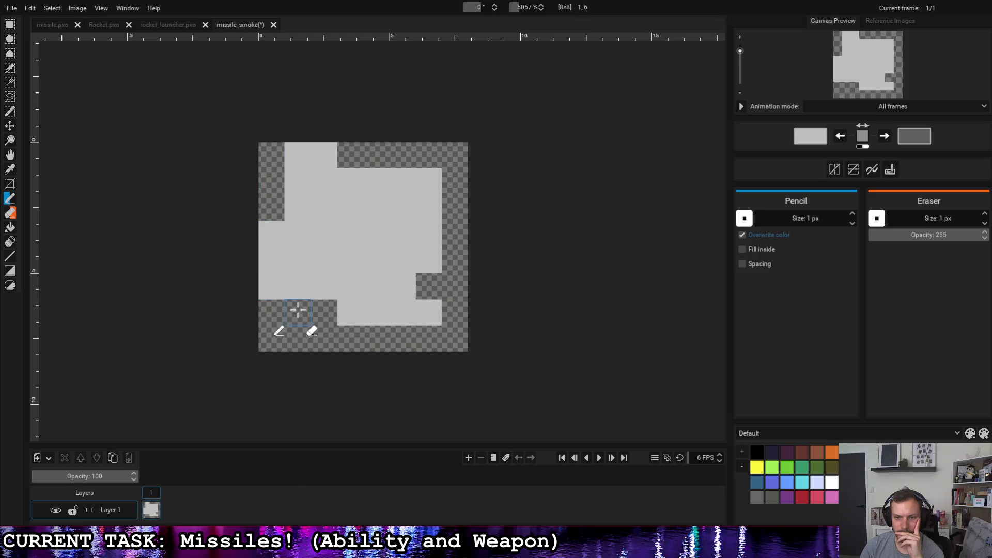
click(324, 312)
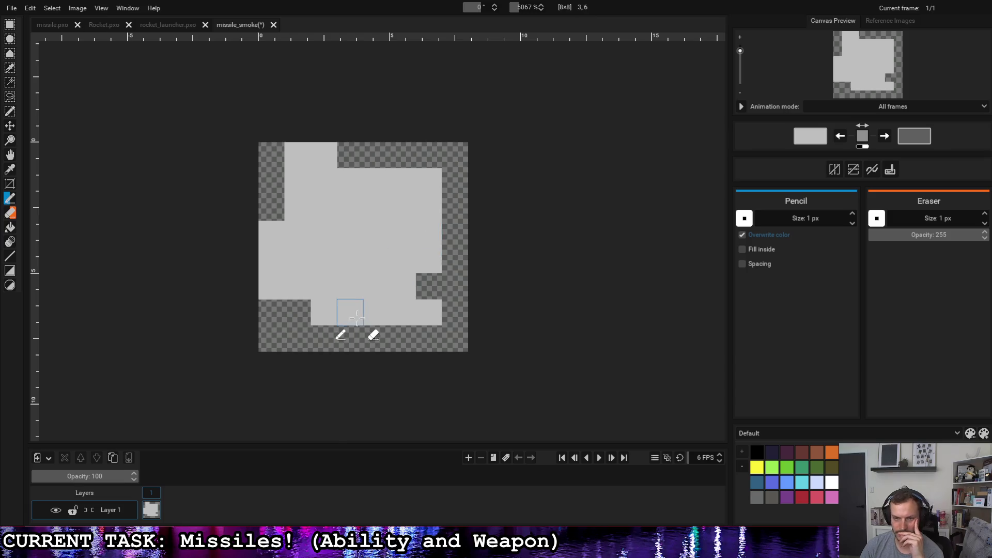
drag(348, 339, 377, 342)
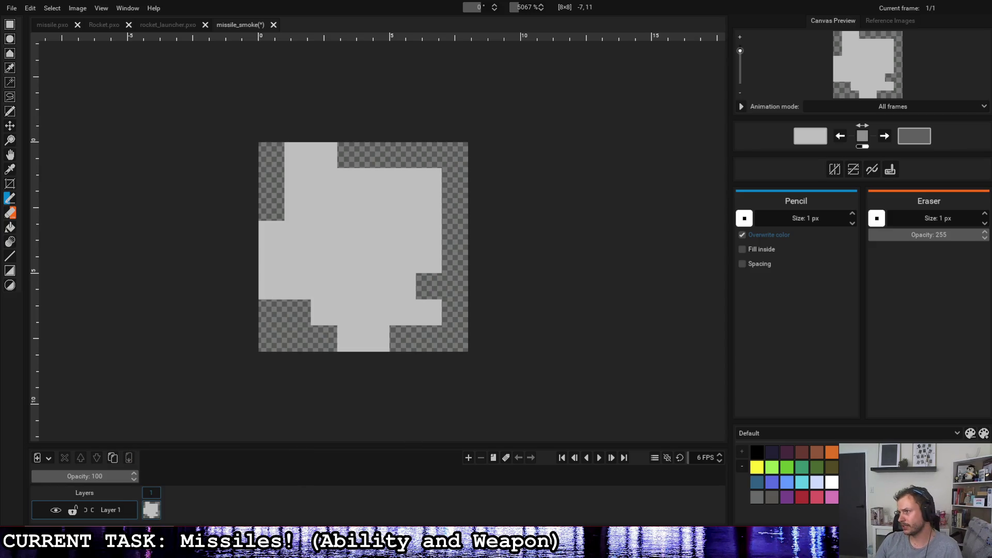
mouse_move(991, 110)
mouse_down()
mouse_move(337, 110)
mouse_move(990, 153)
mouse_up()
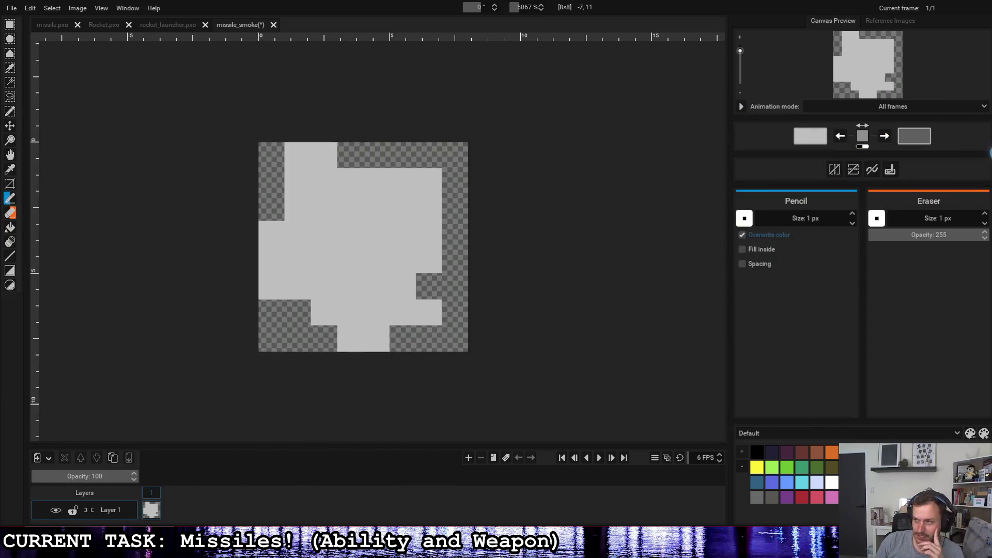